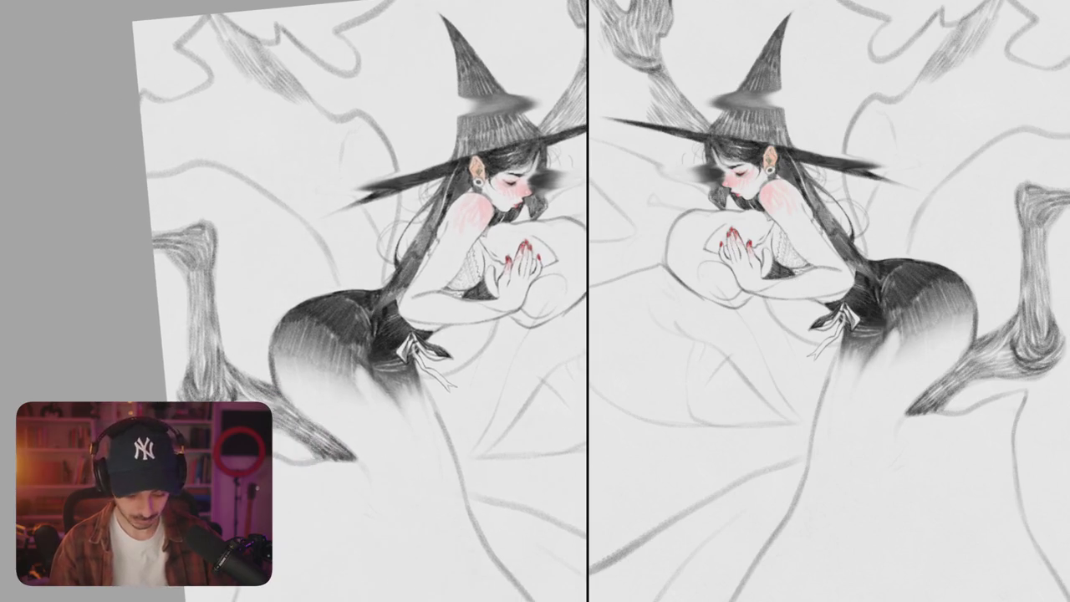
Step: Erase the heavy hip shading and sketch lighter hip, thigh and lower-leg contours
{"action": "mouse_move", "coordinate": [372, 300]}
{"action": "left_mouse_down"}
{"action": "mouse_move", "coordinate": [374, 375]}
{"action": "mouse_move", "coordinate": [439, 355]}
{"action": "left_mouse_up"}
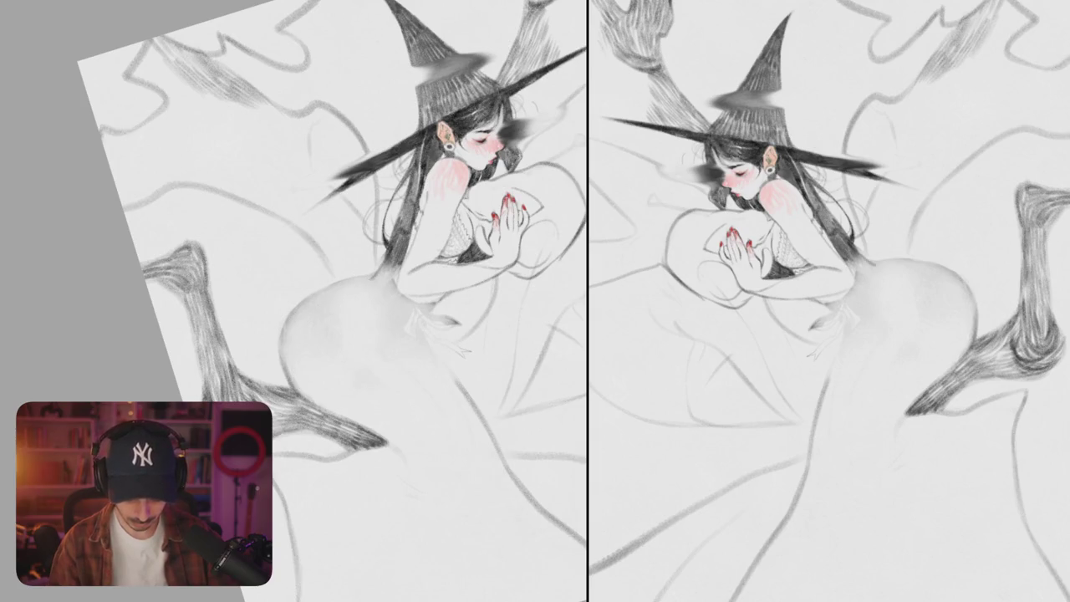
{"action": "mouse_move", "coordinate": [288, 330]}
{"action": "left_mouse_down"}
{"action": "mouse_move", "coordinate": [351, 282]}
{"action": "mouse_move", "coordinate": [285, 309]}
{"action": "left_mouse_up"}
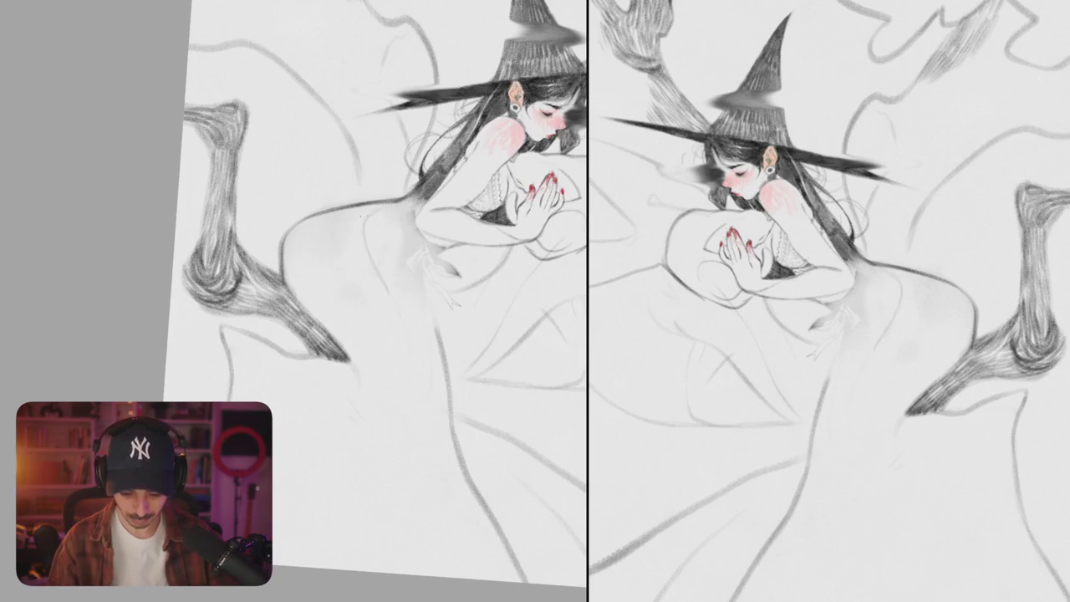
{"action": "mouse_move", "coordinate": [389, 224]}
{"action": "left_mouse_down"}
{"action": "mouse_move", "coordinate": [368, 301]}
{"action": "mouse_move", "coordinate": [384, 307]}
{"action": "left_mouse_up"}
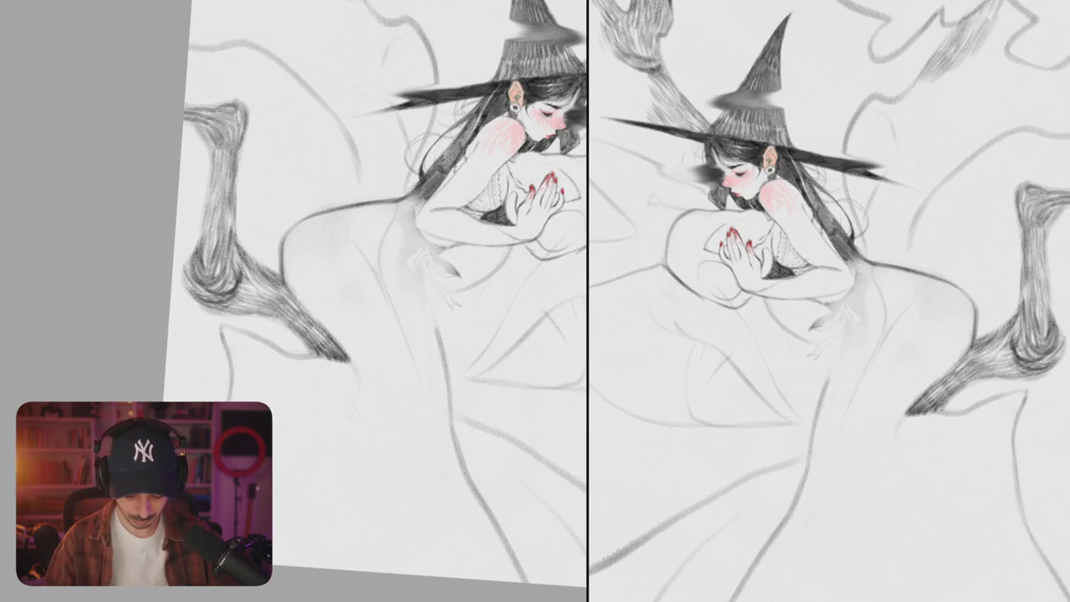
{"action": "left_click_drag", "start_coordinate": [349, 366], "coordinate": [358, 410]}
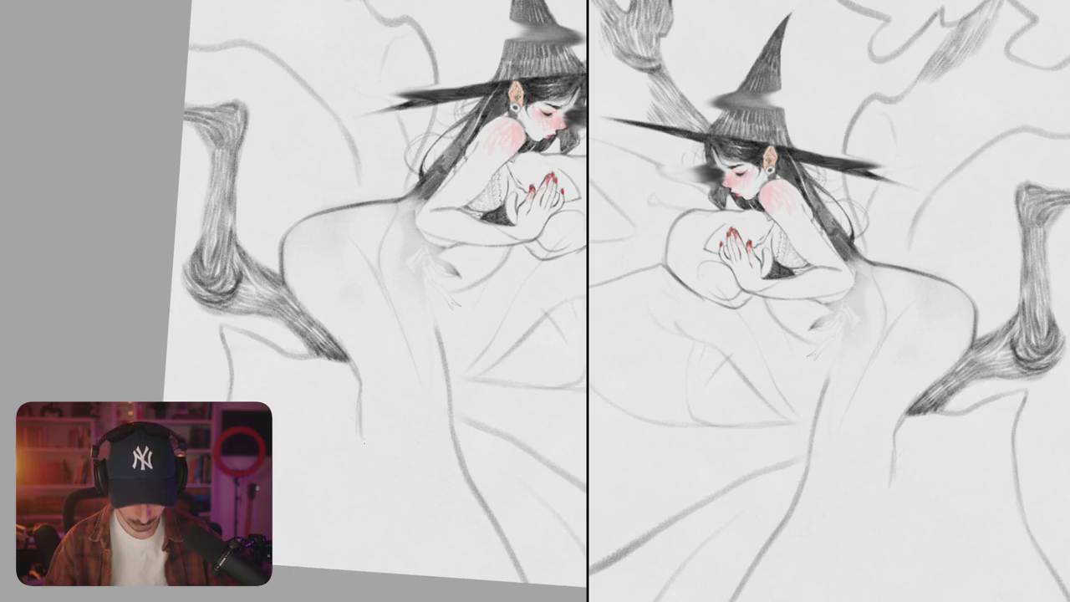
{"action": "mouse_move", "coordinate": [376, 334]}
{"action": "left_mouse_down"}
{"action": "mouse_move", "coordinate": [389, 242]}
{"action": "mouse_move", "coordinate": [333, 407]}
{"action": "left_mouse_up"}
Step: Redraw the hip's edge line, erase stray hip marks and add a stroke along the back
{"action": "left_click_drag", "start_coordinate": [301, 293], "coordinate": [286, 352]}
{"action": "key", "text": "ctrl+z"}
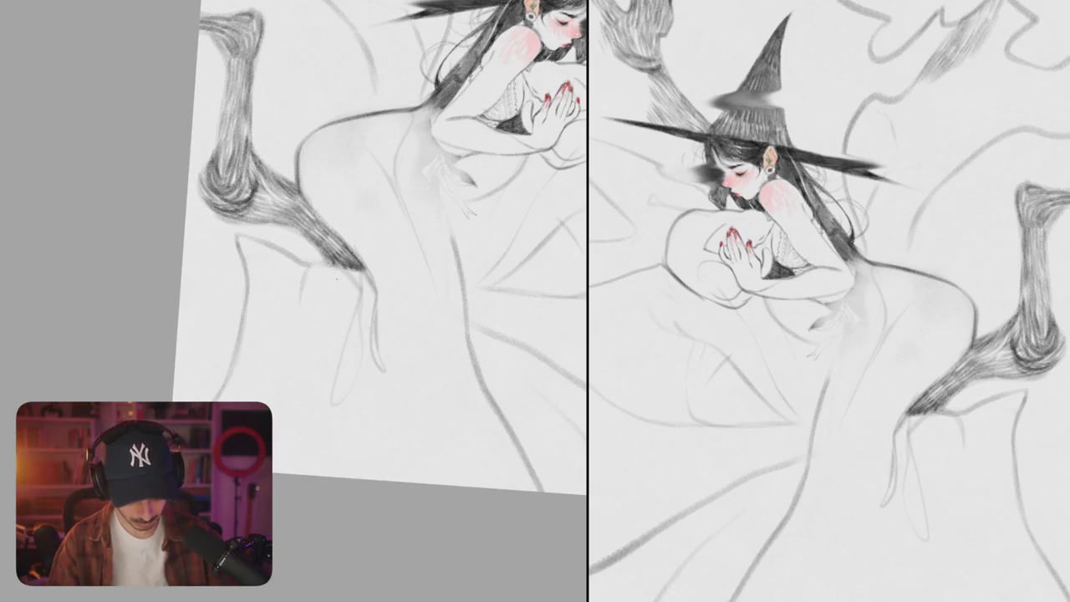
{"action": "mouse_move", "coordinate": [303, 266]}
{"action": "left_mouse_down"}
{"action": "mouse_move", "coordinate": [297, 389]}
{"action": "mouse_move", "coordinate": [275, 346]}
{"action": "left_mouse_up"}
{"action": "mouse_move", "coordinate": [362, 270]}
{"action": "left_mouse_down"}
{"action": "mouse_move", "coordinate": [268, 329]}
{"action": "mouse_move", "coordinate": [281, 399]}
{"action": "left_mouse_up"}
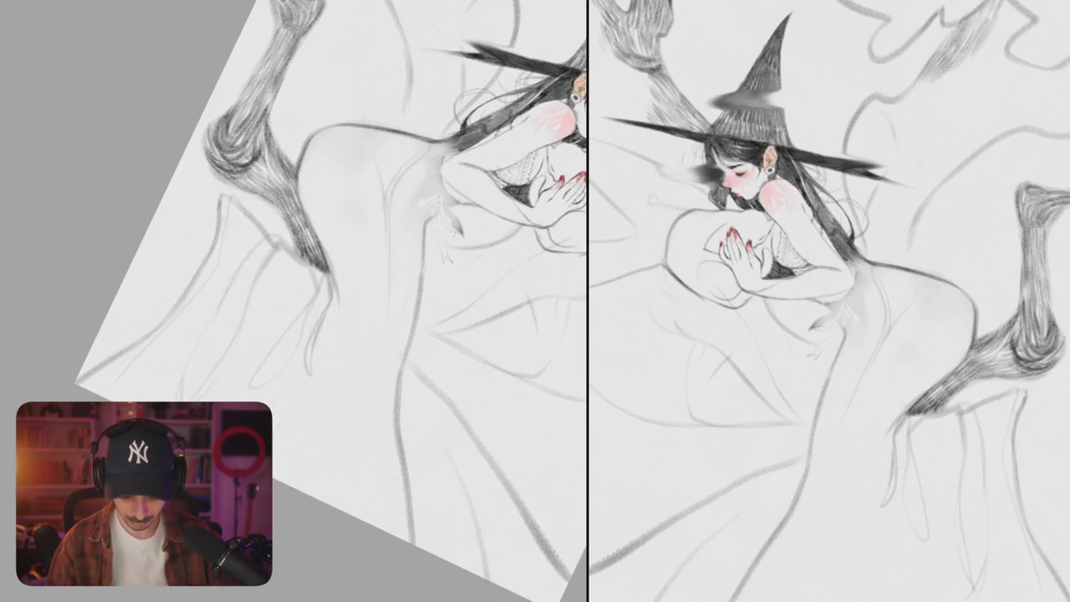
{"action": "mouse_move", "coordinate": [446, 216]}
{"action": "left_mouse_down"}
{"action": "mouse_move", "coordinate": [425, 192]}
{"action": "mouse_move", "coordinate": [465, 205]}
{"action": "left_mouse_up"}
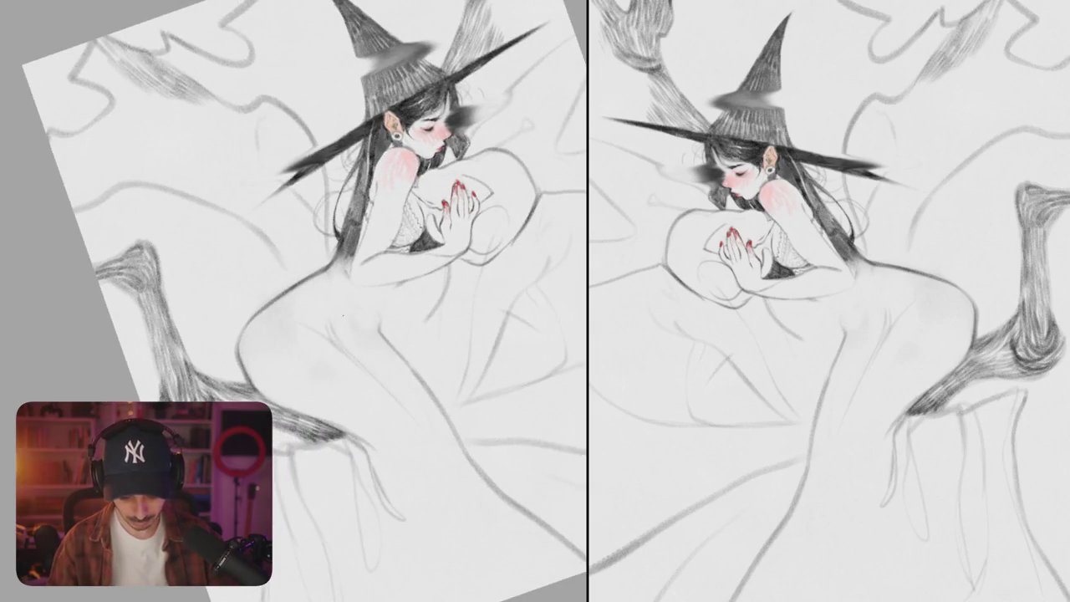
{"action": "mouse_move", "coordinate": [391, 294]}
{"action": "left_mouse_down"}
{"action": "mouse_move", "coordinate": [351, 315]}
{"action": "mouse_move", "coordinate": [375, 331]}
{"action": "left_mouse_up"}
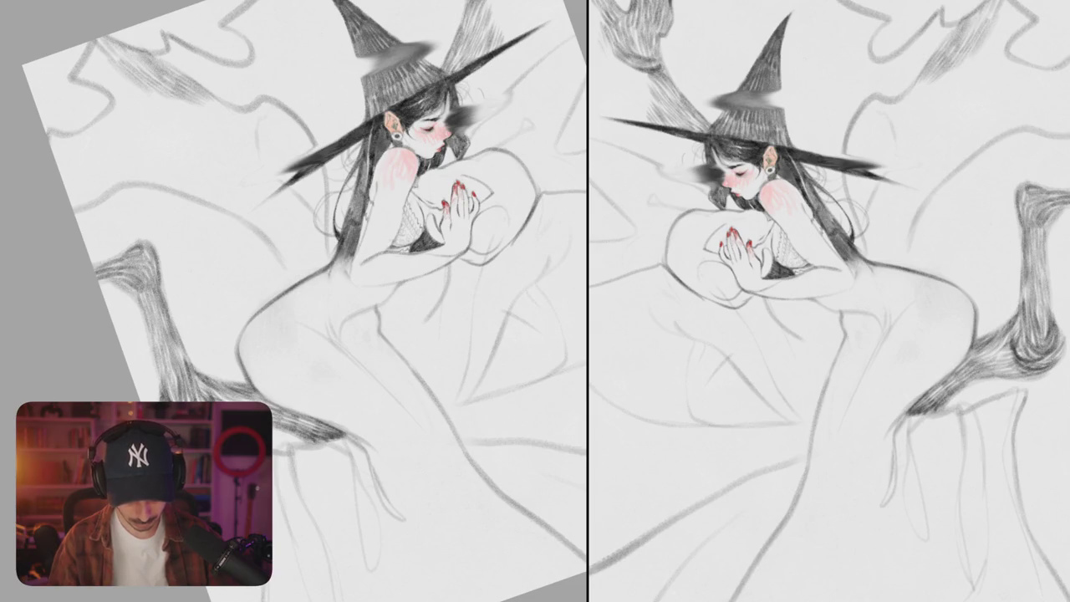
{"action": "left_click_drag", "start_coordinate": [336, 276], "coordinate": [355, 310]}
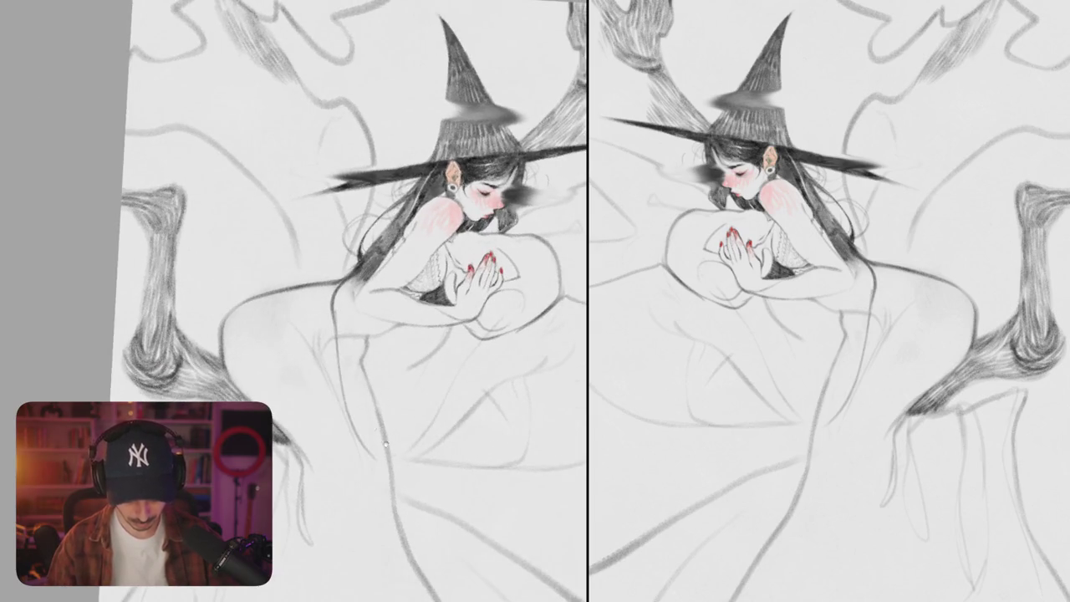
Step: Redraw the side line slightly further left, then try dark hair strands and undo them
{"action": "scroll", "coordinate": [337, 300], "scroll_direction": "down", "scroll_amount": 1}
{"action": "scroll", "coordinate": [351, 268], "scroll_direction": "right", "scroll_amount": 1}
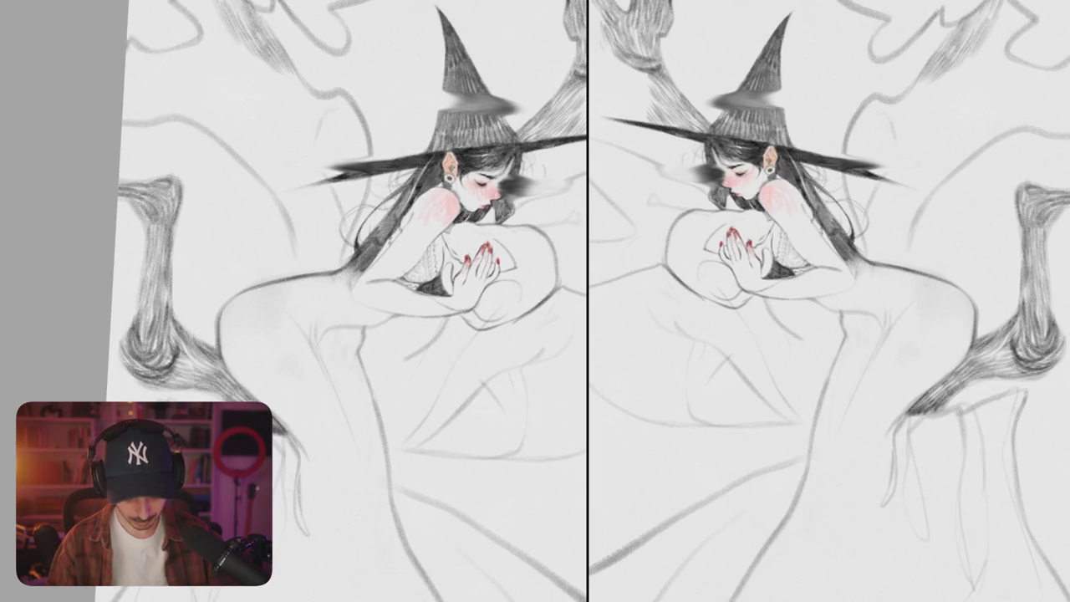
{"action": "mouse_move", "coordinate": [351, 258]}
{"action": "left_mouse_down"}
{"action": "mouse_move", "coordinate": [318, 289]}
{"action": "mouse_move", "coordinate": [318, 372]}
{"action": "mouse_move", "coordinate": [347, 414]}
{"action": "left_mouse_up"}
{"action": "scroll", "coordinate": [334, 300], "scroll_direction": "down", "scroll_amount": 2}
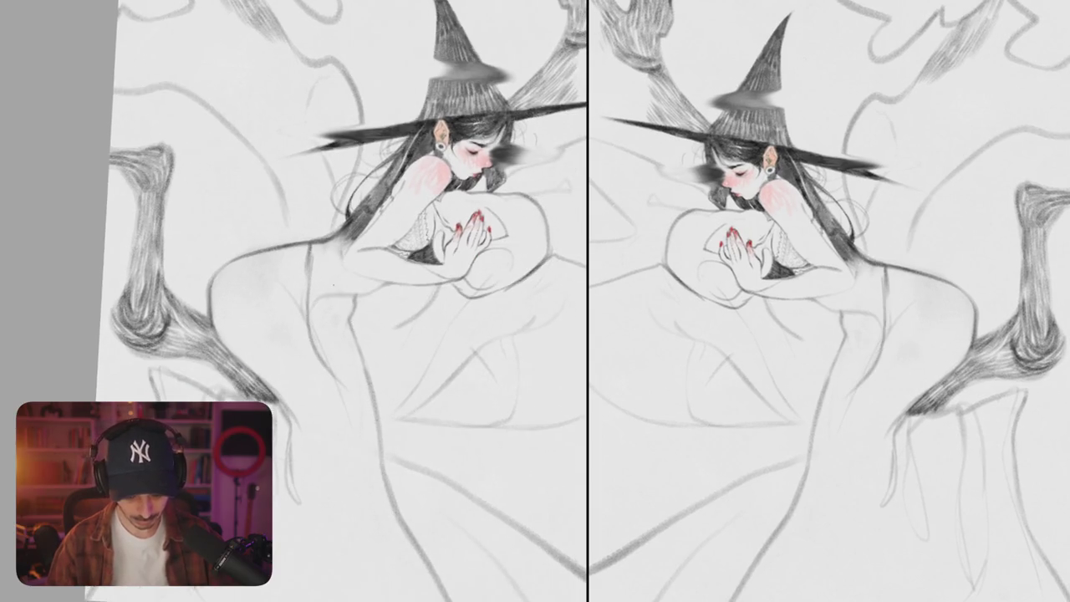
{"action": "key", "text": "ctrl+z"}
{"action": "left_click_drag", "start_coordinate": [308, 243], "coordinate": [306, 334]}
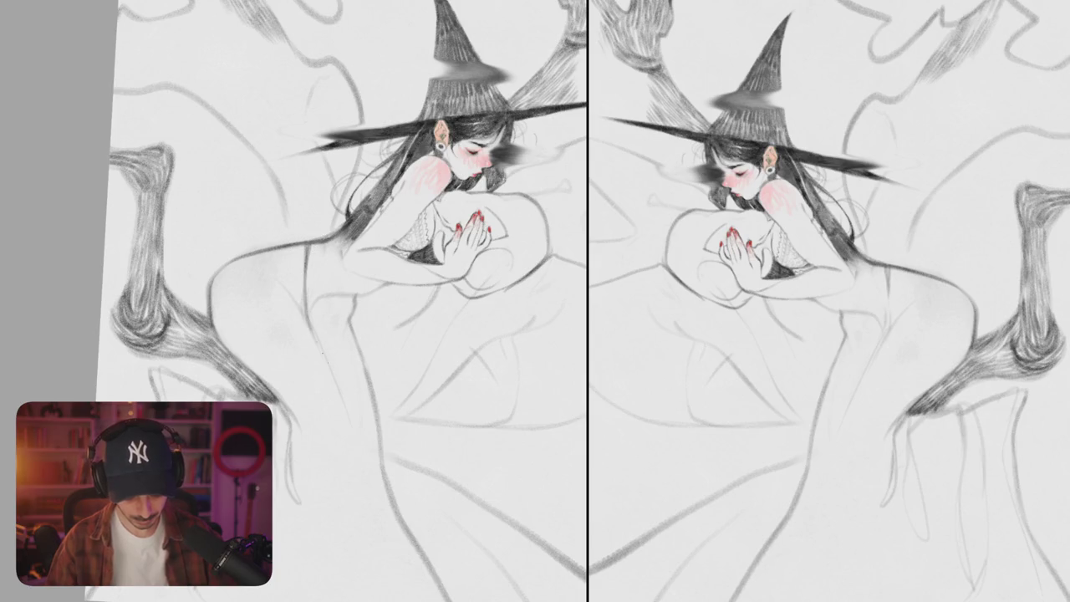
{"action": "left_click_drag", "start_coordinate": [324, 280], "coordinate": [308, 367]}
{"action": "left_click_drag", "start_coordinate": [311, 244], "coordinate": [306, 303]}
{"action": "left_click_drag", "start_coordinate": [319, 264], "coordinate": [308, 315]}
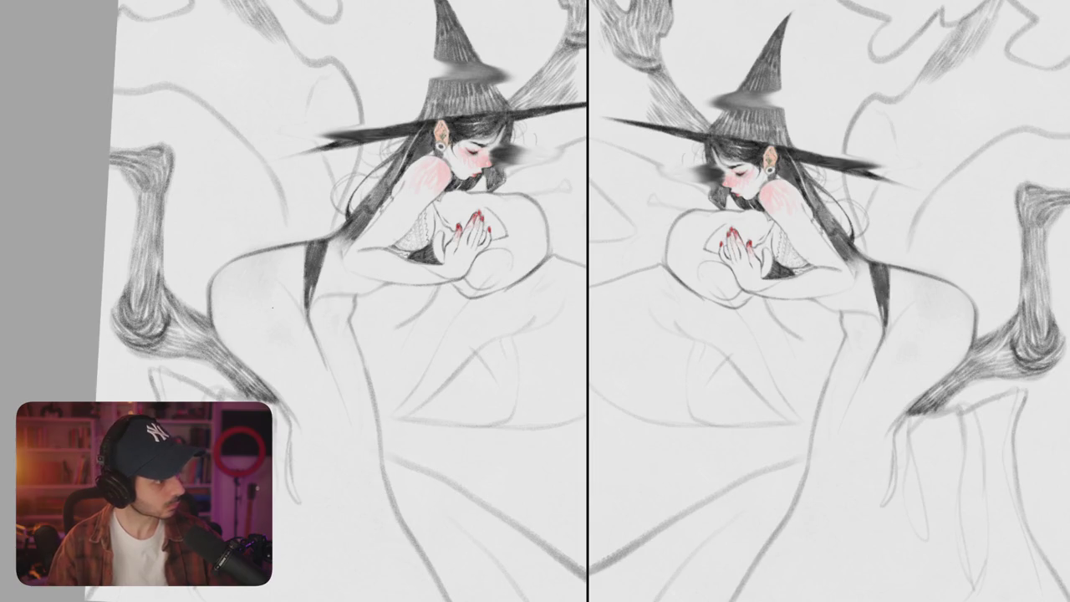
{"action": "mouse_move", "coordinate": [302, 254]}
{"action": "left_mouse_down"}
{"action": "mouse_move", "coordinate": [296, 302]}
{"action": "mouse_move", "coordinate": [299, 267]}
{"action": "mouse_move", "coordinate": [297, 289]}
{"action": "left_mouse_up"}
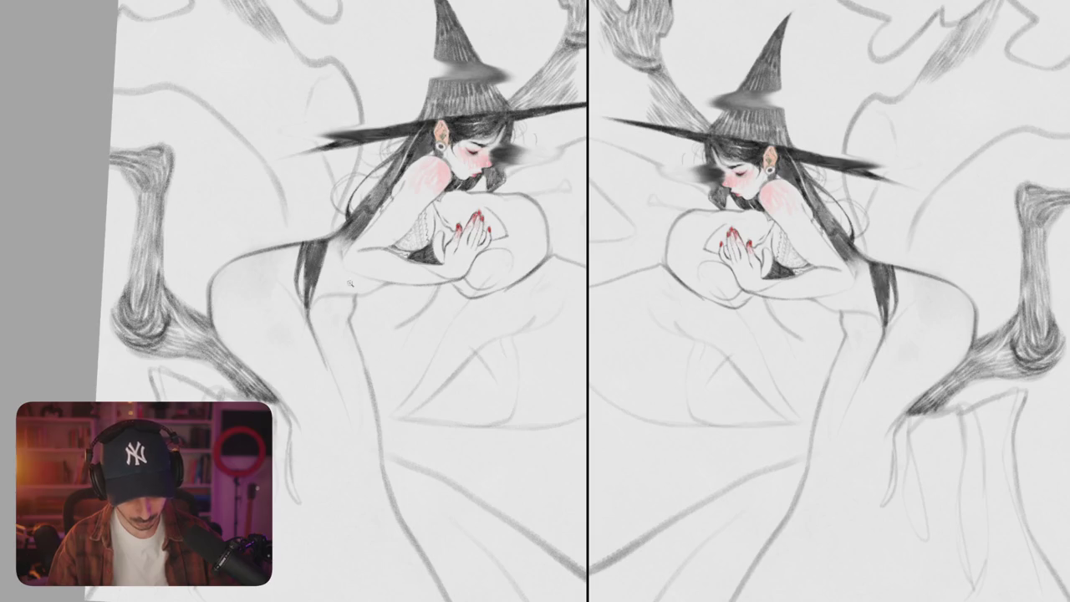
{"action": "key", "text": "ctrl+minus"}
{"action": "key", "text": "ctrl+z"}
{"action": "key", "text": "ctrl+z"}
{"action": "key", "text": "ctrl+plus"}
Step: Darken the hip outline and back line, and lightly hatch the area left of the hip
{"action": "left_click_drag", "start_coordinate": [412, 309], "coordinate": [462, 263]}
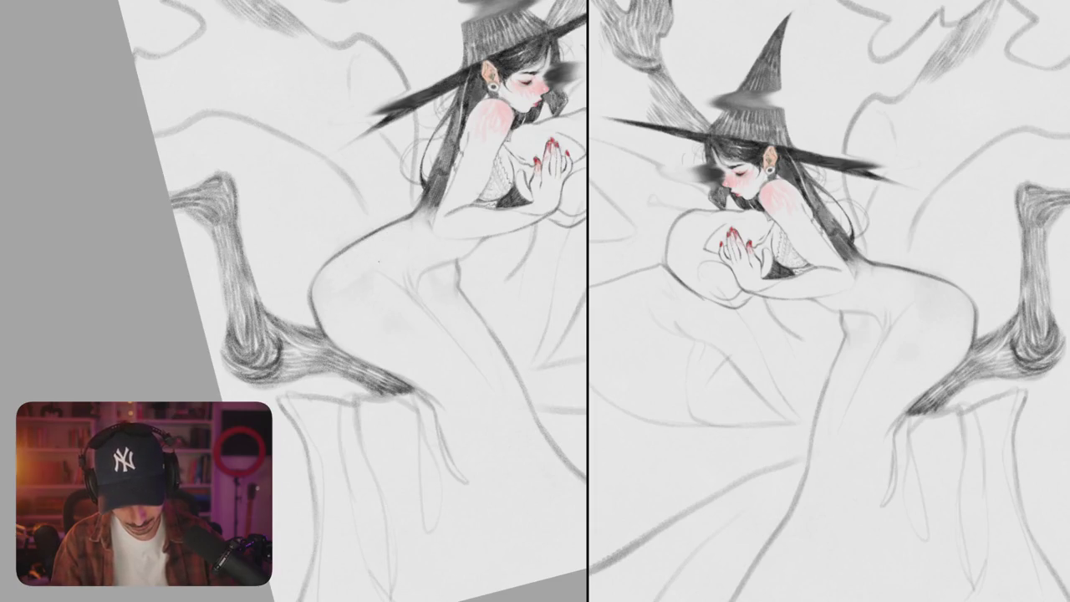
{"action": "left_click_drag", "start_coordinate": [312, 308], "coordinate": [359, 294]}
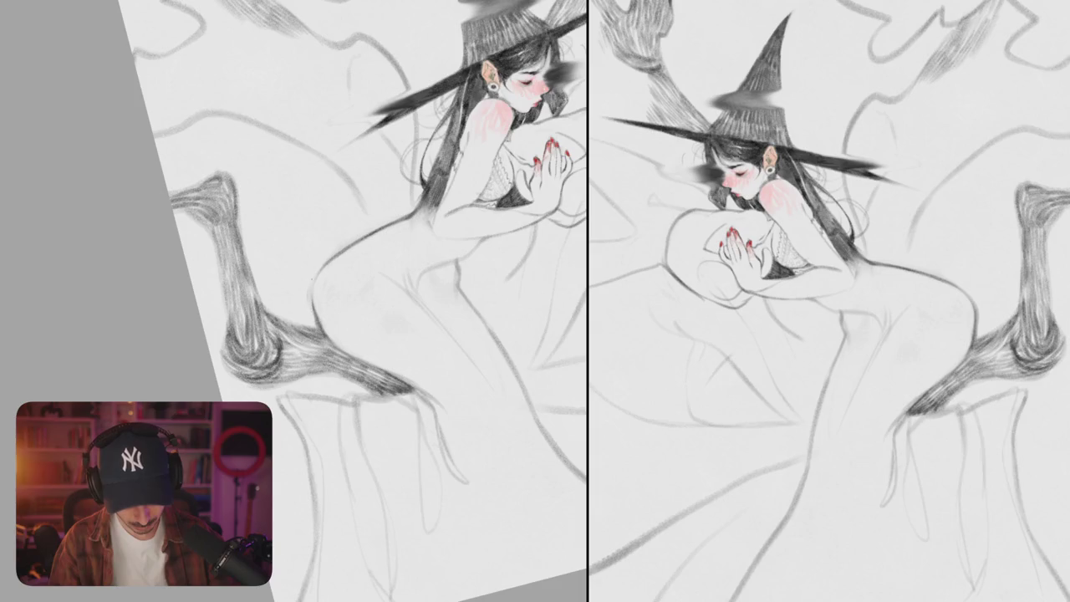
{"action": "key", "text": "ctrl+z"}
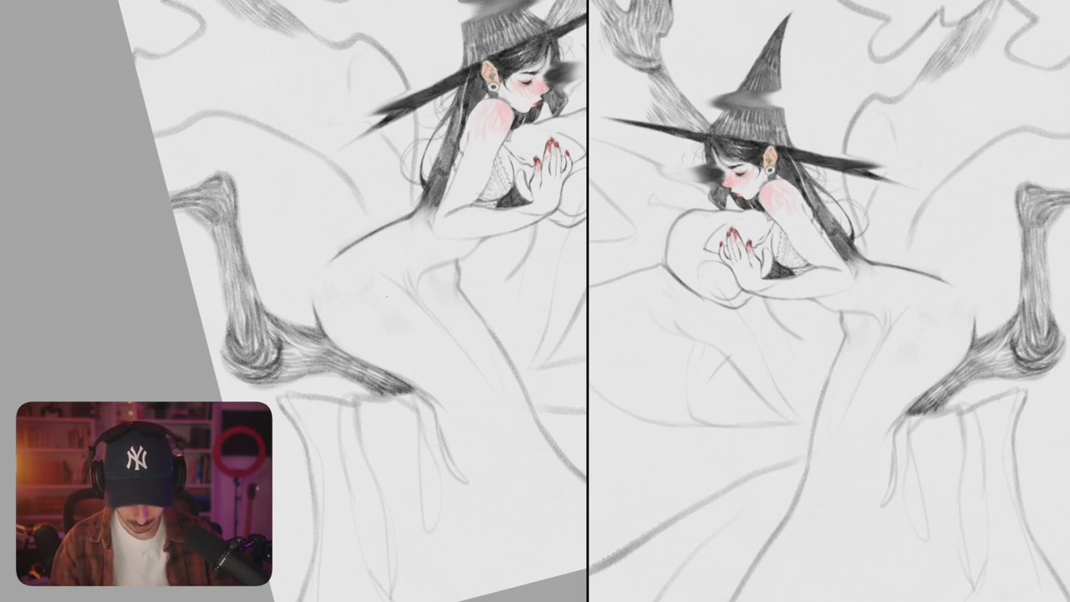
{"action": "left_click_drag", "start_coordinate": [324, 262], "coordinate": [313, 308]}
{"action": "key", "text": "ctrl+z"}
{"action": "left_click_drag", "start_coordinate": [333, 262], "coordinate": [314, 311]}
{"action": "mouse_move", "coordinate": [399, 219]}
{"action": "left_mouse_down"}
{"action": "mouse_move", "coordinate": [339, 254]}
{"action": "mouse_move", "coordinate": [296, 324]}
{"action": "left_mouse_up"}
{"action": "mouse_move", "coordinate": [343, 247]}
{"action": "left_mouse_down"}
{"action": "mouse_move", "coordinate": [281, 296]}
{"action": "mouse_move", "coordinate": [284, 321]}
{"action": "mouse_move", "coordinate": [298, 328]}
{"action": "left_mouse_up"}
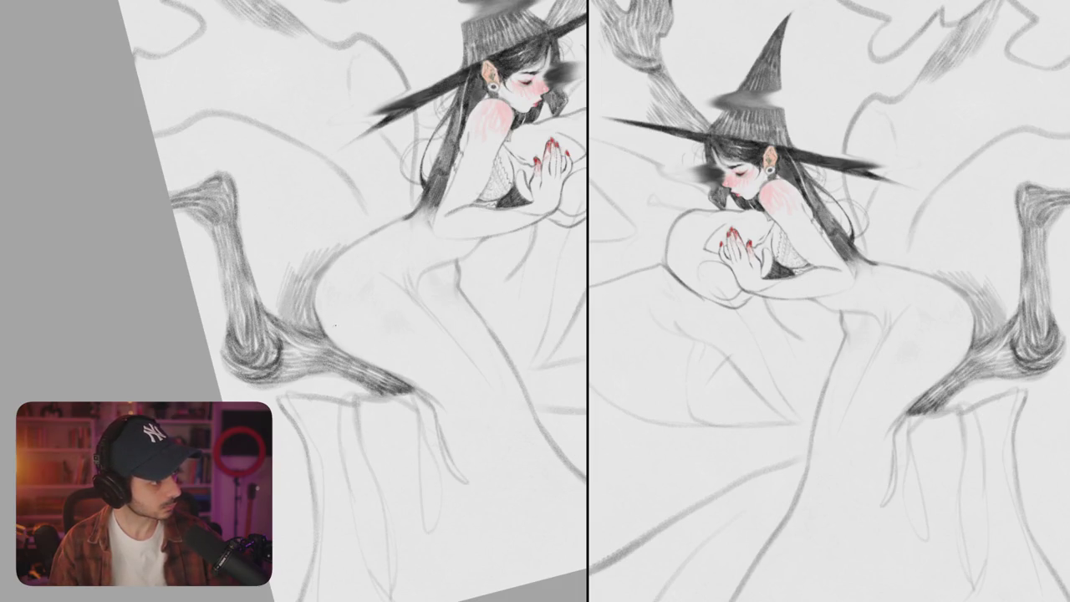
{"action": "left_click_drag", "start_coordinate": [337, 325], "coordinate": [314, 313]}
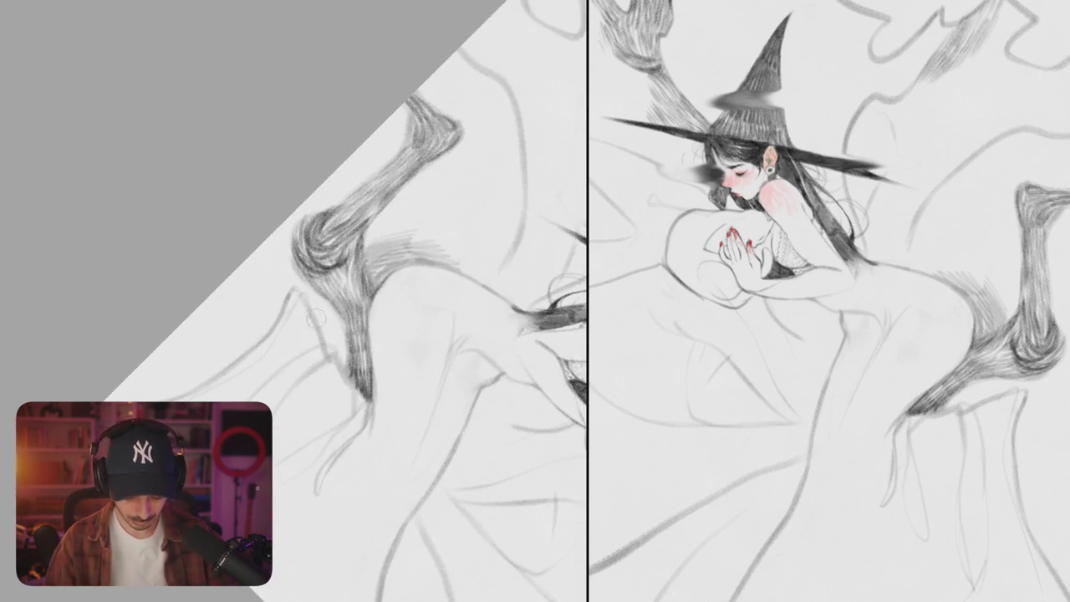
Step: Rotate the view down to the tree stump and extend the sketch line toward it
{"action": "key", "text": "ctrl+z"}
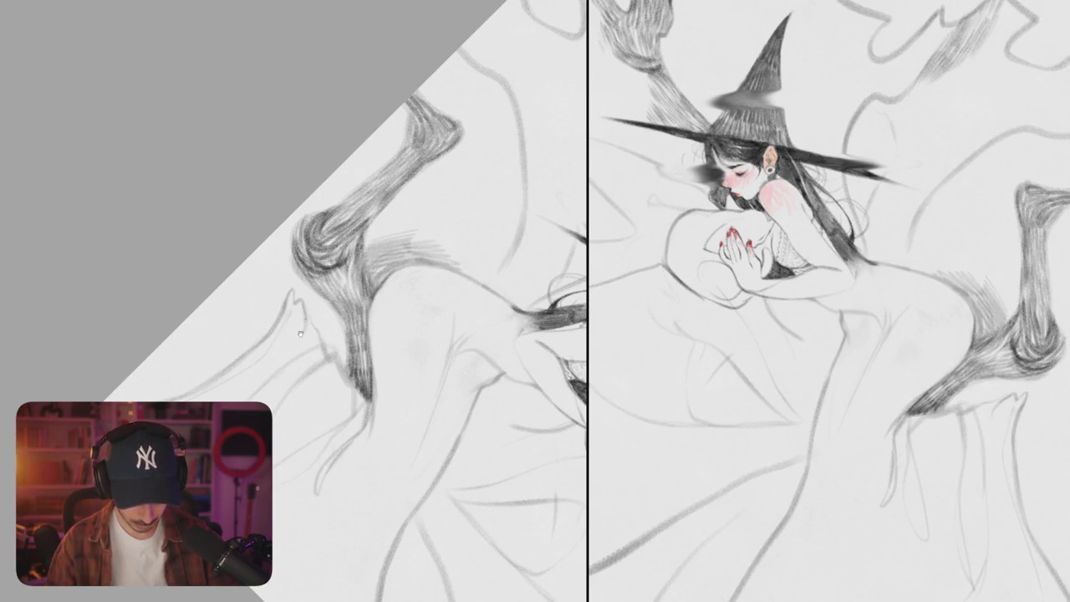
{"action": "left_click_drag", "start_coordinate": [323, 242], "coordinate": [382, 166]}
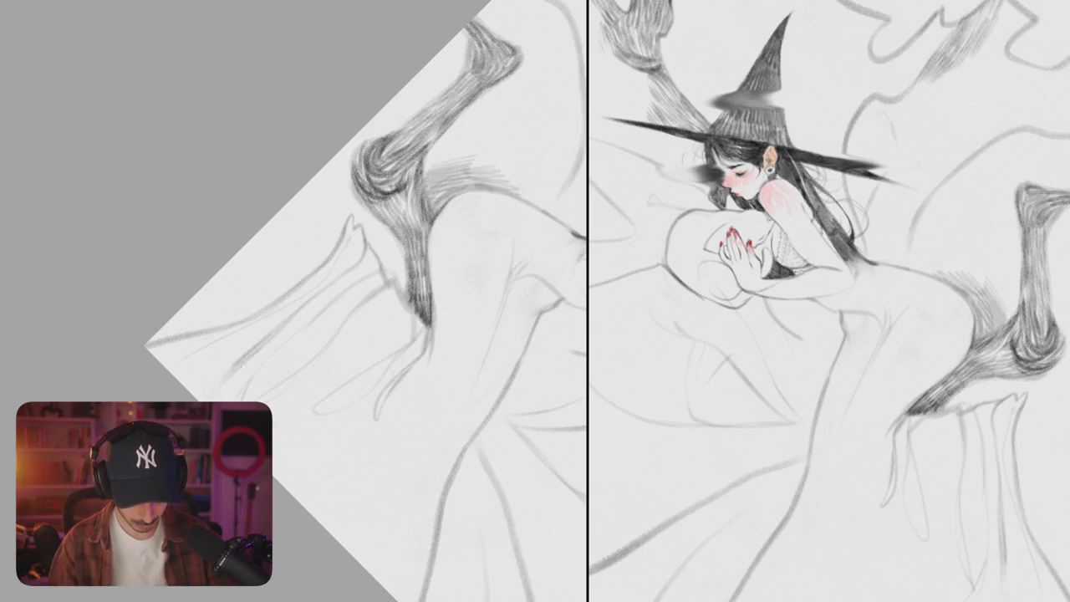
{"action": "left_click_drag", "start_coordinate": [220, 388], "coordinate": [275, 351]}
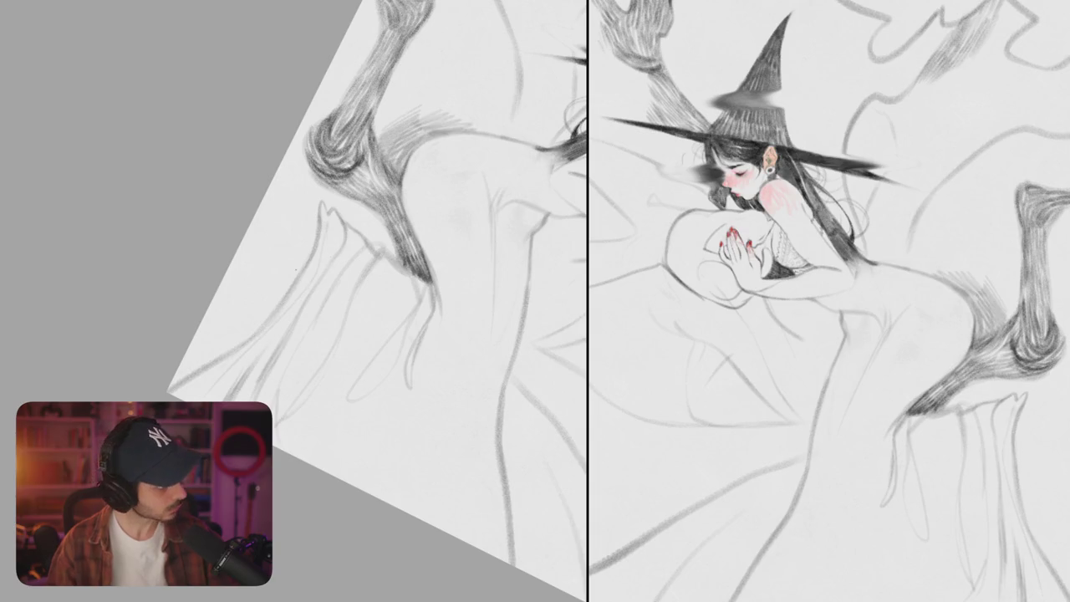
{"action": "left_click_drag", "start_coordinate": [376, 300], "coordinate": [276, 217]}
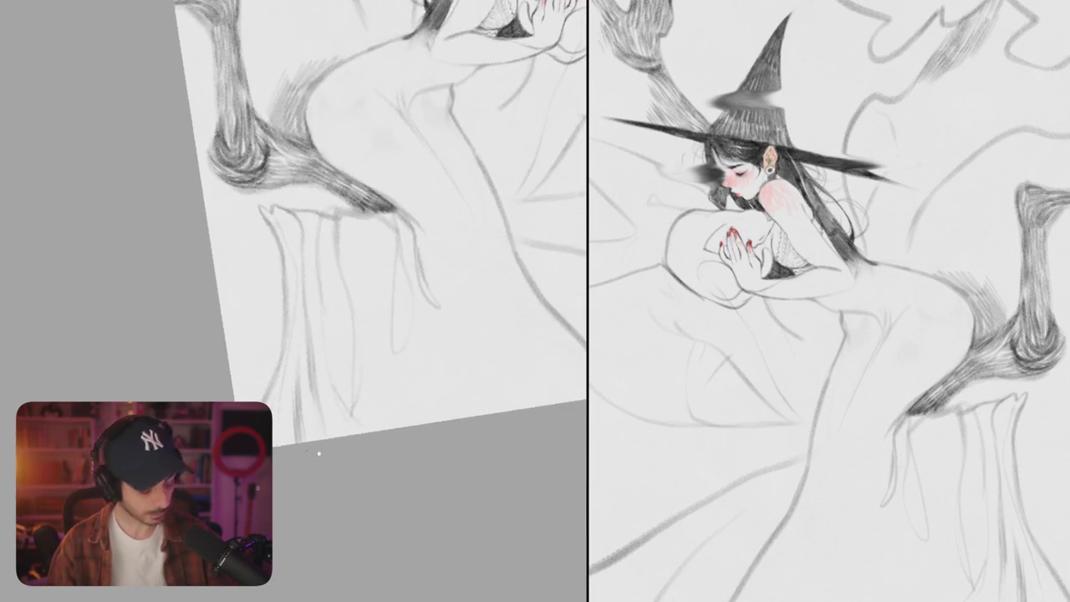
{"action": "left_click_drag", "start_coordinate": [416, 268], "coordinate": [462, 335]}
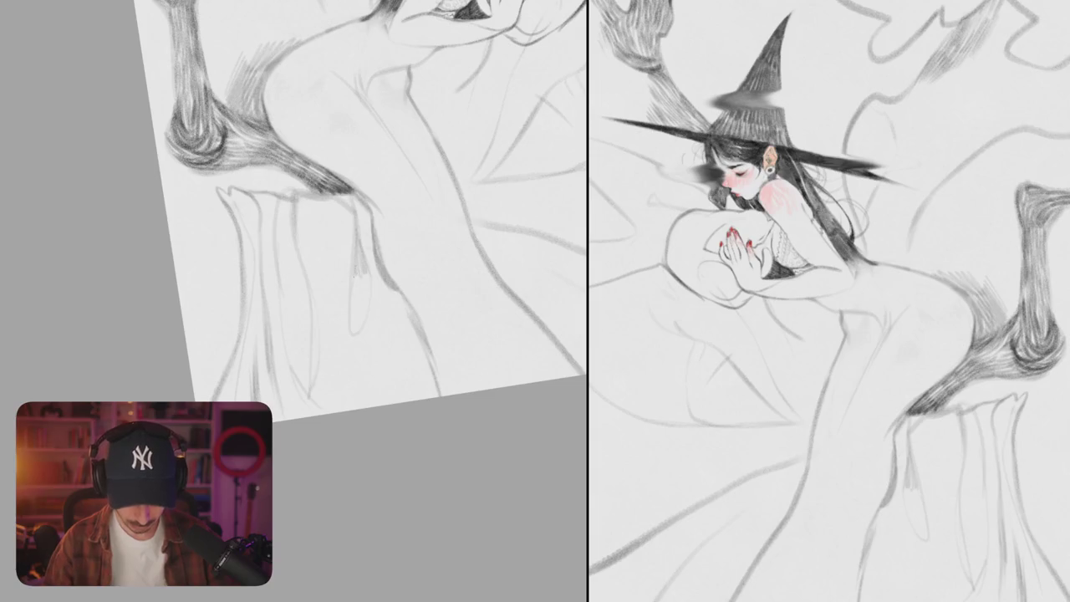
Step: Hatch dark pencil shading and fine lines over the tree trunk, including its lower part
{"action": "mouse_move", "coordinate": [358, 274]}
{"action": "left_mouse_down"}
{"action": "mouse_move", "coordinate": [365, 311]}
{"action": "mouse_move", "coordinate": [353, 334]}
{"action": "left_mouse_up"}
{"action": "mouse_move", "coordinate": [356, 295]}
{"action": "left_mouse_down"}
{"action": "mouse_move", "coordinate": [356, 338]}
{"action": "mouse_move", "coordinate": [368, 331]}
{"action": "left_mouse_up"}
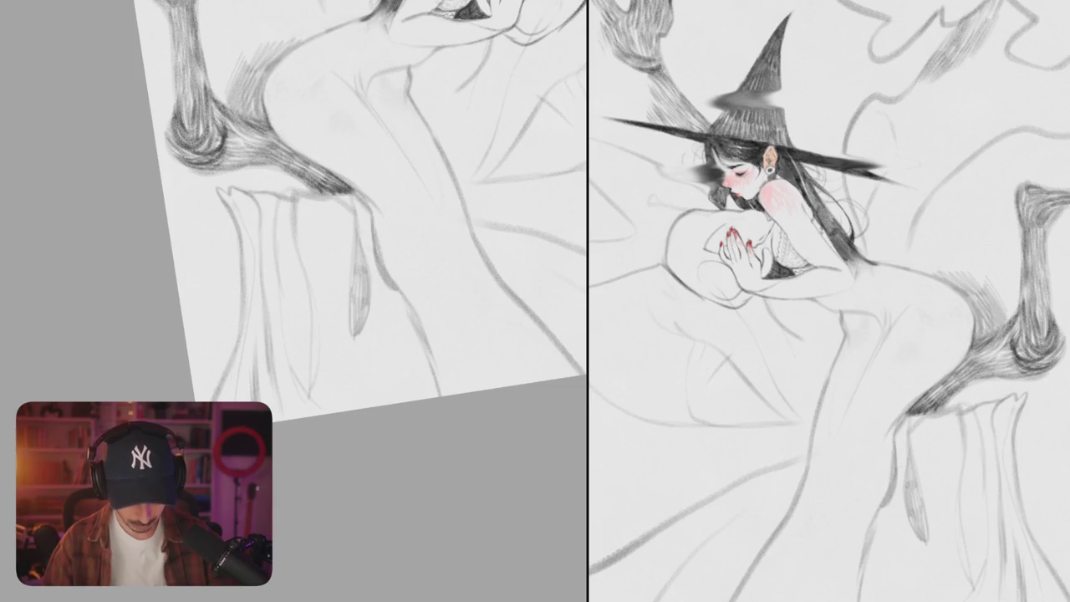
{"action": "left_click_drag", "start_coordinate": [306, 259], "coordinate": [311, 314]}
{"action": "left_click_drag", "start_coordinate": [314, 302], "coordinate": [311, 391]}
{"action": "left_click_drag", "start_coordinate": [314, 351], "coordinate": [313, 405]}
{"action": "left_click_drag", "start_coordinate": [314, 387], "coordinate": [316, 413]}
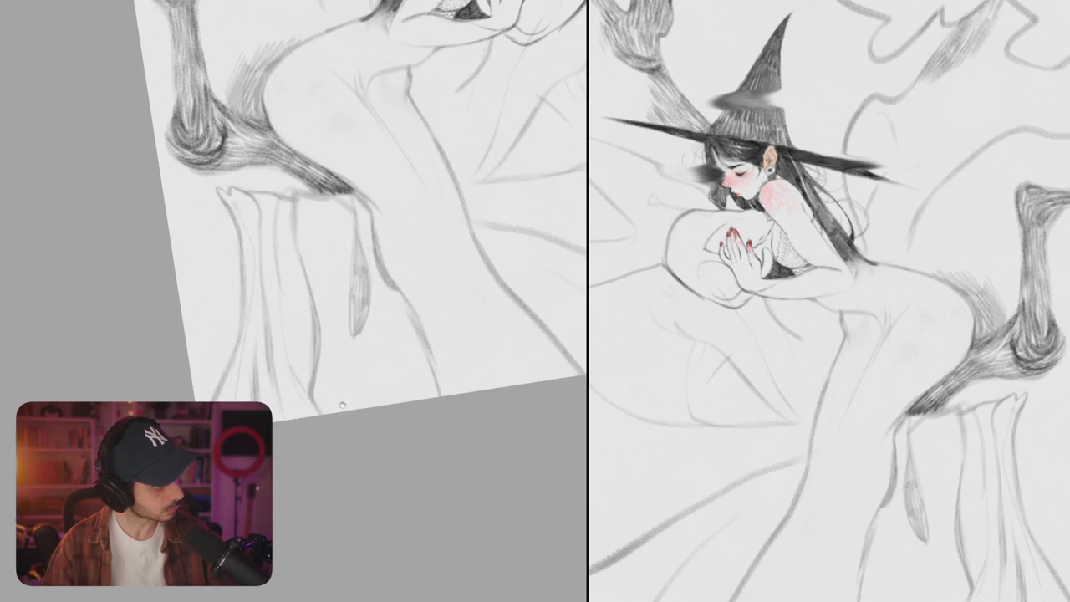
{"action": "left_click_drag", "start_coordinate": [359, 209], "coordinate": [381, 202]}
{"action": "mouse_move", "coordinate": [309, 356]}
{"action": "left_mouse_down"}
{"action": "mouse_move", "coordinate": [314, 408]}
{"action": "mouse_move", "coordinate": [338, 408]}
{"action": "mouse_move", "coordinate": [354, 317]}
{"action": "left_mouse_up"}
{"action": "left_click_drag", "start_coordinate": [363, 373], "coordinate": [361, 316]}
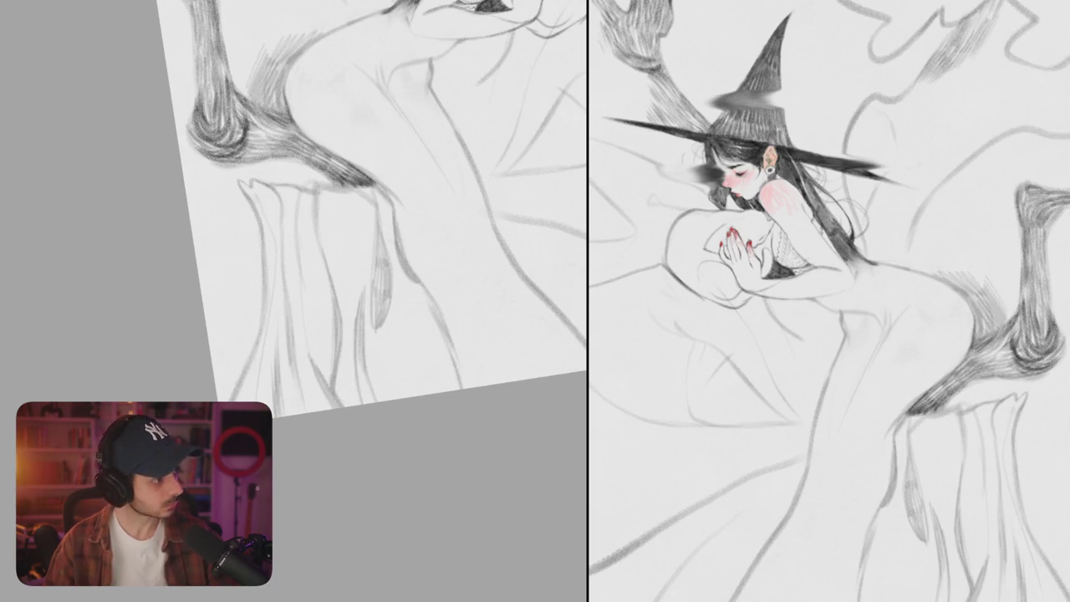
Step: Return the view to the whole figure and try a leg line, then undo it
{"action": "scroll", "coordinate": [369, 222], "scroll_direction": "up", "scroll_amount": 1}
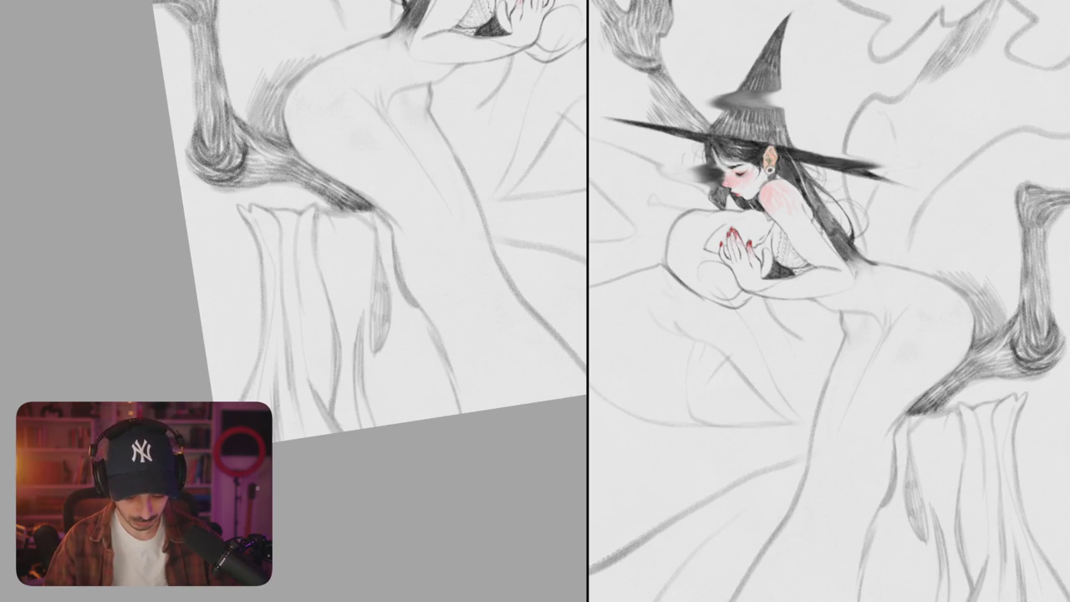
{"action": "left_click_drag", "start_coordinate": [367, 251], "coordinate": [401, 318]}
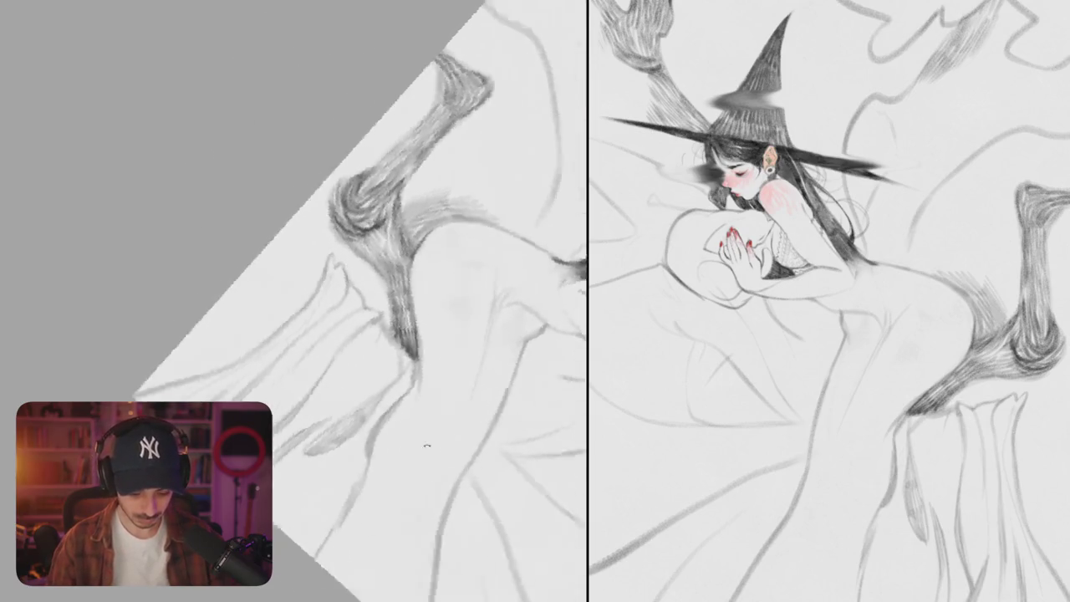
{"action": "mouse_move", "coordinate": [339, 296]}
{"action": "left_mouse_down"}
{"action": "mouse_move", "coordinate": [350, 226]}
{"action": "mouse_move", "coordinate": [303, 309]}
{"action": "mouse_move", "coordinate": [350, 258]}
{"action": "mouse_move", "coordinate": [314, 272]}
{"action": "left_mouse_up"}
{"action": "key", "text": "ctrl+z"}
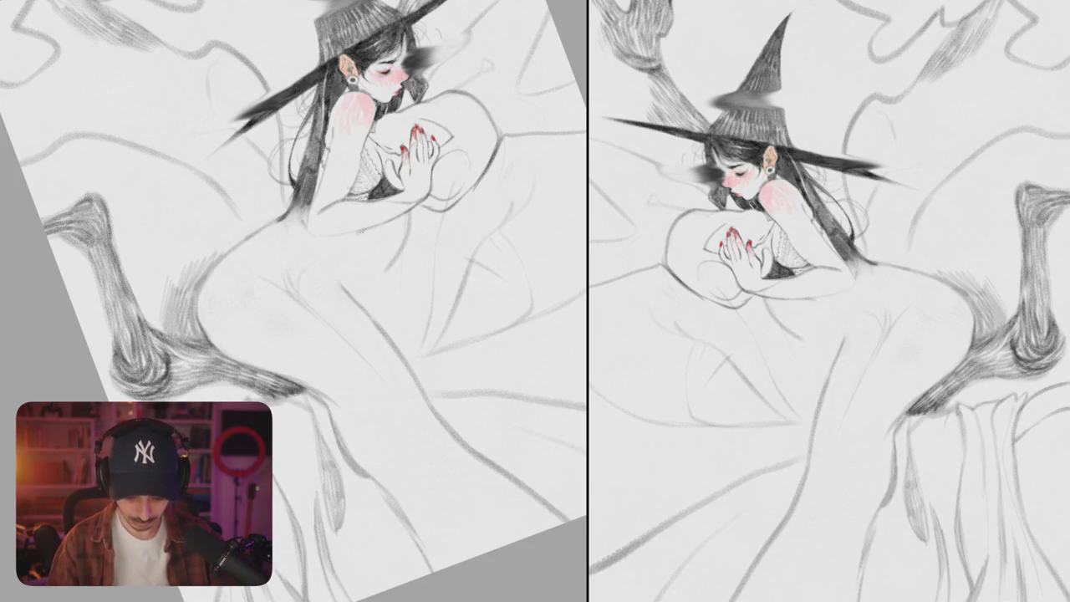
Step: Tilt the canvas nearly upright, sketch faint hip strokes and remove the long line down the side
{"action": "key", "text": "Escape"}
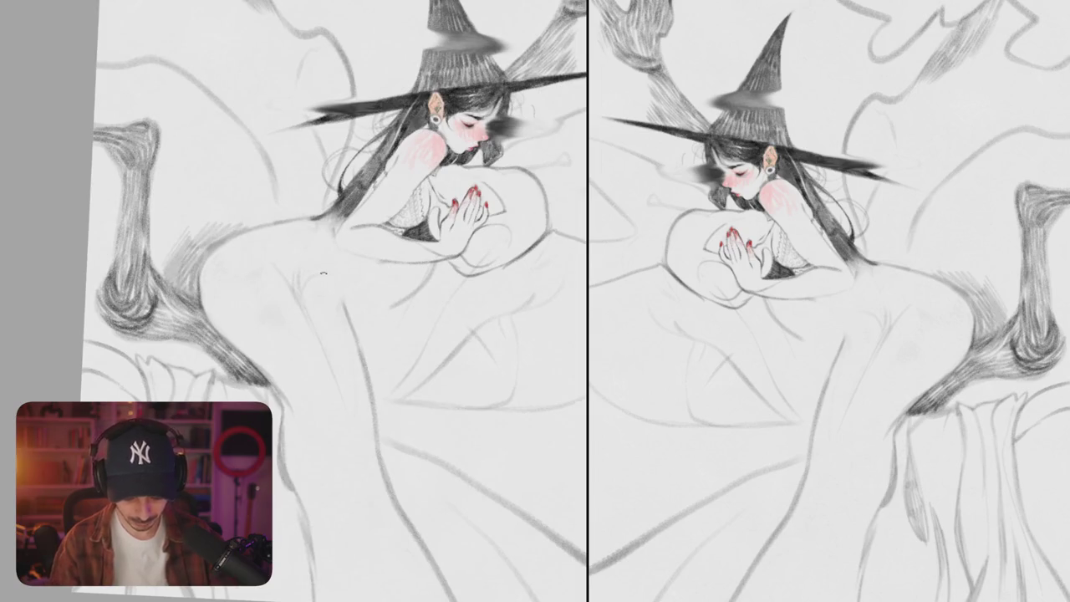
{"action": "key", "text": "4"}
{"action": "key", "text": "4"}
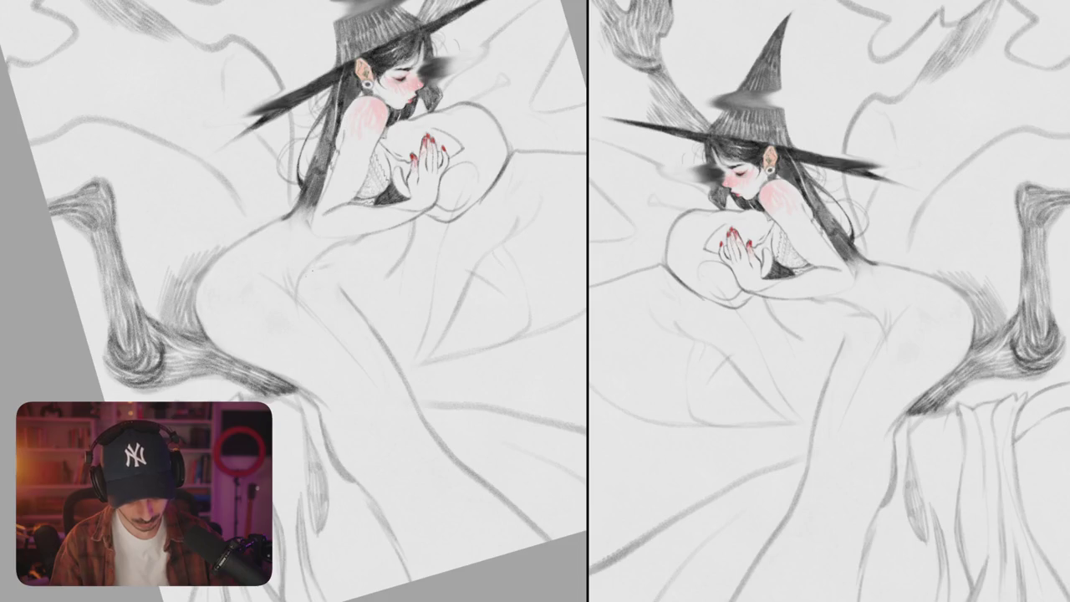
{"action": "mouse_move", "coordinate": [321, 279]}
{"action": "left_mouse_down"}
{"action": "mouse_move", "coordinate": [351, 317]}
{"action": "mouse_move", "coordinate": [359, 351]}
{"action": "mouse_move", "coordinate": [316, 346]}
{"action": "left_mouse_up"}
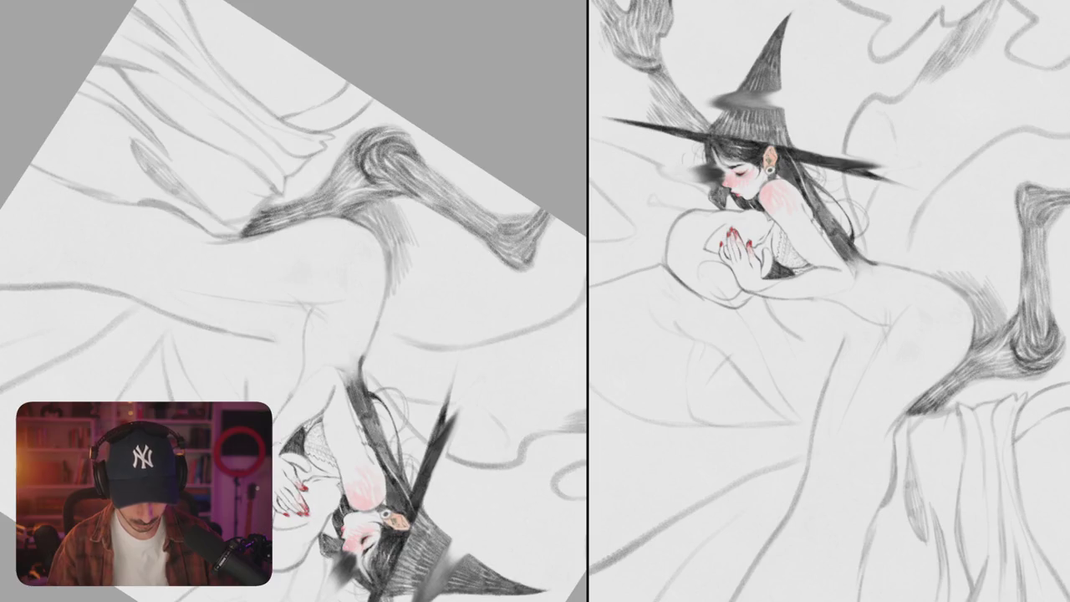
{"action": "left_click_drag", "start_coordinate": [303, 334], "coordinate": [301, 288]}
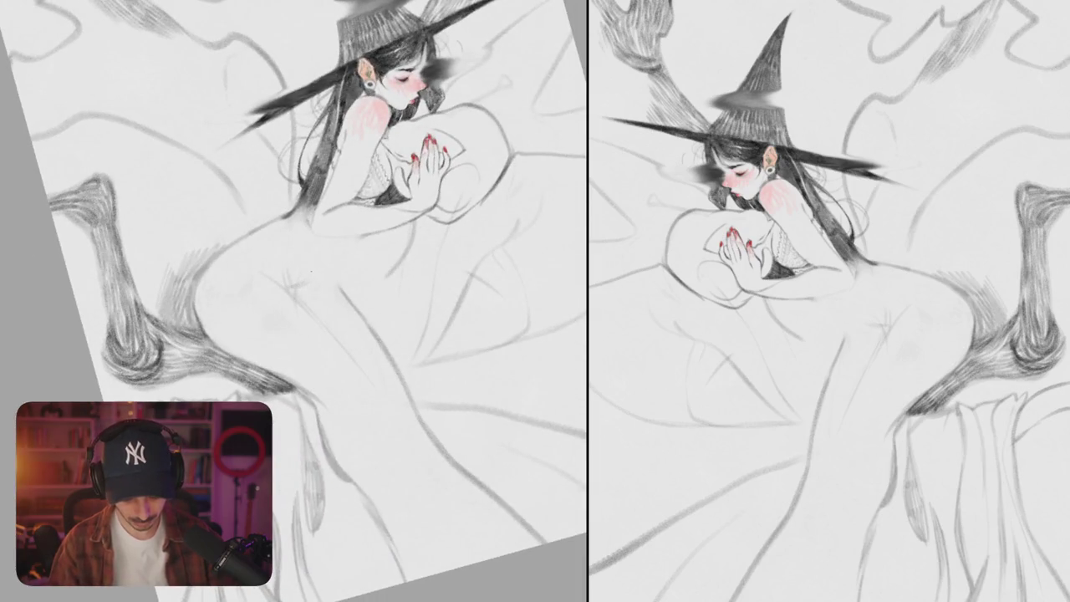
{"action": "key", "text": "ctrl+z"}
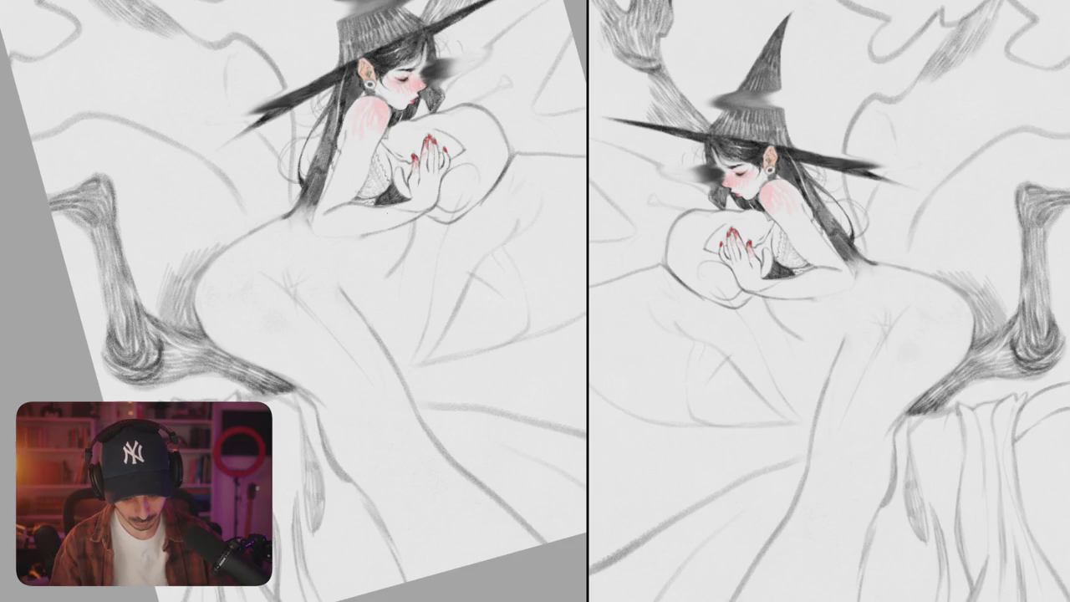
{"action": "mouse_move", "coordinate": [373, 209]}
{"action": "left_mouse_down"}
{"action": "mouse_move", "coordinate": [338, 247]}
{"action": "mouse_move", "coordinate": [296, 253]}
{"action": "left_mouse_up"}
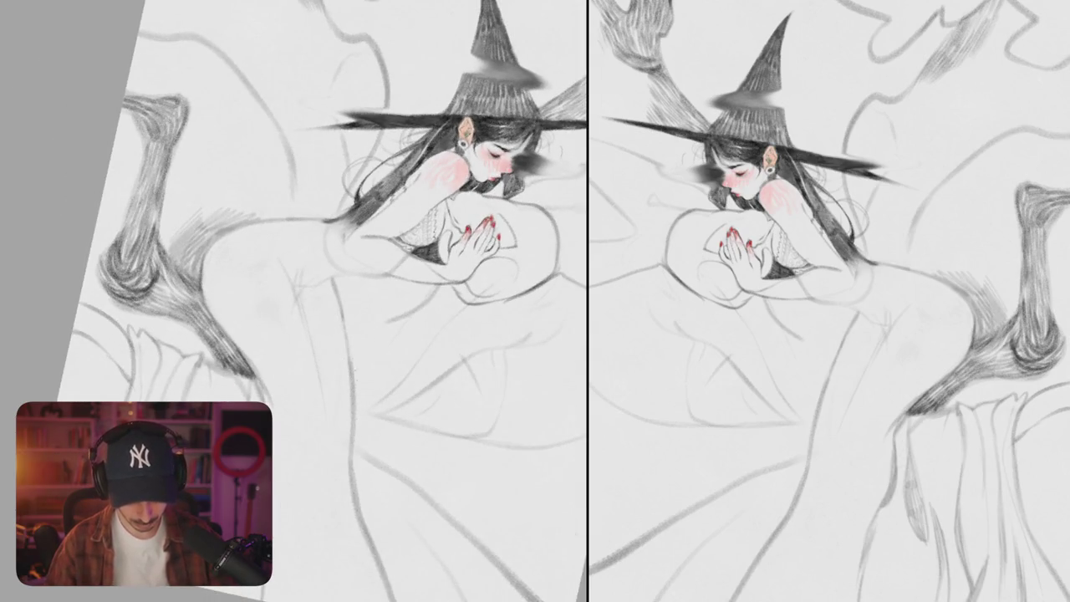
{"action": "left_click_drag", "start_coordinate": [331, 293], "coordinate": [333, 230]}
{"action": "key", "text": "ctrl+z"}
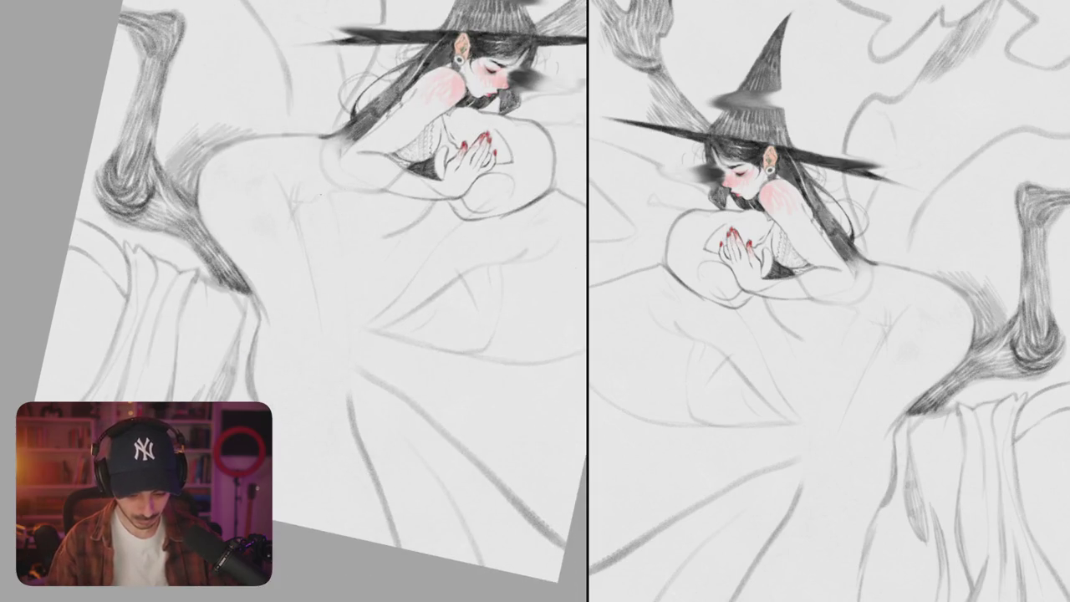
Step: Redraw the long hip and waist contour and darken the vertical leg line
{"action": "left_click_drag", "start_coordinate": [324, 185], "coordinate": [361, 338]}
{"action": "left_click_drag", "start_coordinate": [407, 472], "coordinate": [378, 376]}
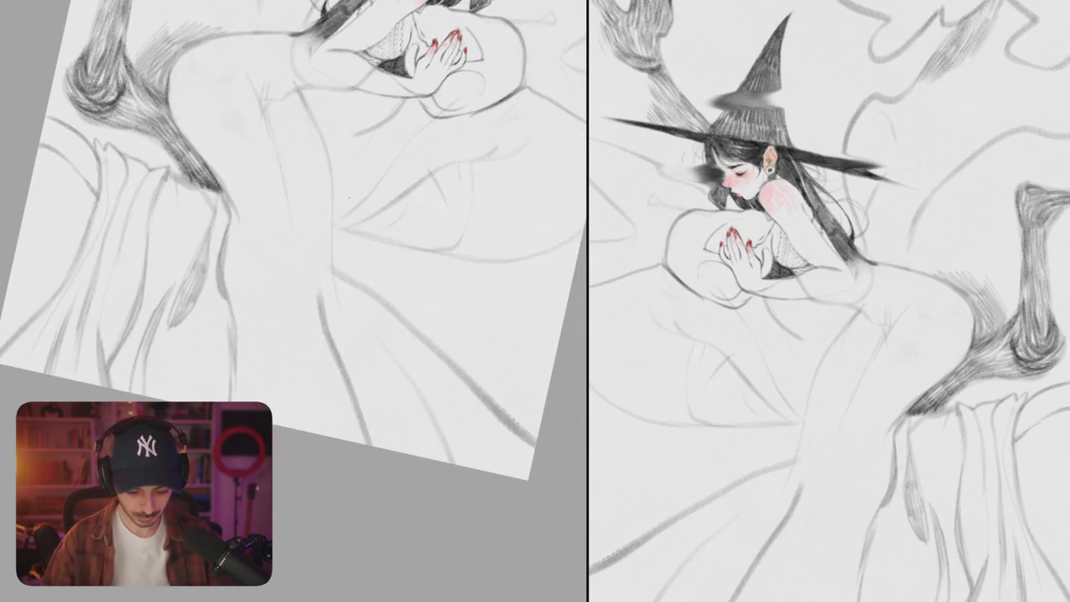
{"action": "mouse_move", "coordinate": [307, 109]}
{"action": "left_mouse_down"}
{"action": "mouse_move", "coordinate": [331, 201]}
{"action": "mouse_move", "coordinate": [322, 317]}
{"action": "left_mouse_up"}
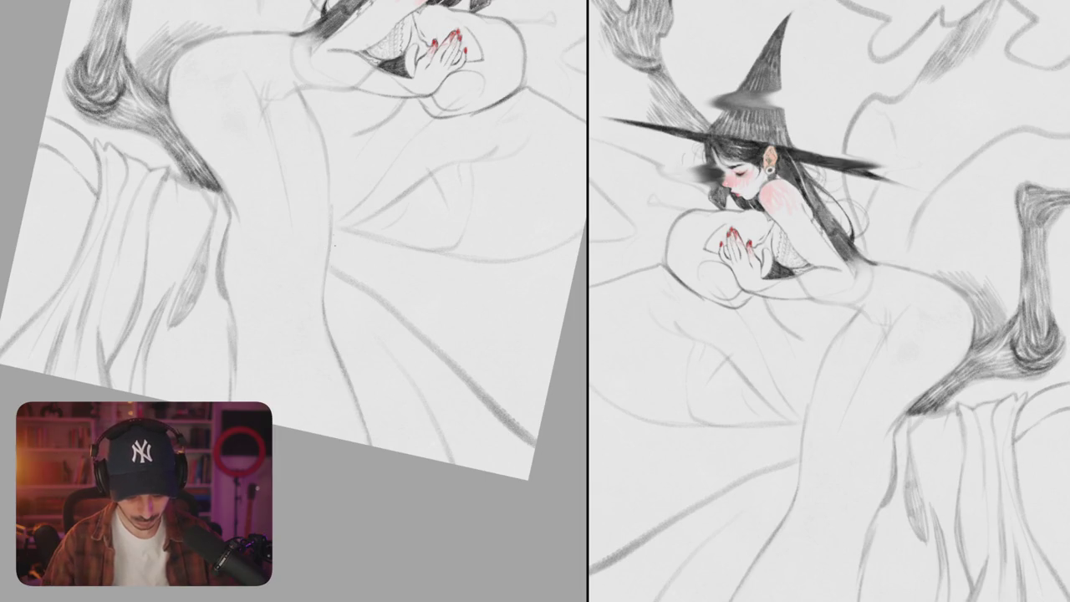
{"action": "left_click_drag", "start_coordinate": [326, 256], "coordinate": [333, 335]}
{"action": "left_click_drag", "start_coordinate": [326, 289], "coordinate": [331, 326]}
{"action": "mouse_move", "coordinate": [326, 264]}
{"action": "left_mouse_down"}
{"action": "mouse_move", "coordinate": [324, 232]}
{"action": "mouse_move", "coordinate": [361, 364]}
{"action": "mouse_move", "coordinate": [393, 391]}
{"action": "mouse_move", "coordinate": [383, 413]}
{"action": "left_mouse_up"}
{"action": "mouse_move", "coordinate": [369, 367]}
{"action": "left_mouse_down"}
{"action": "mouse_move", "coordinate": [400, 442]}
{"action": "mouse_move", "coordinate": [393, 397]}
{"action": "mouse_move", "coordinate": [401, 411]}
{"action": "left_mouse_up"}
Step: Rotate the view further counter-clockwise and darken the long line down the leg
{"action": "left_click_drag", "start_coordinate": [334, 251], "coordinate": [393, 317]}
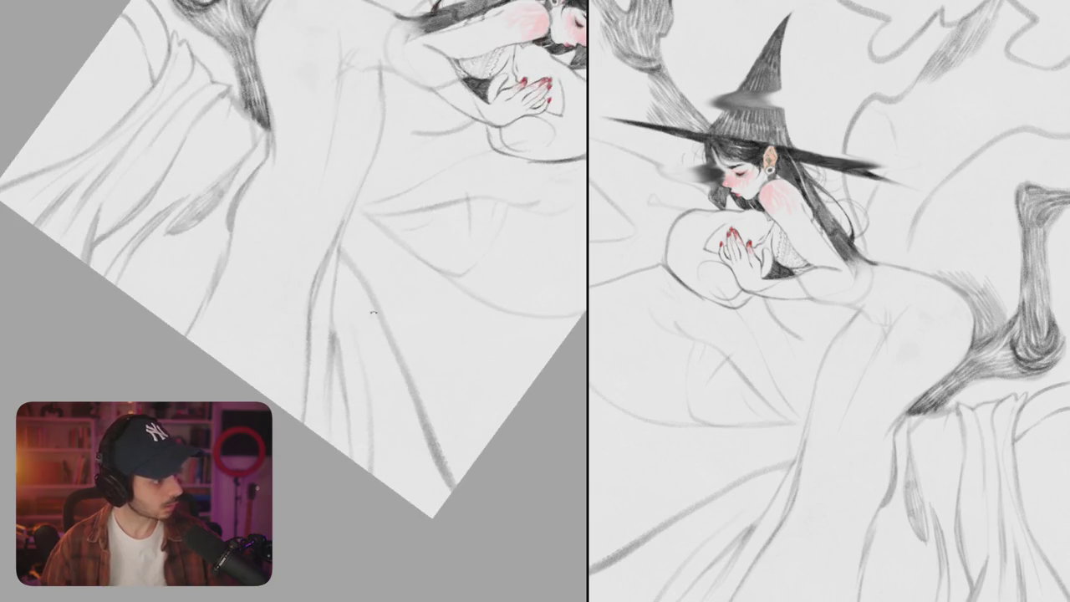
{"action": "left_click_drag", "start_coordinate": [338, 294], "coordinate": [352, 356]}
{"action": "left_click_drag", "start_coordinate": [337, 271], "coordinate": [351, 336]}
{"action": "left_click_drag", "start_coordinate": [338, 251], "coordinate": [366, 328]}
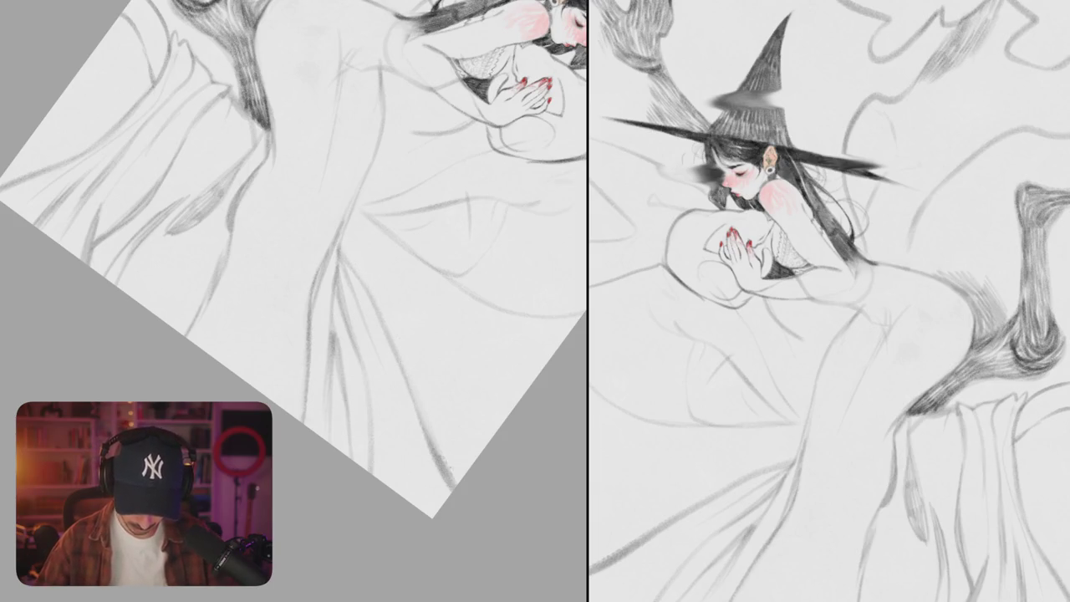
{"action": "scroll", "coordinate": [293, 259], "scroll_direction": "down", "scroll_amount": 5}
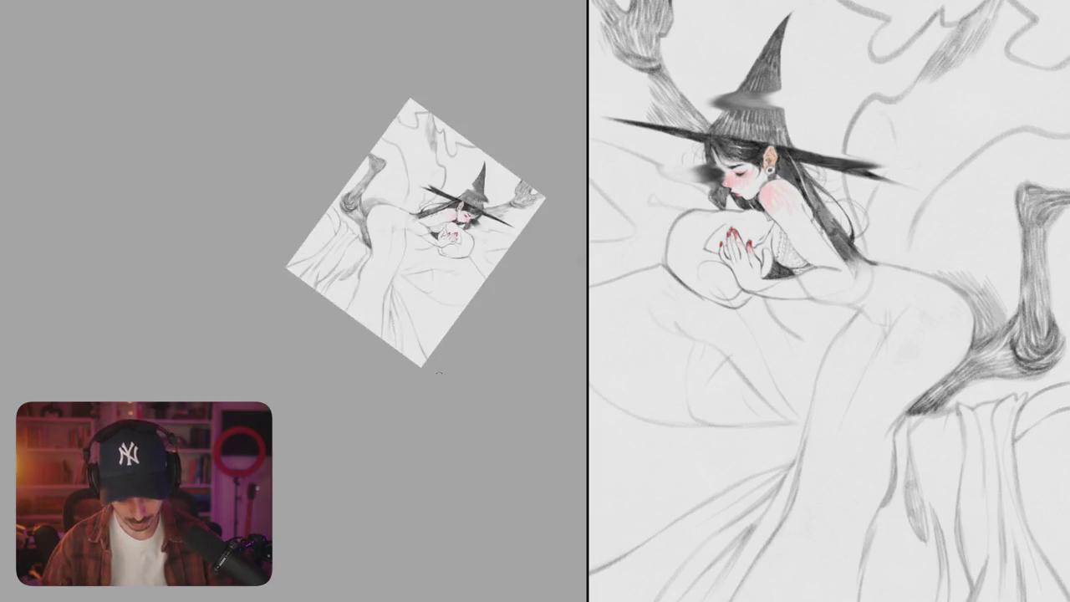
{"action": "scroll", "coordinate": [293, 259], "scroll_direction": "up", "scroll_amount": 5}
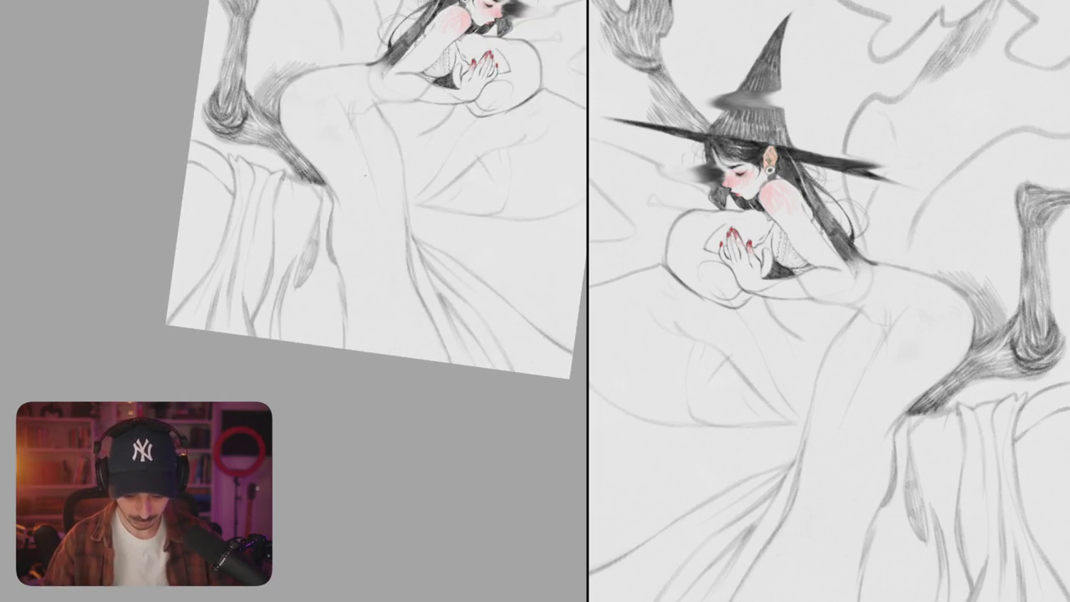
Step: Sketch hip and thigh strokes and hatch along the skirt fold, adding faint hatching across it
{"action": "left_click_drag", "start_coordinate": [338, 194], "coordinate": [351, 224]}
{"action": "mouse_move", "coordinate": [358, 187]}
{"action": "left_mouse_down"}
{"action": "mouse_move", "coordinate": [381, 249]}
{"action": "mouse_move", "coordinate": [370, 351]}
{"action": "left_mouse_up"}
{"action": "left_click_drag", "start_coordinate": [383, 232], "coordinate": [379, 351]}
{"action": "left_click_drag", "start_coordinate": [379, 273], "coordinate": [370, 352]}
{"action": "left_click_drag", "start_coordinate": [378, 309], "coordinate": [378, 355]}
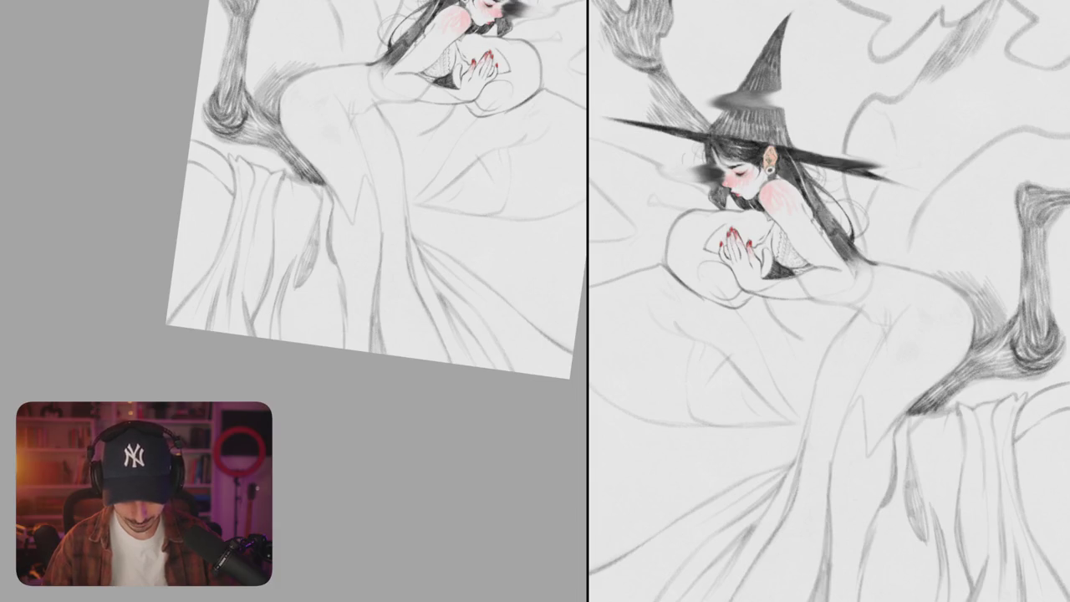
{"action": "left_click_drag", "start_coordinate": [390, 257], "coordinate": [389, 307]}
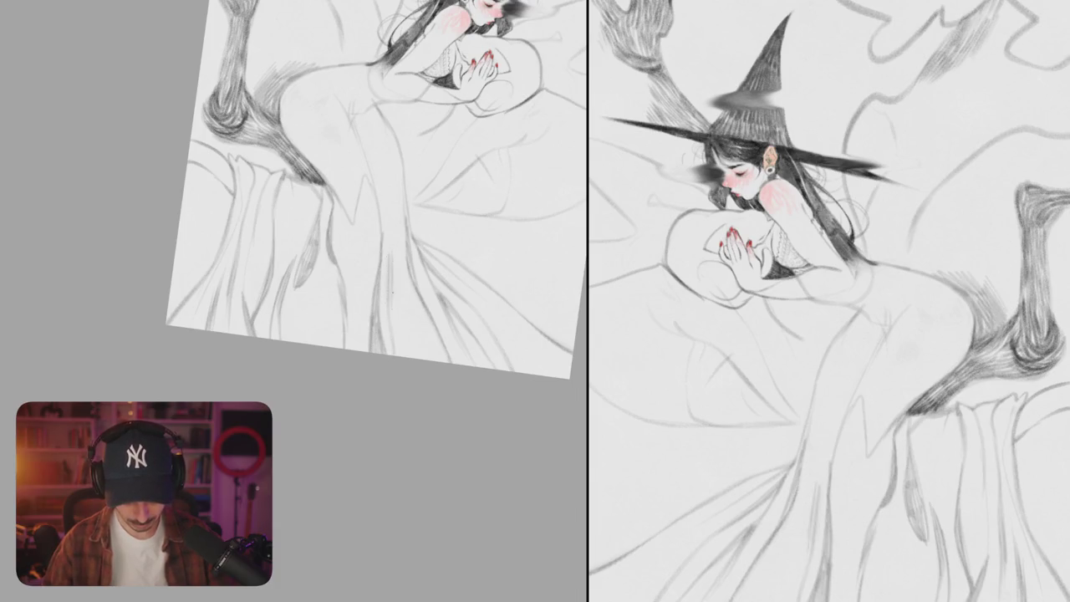
{"action": "left_click_drag", "start_coordinate": [411, 266], "coordinate": [400, 356]}
Step: Hatch shading over the lower skirt, undoing the last stroke on its lower right side
{"action": "scroll", "coordinate": [376, 209], "scroll_direction": "down", "scroll_amount": 5}
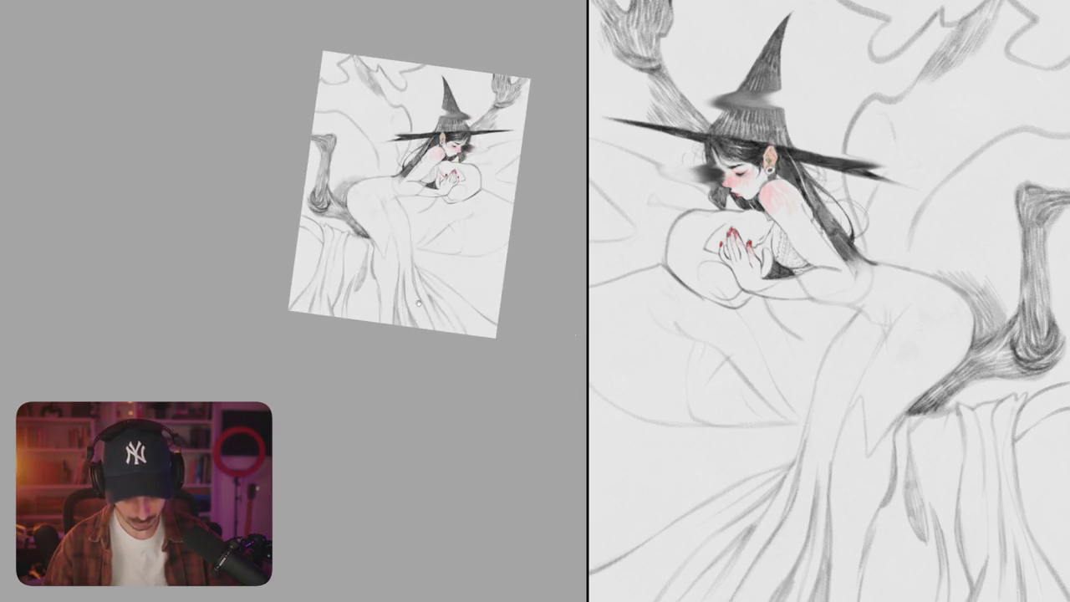
{"action": "scroll", "coordinate": [376, 209], "scroll_direction": "up", "scroll_amount": 5}
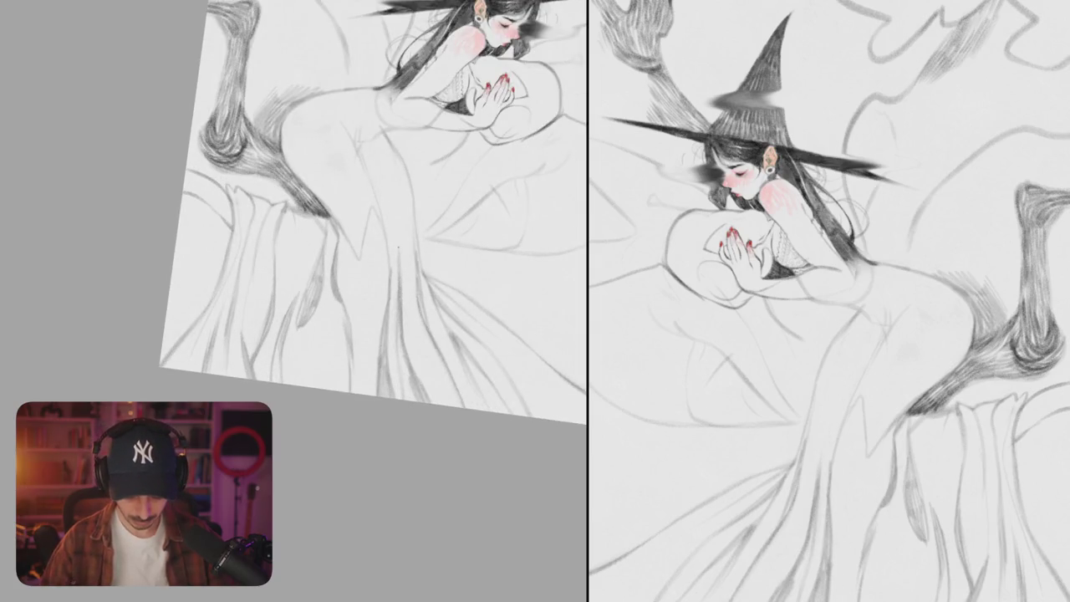
{"action": "mouse_move", "coordinate": [813, 430]}
{"action": "left_mouse_down"}
{"action": "mouse_move", "coordinate": [802, 468]}
{"action": "mouse_move", "coordinate": [812, 499]}
{"action": "mouse_move", "coordinate": [797, 548]}
{"action": "left_mouse_up"}
{"action": "left_click_drag", "start_coordinate": [805, 483], "coordinate": [791, 547]}
{"action": "left_click_drag", "start_coordinate": [804, 481], "coordinate": [779, 585]}
{"action": "mouse_move", "coordinate": [791, 533]}
{"action": "left_mouse_down"}
{"action": "mouse_move", "coordinate": [772, 587]}
{"action": "mouse_move", "coordinate": [759, 578]}
{"action": "left_mouse_up"}
{"action": "left_click_drag", "start_coordinate": [767, 550], "coordinate": [755, 577]}
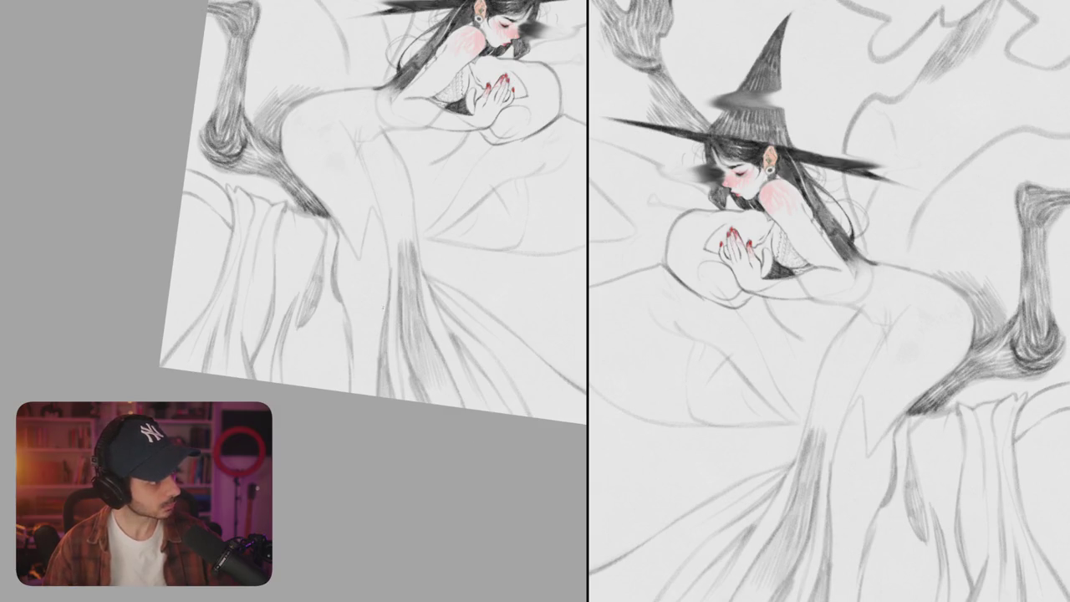
{"action": "scroll", "coordinate": [373, 218], "scroll_direction": "up", "scroll_amount": 1}
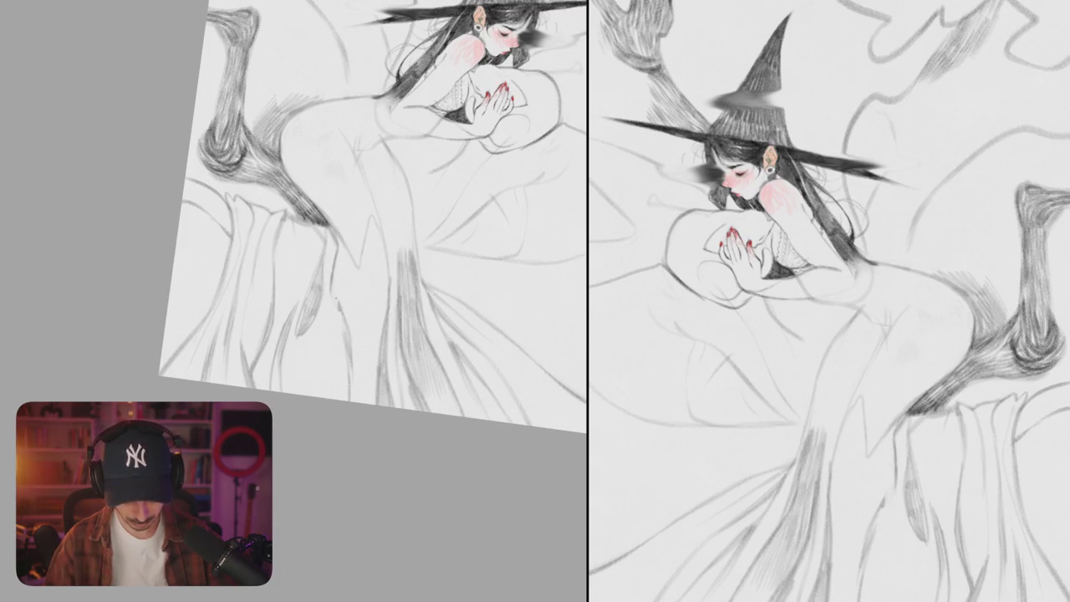
{"action": "left_click_drag", "start_coordinate": [896, 461], "coordinate": [872, 588]}
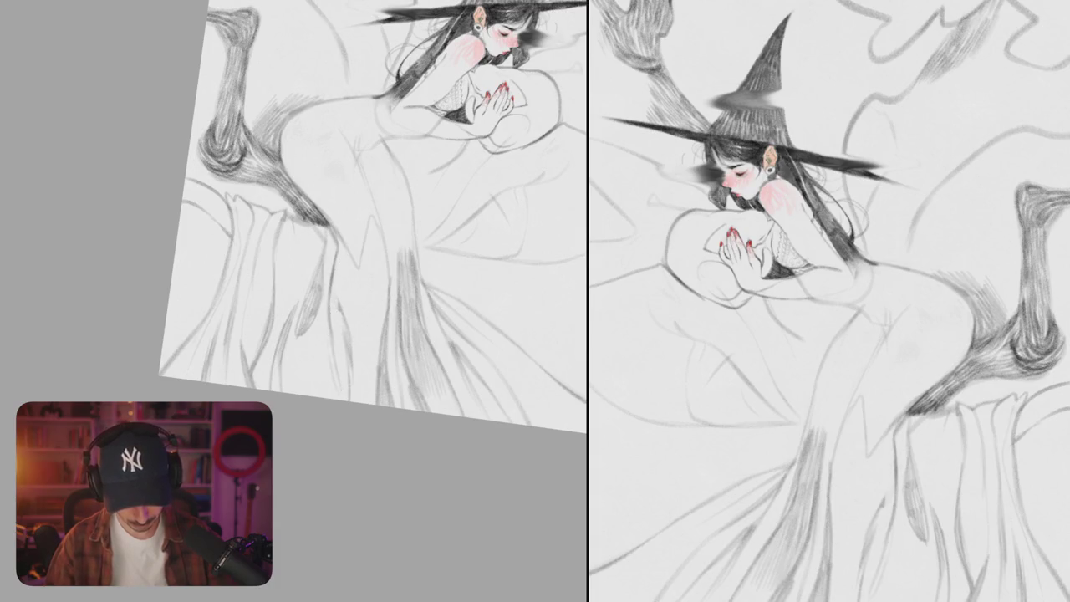
{"action": "key", "text": "ctrl+z"}
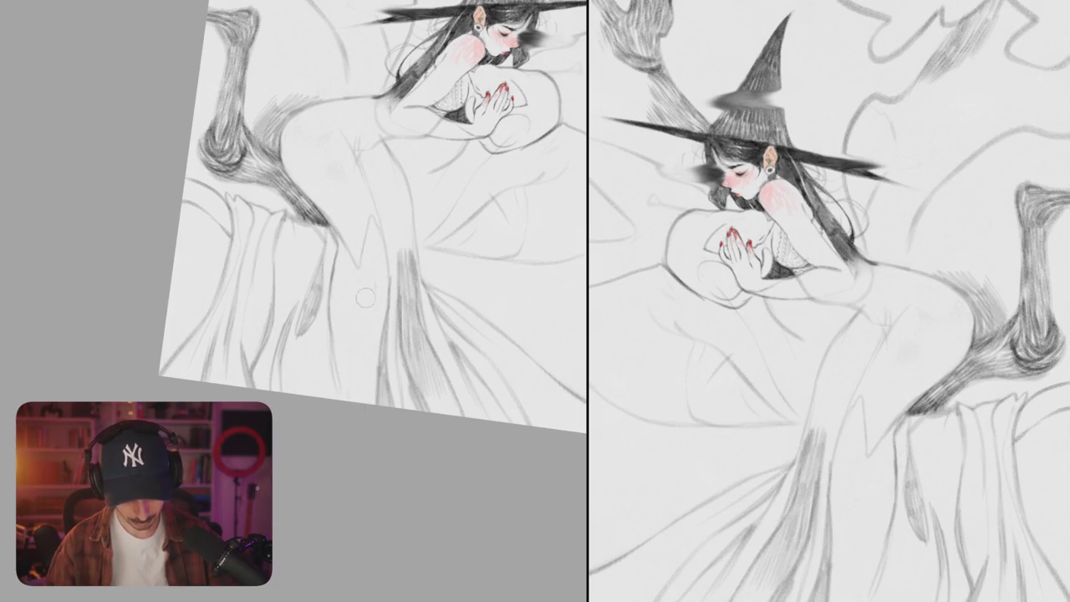
Step: Fill the skirt with short pencil hatching strokes
{"action": "left_click_drag", "start_coordinate": [376, 249], "coordinate": [358, 279]}
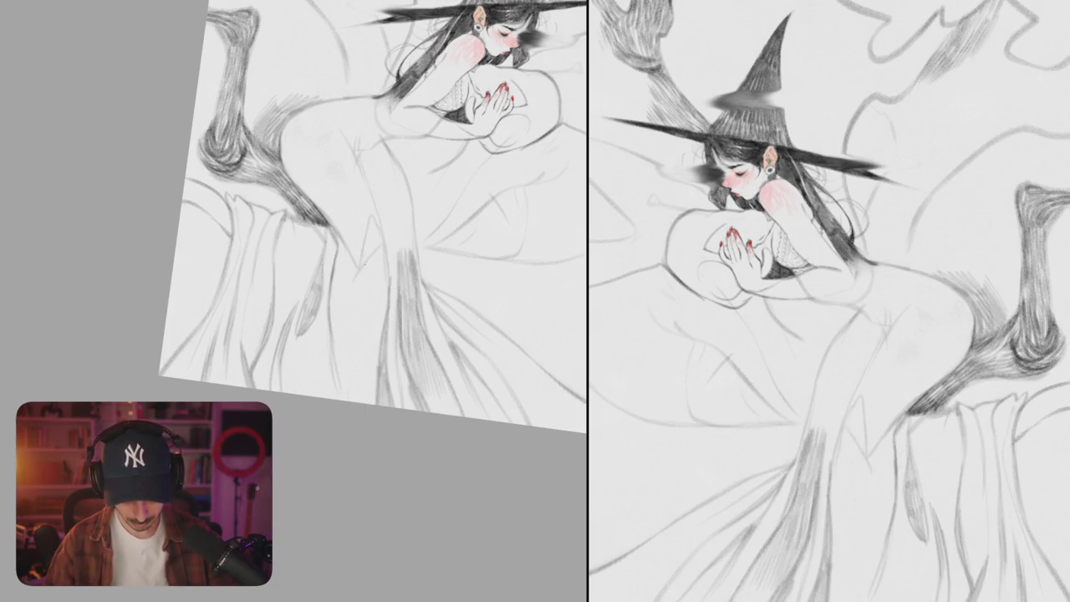
{"action": "left_click_drag", "start_coordinate": [383, 233], "coordinate": [369, 298]}
{"action": "mouse_move", "coordinate": [379, 253]}
{"action": "left_mouse_down"}
{"action": "mouse_move", "coordinate": [372, 296]}
{"action": "mouse_move", "coordinate": [385, 305]}
{"action": "left_mouse_up"}
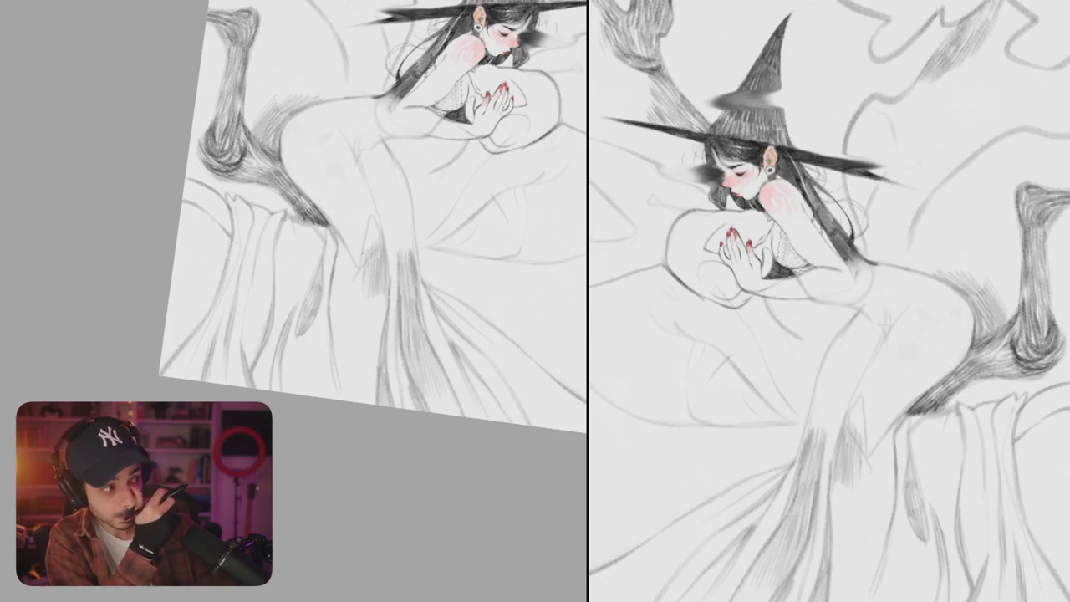
{"action": "key", "text": "minus"}
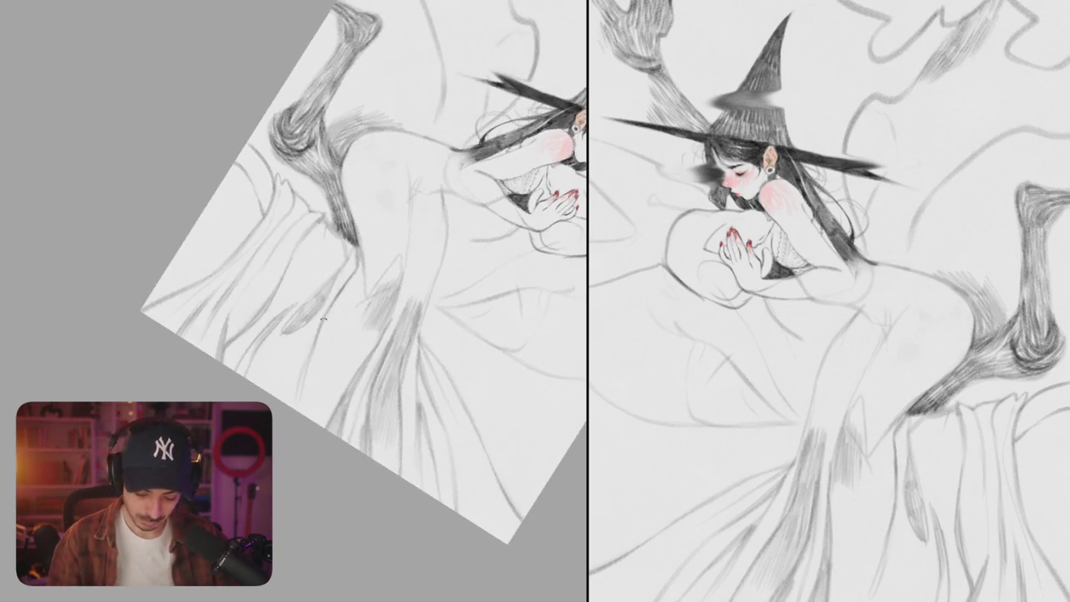
Step: Add diagonal hatching across the skirt and extend it down to the lower skirt
{"action": "mouse_move", "coordinate": [368, 303]}
{"action": "left_mouse_down"}
{"action": "mouse_move", "coordinate": [337, 338]}
{"action": "mouse_move", "coordinate": [342, 366]}
{"action": "left_mouse_up"}
{"action": "left_click_drag", "start_coordinate": [383, 325], "coordinate": [346, 368]}
{"action": "left_click_drag", "start_coordinate": [382, 331], "coordinate": [349, 378]}
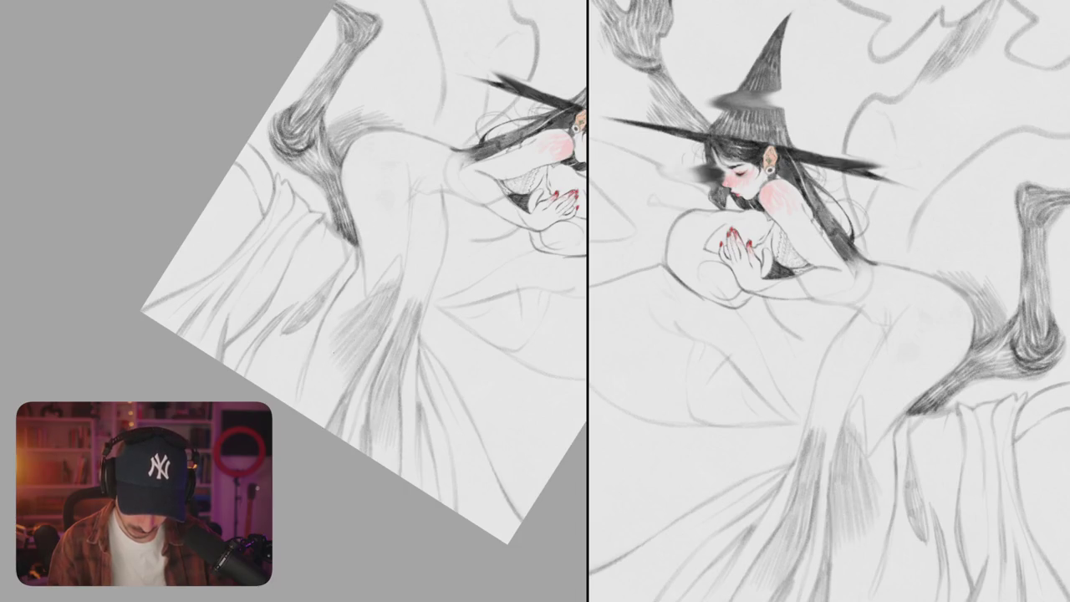
{"action": "left_click_drag", "start_coordinate": [347, 319], "coordinate": [322, 341]}
{"action": "left_click_drag", "start_coordinate": [334, 334], "coordinate": [307, 378]}
{"action": "mouse_move", "coordinate": [335, 346]}
{"action": "left_mouse_down"}
{"action": "mouse_move", "coordinate": [304, 388]}
{"action": "mouse_move", "coordinate": [314, 401]}
{"action": "left_mouse_up"}
{"action": "mouse_move", "coordinate": [337, 368]}
{"action": "left_mouse_down"}
{"action": "mouse_move", "coordinate": [306, 418]}
{"action": "mouse_move", "coordinate": [325, 420]}
{"action": "mouse_move", "coordinate": [305, 404]}
{"action": "left_mouse_up"}
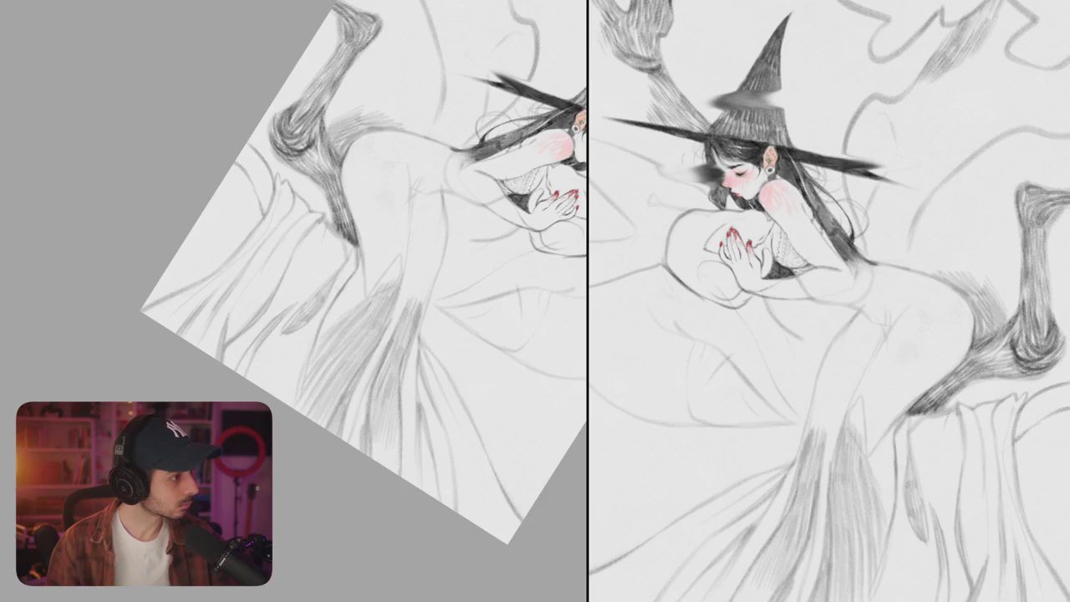
{"action": "mouse_move", "coordinate": [326, 359]}
{"action": "left_mouse_down"}
{"action": "mouse_move", "coordinate": [304, 333]}
{"action": "mouse_move", "coordinate": [269, 388]}
{"action": "mouse_move", "coordinate": [280, 395]}
{"action": "left_mouse_up"}
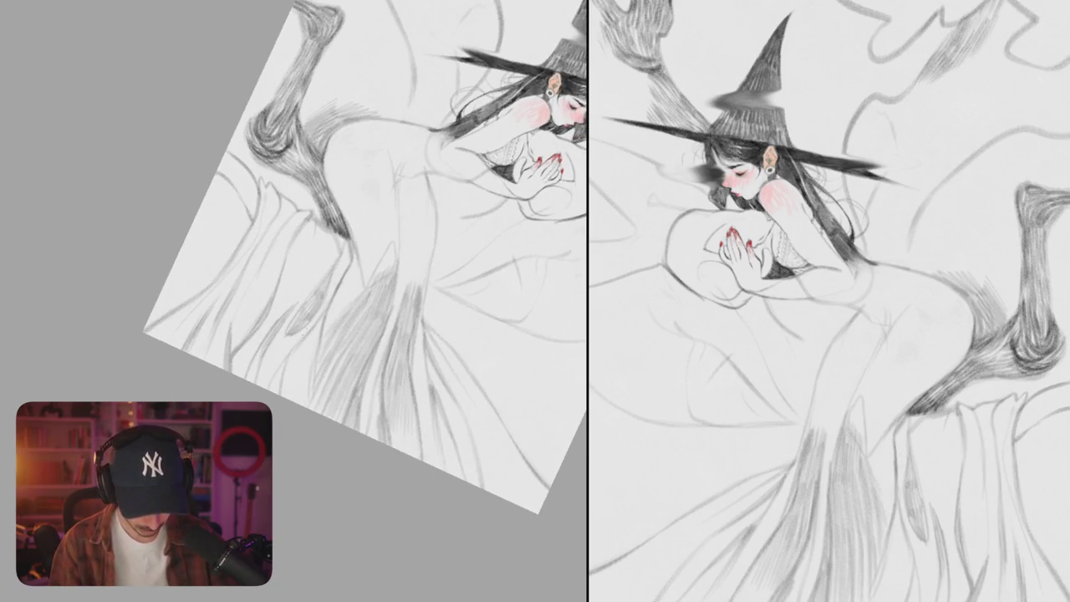
{"action": "mouse_move", "coordinate": [289, 356]}
{"action": "left_mouse_down"}
{"action": "mouse_move", "coordinate": [271, 391]}
{"action": "mouse_move", "coordinate": [280, 396]}
{"action": "left_mouse_up"}
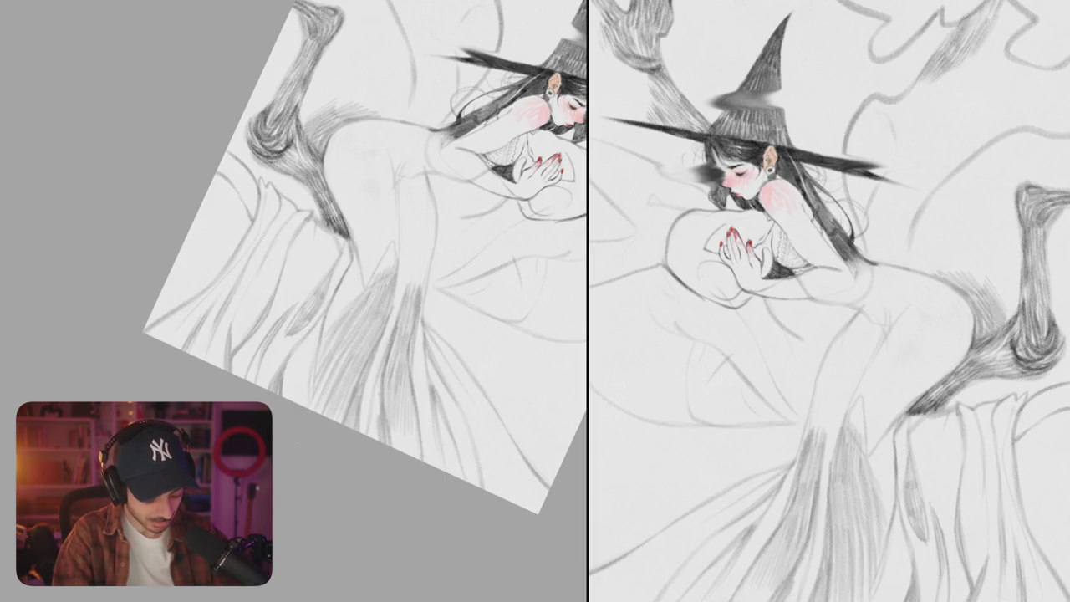
Step: Deepen the shading along the leg and hip with darker pencil strokes
{"action": "mouse_move", "coordinate": [436, 422]}
{"action": "left_mouse_down"}
{"action": "mouse_move", "coordinate": [319, 309]}
{"action": "mouse_move", "coordinate": [336, 381]}
{"action": "left_mouse_up"}
{"action": "mouse_move", "coordinate": [326, 344]}
{"action": "left_mouse_down"}
{"action": "mouse_move", "coordinate": [346, 384]}
{"action": "mouse_move", "coordinate": [363, 384]}
{"action": "left_mouse_up"}
{"action": "left_click_drag", "start_coordinate": [330, 318], "coordinate": [343, 352]}
{"action": "left_click_drag", "start_coordinate": [344, 300], "coordinate": [346, 350]}
{"action": "mouse_move", "coordinate": [314, 229]}
{"action": "left_mouse_down"}
{"action": "mouse_move", "coordinate": [341, 276]}
{"action": "mouse_move", "coordinate": [327, 272]}
{"action": "mouse_move", "coordinate": [345, 264]}
{"action": "left_mouse_up"}
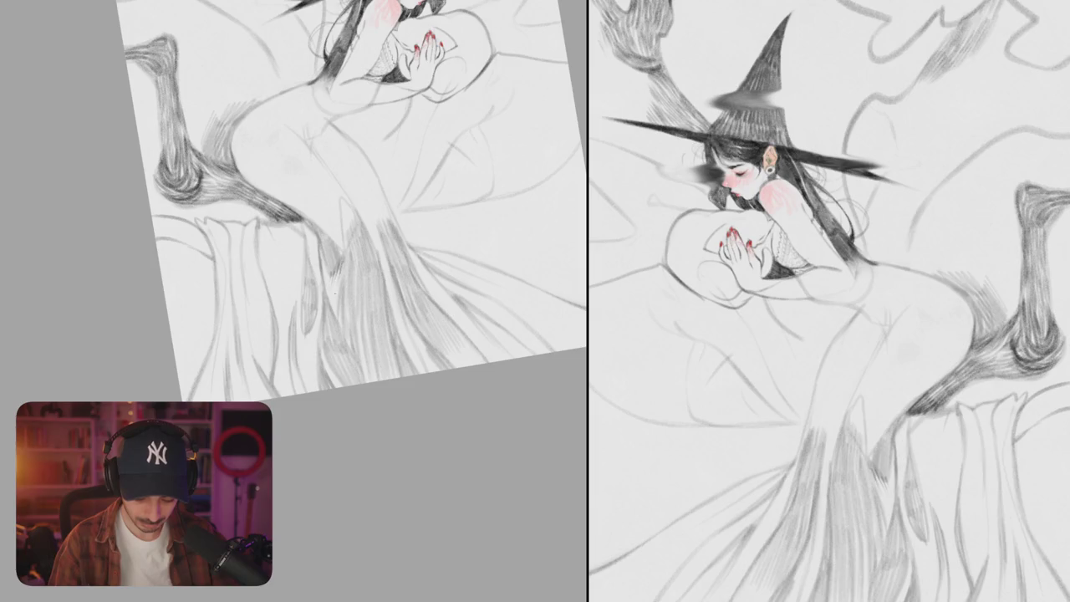
Step: Try a short stroke near the hip, undo it and straighten the view
{"action": "scroll", "coordinate": [351, 213], "scroll_direction": "left", "scroll_amount": 2}
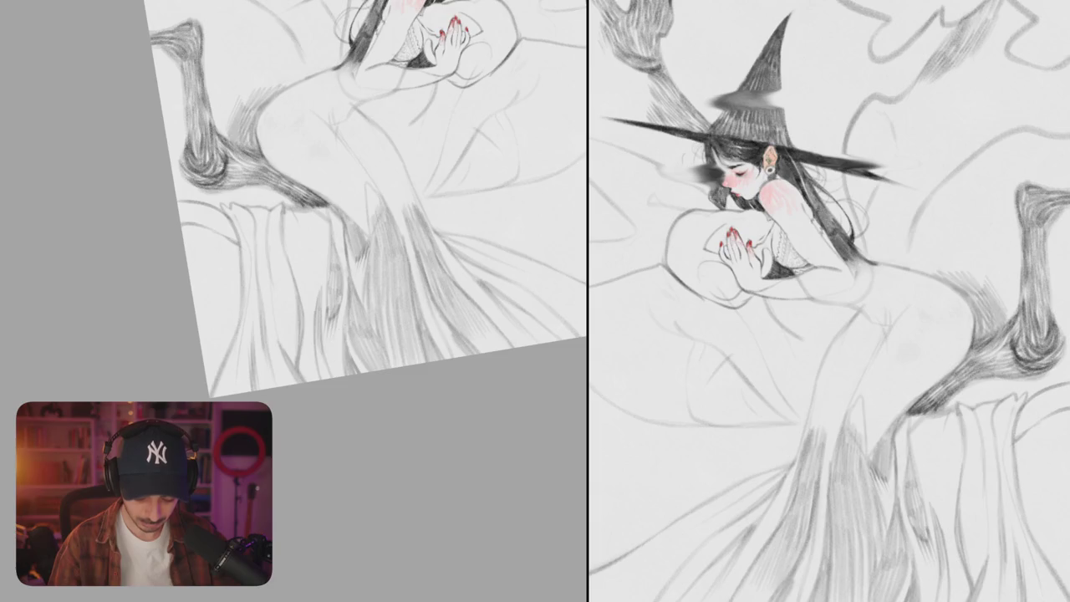
{"action": "scroll", "coordinate": [338, 318], "scroll_direction": "down", "scroll_amount": 5}
{"action": "scroll", "coordinate": [375, 265], "scroll_direction": "up", "scroll_amount": 5}
{"action": "scroll", "coordinate": [375, 265], "scroll_direction": "up", "scroll_amount": 3}
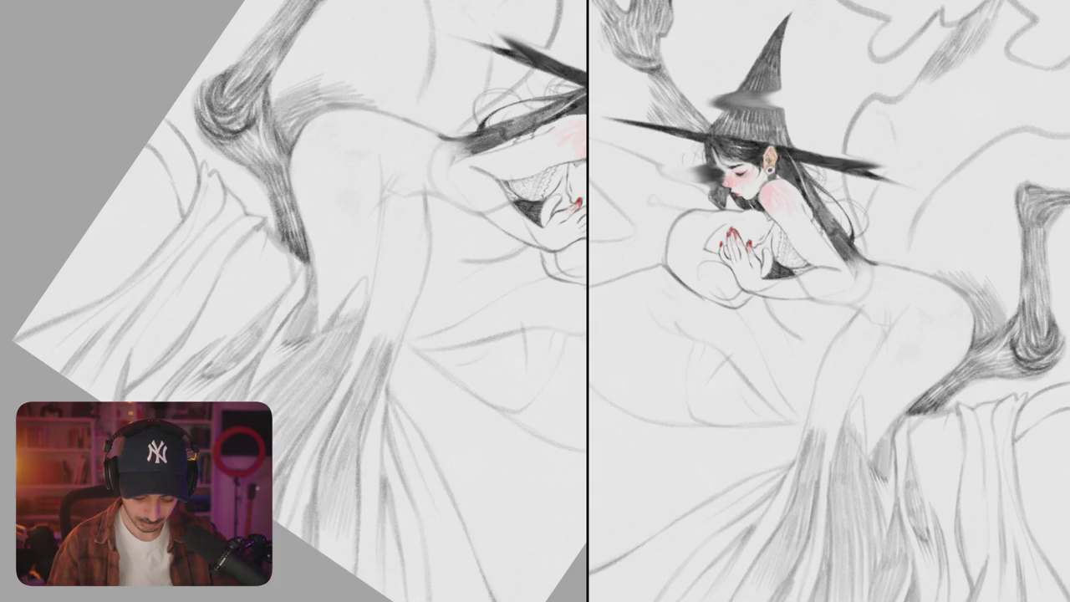
{"action": "scroll", "coordinate": [358, 289], "scroll_direction": "down", "scroll_amount": 2}
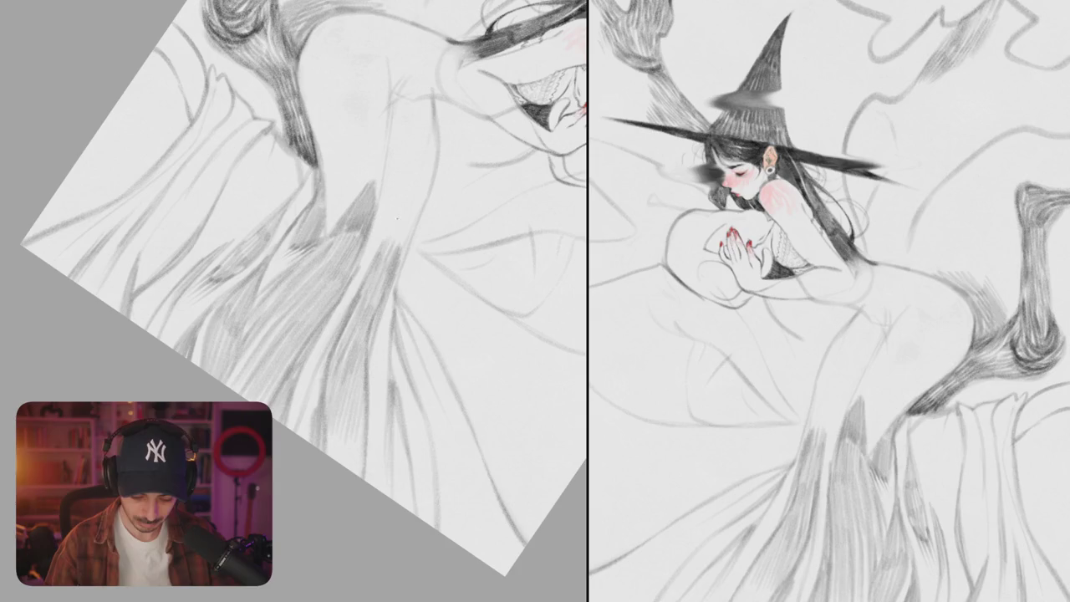
{"action": "mouse_move", "coordinate": [381, 257]}
{"action": "left_mouse_down"}
{"action": "mouse_move", "coordinate": [399, 238]}
{"action": "mouse_move", "coordinate": [391, 229]}
{"action": "left_mouse_up"}
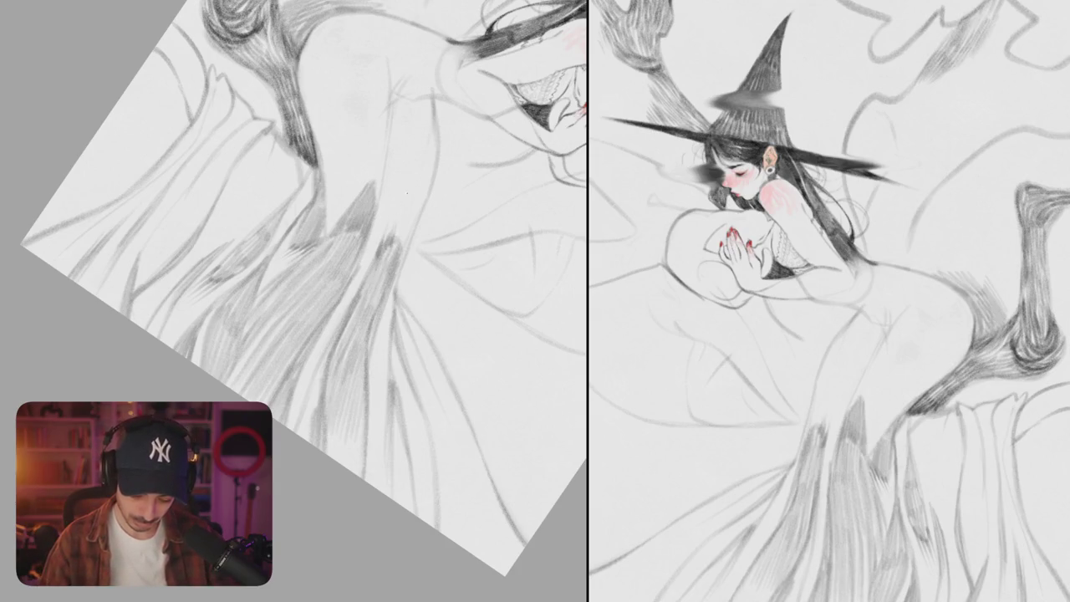
{"action": "key", "text": "ctrl+z"}
{"action": "key", "text": "ctrl+z"}
{"action": "key", "text": "ctrl+z"}
{"action": "key", "text": "ctrl+z"}
{"action": "mouse_move", "coordinate": [520, 328]}
{"action": "left_mouse_down"}
{"action": "mouse_move", "coordinate": [389, 323]}
{"action": "mouse_move", "coordinate": [413, 358]}
{"action": "mouse_move", "coordinate": [393, 368]}
{"action": "left_mouse_up"}
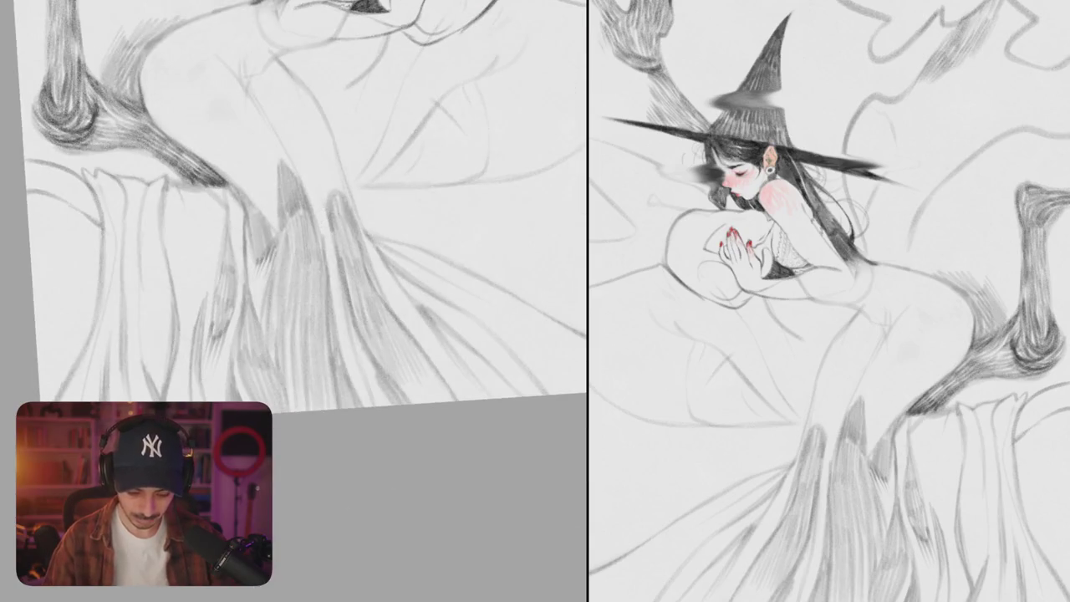
Step: Hatch shading onto the folds below the hips, extending it further down
{"action": "left_click_drag", "start_coordinate": [324, 222], "coordinate": [333, 289]}
{"action": "left_click_drag", "start_coordinate": [333, 241], "coordinate": [351, 338]}
{"action": "left_click_drag", "start_coordinate": [331, 284], "coordinate": [362, 381]}
{"action": "mouse_move", "coordinate": [351, 316]}
{"action": "left_mouse_down"}
{"action": "mouse_move", "coordinate": [371, 405]}
{"action": "mouse_move", "coordinate": [359, 359]}
{"action": "mouse_move", "coordinate": [385, 405]}
{"action": "left_mouse_up"}
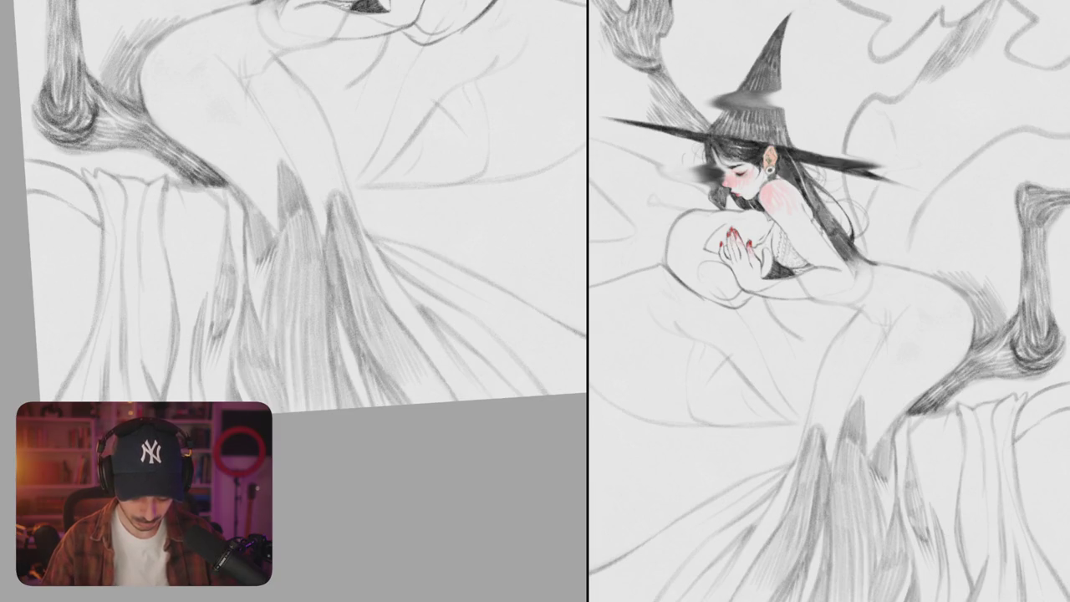
{"action": "mouse_move", "coordinate": [367, 296]}
{"action": "left_mouse_down"}
{"action": "mouse_move", "coordinate": [410, 251]}
{"action": "mouse_move", "coordinate": [510, 225]}
{"action": "left_mouse_up"}
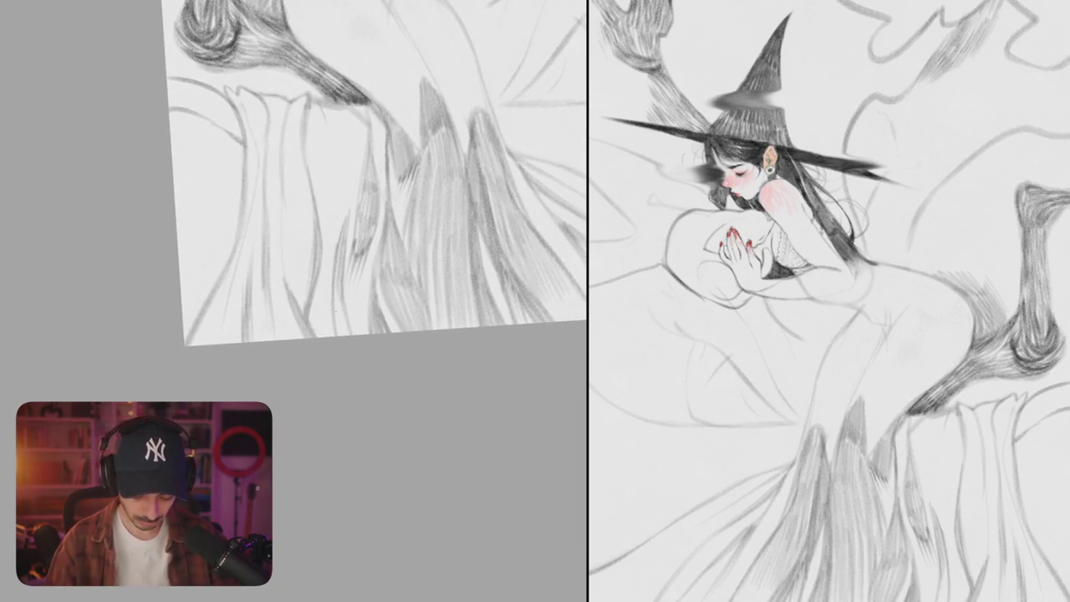
Step: Layer faint hatching over the drapery folds, working up along the upper fold
{"action": "left_click_drag", "start_coordinate": [336, 282], "coordinate": [351, 336]}
{"action": "mouse_move", "coordinate": [309, 266]}
{"action": "left_mouse_down"}
{"action": "mouse_move", "coordinate": [326, 338]}
{"action": "mouse_move", "coordinate": [327, 309]}
{"action": "left_mouse_up"}
{"action": "left_click_drag", "start_coordinate": [324, 244], "coordinate": [330, 274]}
{"action": "left_click_drag", "start_coordinate": [329, 219], "coordinate": [333, 264]}
{"action": "left_click_drag", "start_coordinate": [318, 109], "coordinate": [339, 197]}
{"action": "left_click_drag", "start_coordinate": [328, 127], "coordinate": [336, 177]}
{"action": "left_click_drag", "start_coordinate": [334, 148], "coordinate": [341, 210]}
{"action": "left_click_drag", "start_coordinate": [339, 155], "coordinate": [349, 192]}
{"action": "left_click_drag", "start_coordinate": [349, 155], "coordinate": [354, 236]}
{"action": "scroll", "coordinate": [372, 173], "scroll_direction": "down", "scroll_amount": 5}
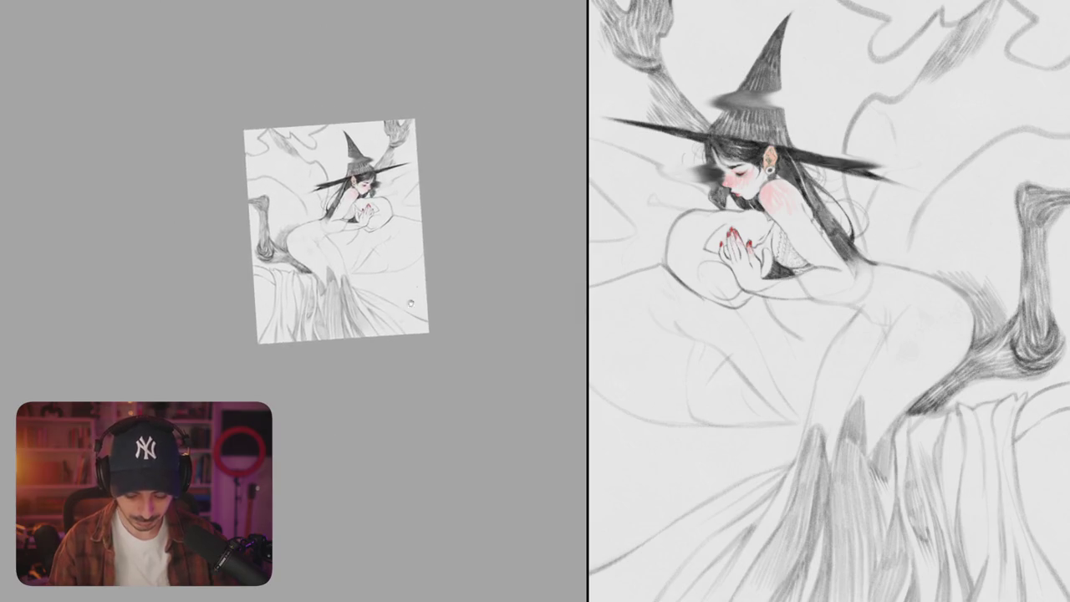
Step: Erase the lower skirt fold lines and rotate the view about 30° clockwise
{"action": "scroll", "coordinate": [365, 254], "scroll_direction": "up", "scroll_amount": 5}
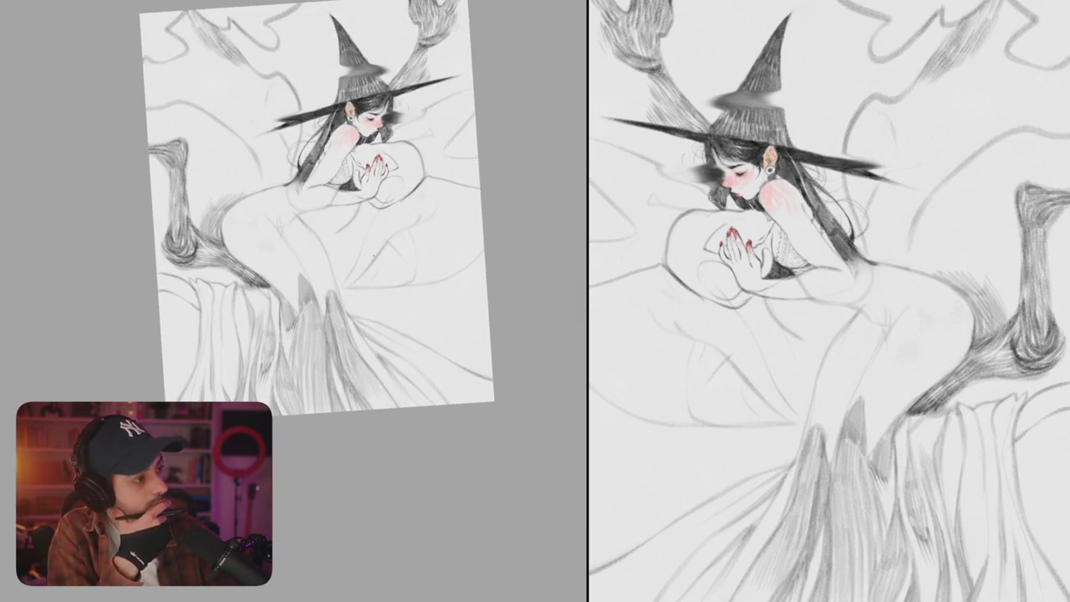
{"action": "mouse_move", "coordinate": [305, 292]}
{"action": "left_mouse_down"}
{"action": "mouse_move", "coordinate": [280, 347]}
{"action": "mouse_move", "coordinate": [309, 393]}
{"action": "mouse_move", "coordinate": [351, 367]}
{"action": "mouse_move", "coordinate": [342, 335]}
{"action": "mouse_move", "coordinate": [318, 311]}
{"action": "mouse_move", "coordinate": [339, 288]}
{"action": "mouse_move", "coordinate": [276, 359]}
{"action": "mouse_move", "coordinate": [192, 368]}
{"action": "mouse_move", "coordinate": [201, 292]}
{"action": "mouse_move", "coordinate": [250, 338]}
{"action": "mouse_move", "coordinate": [213, 284]}
{"action": "mouse_move", "coordinate": [267, 302]}
{"action": "left_mouse_up"}
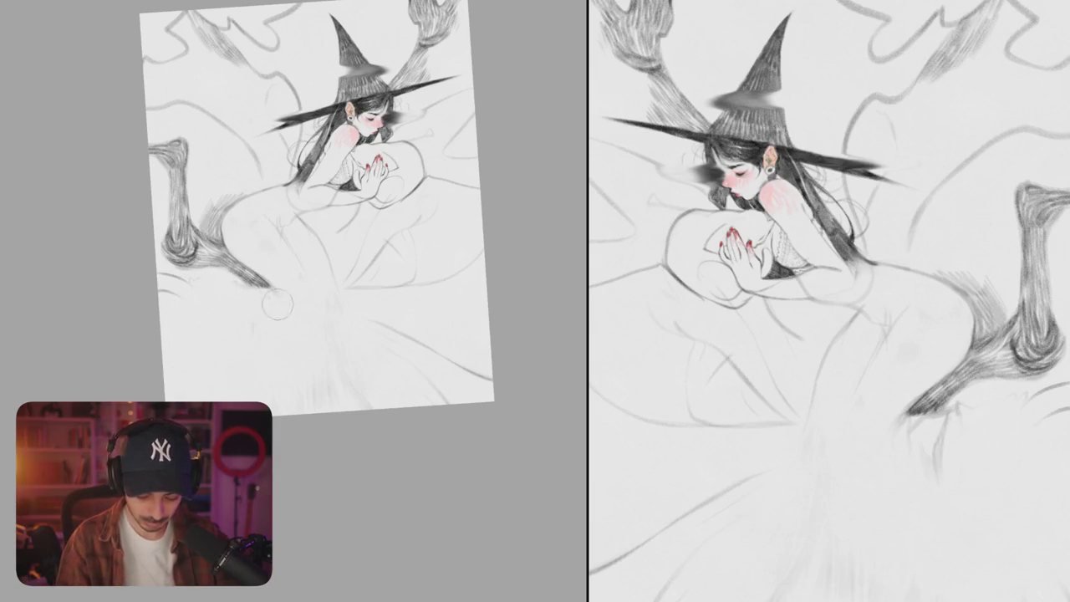
{"action": "mouse_move", "coordinate": [353, 294]}
{"action": "left_mouse_down"}
{"action": "mouse_move", "coordinate": [294, 234]}
{"action": "mouse_move", "coordinate": [277, 272]}
{"action": "mouse_move", "coordinate": [292, 321]}
{"action": "mouse_move", "coordinate": [315, 310]}
{"action": "mouse_move", "coordinate": [322, 259]}
{"action": "left_mouse_up"}
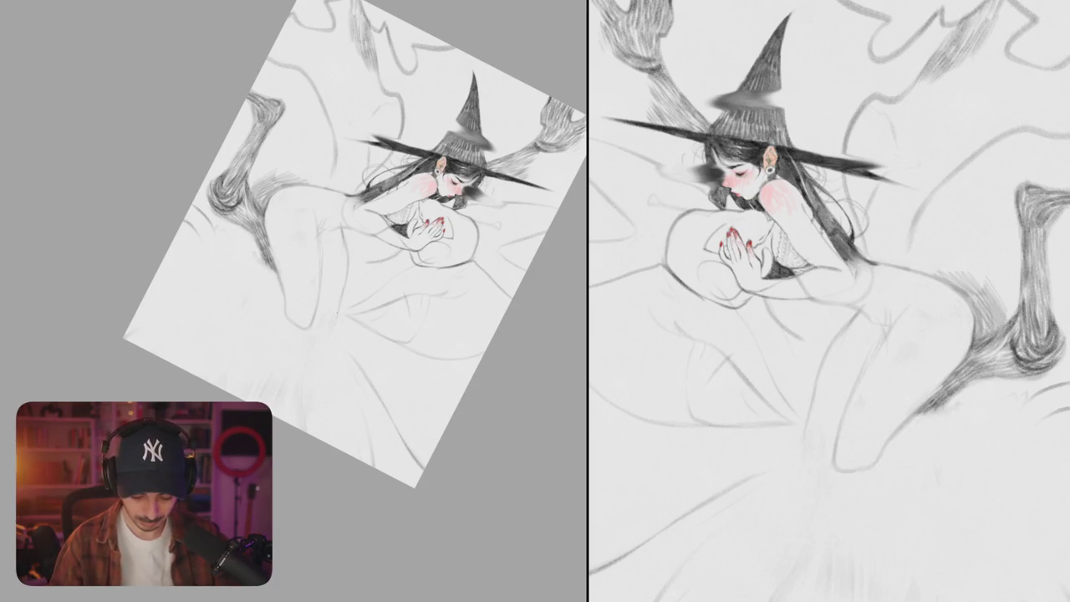
Step: Sketch the foot and upper leg strokes below the hips, undoing the first foot attempt
{"action": "left_click_drag", "start_coordinate": [359, 251], "coordinate": [393, 209]}
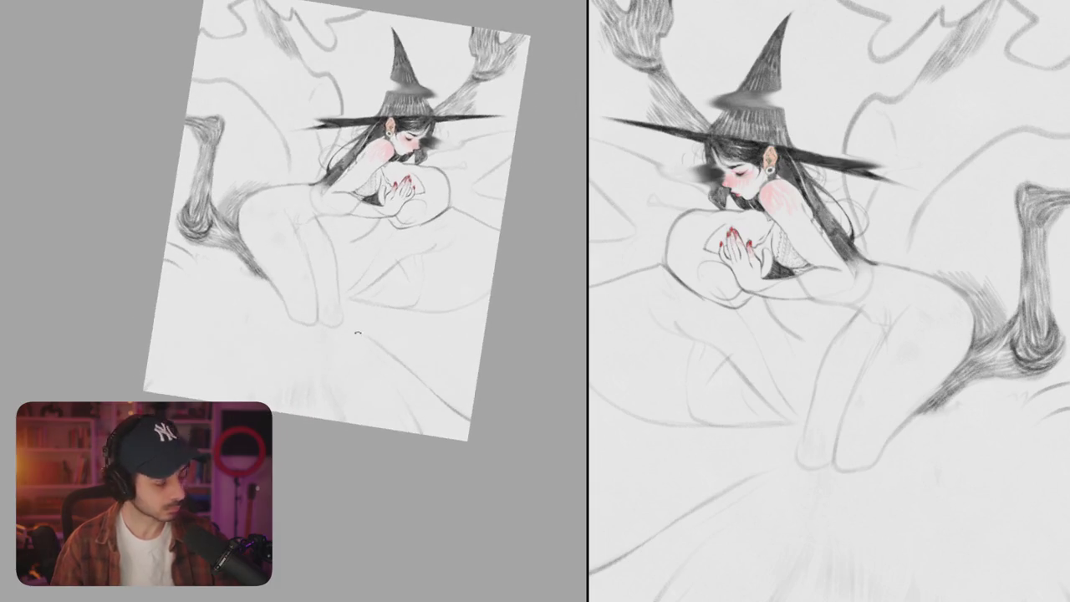
{"action": "left_click_drag", "start_coordinate": [341, 291], "coordinate": [344, 323]}
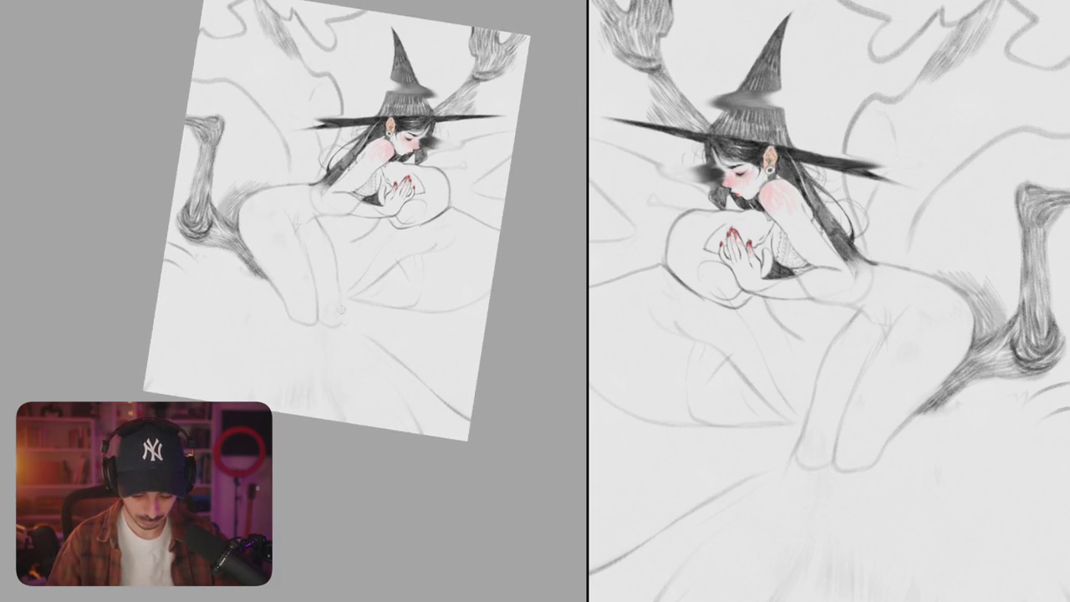
{"action": "key", "text": "ctrl+z"}
{"action": "left_click_drag", "start_coordinate": [313, 222], "coordinate": [339, 265]}
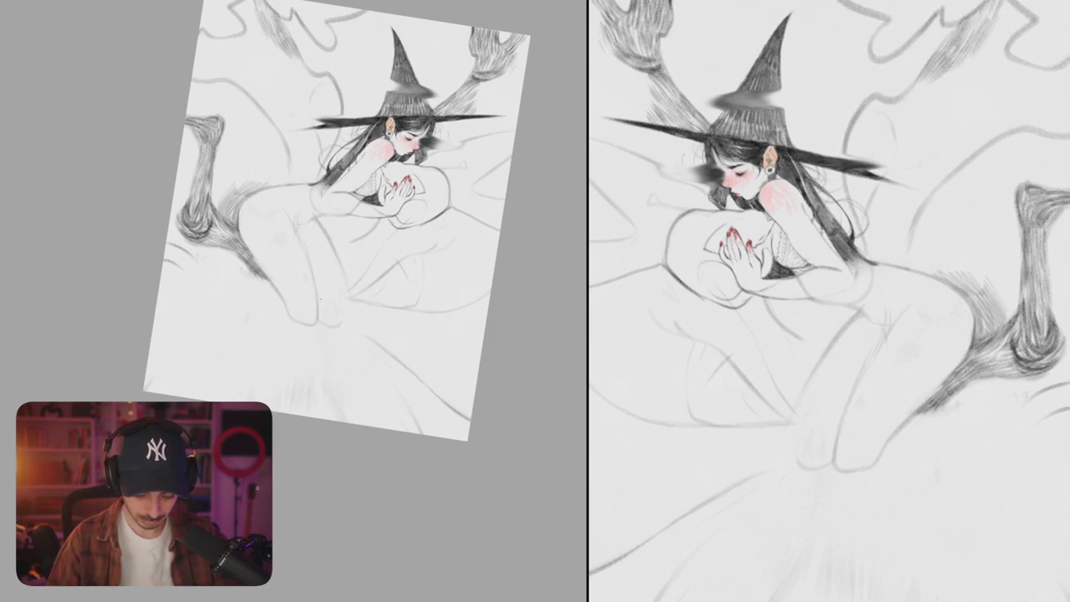
{"action": "left_click_drag", "start_coordinate": [356, 303], "coordinate": [371, 380]}
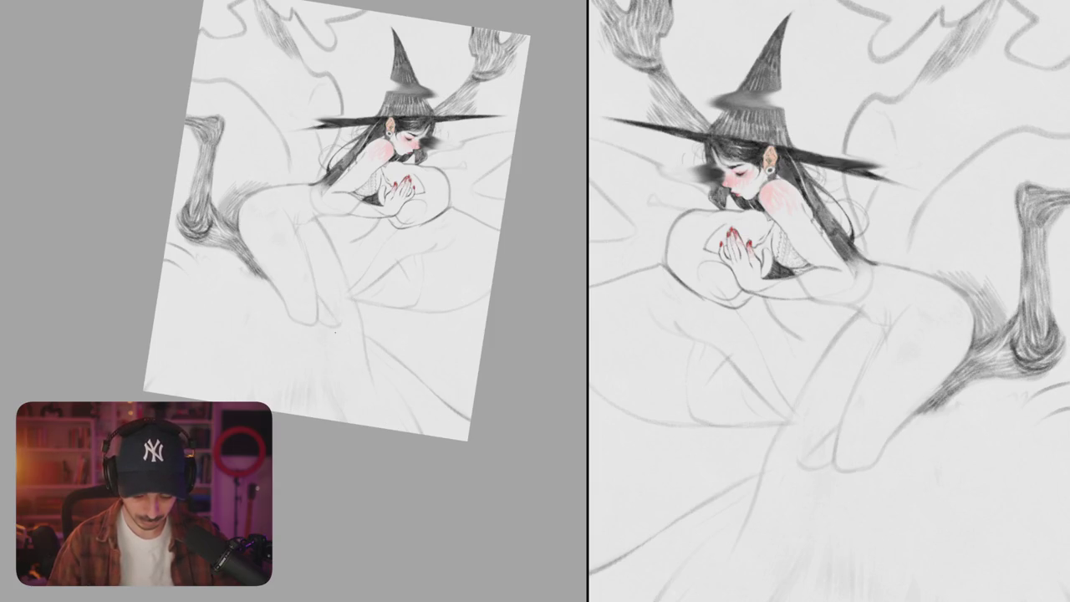
{"action": "mouse_move", "coordinate": [331, 333]}
{"action": "left_mouse_down"}
{"action": "mouse_move", "coordinate": [371, 414]}
{"action": "mouse_move", "coordinate": [386, 415]}
{"action": "left_mouse_up"}
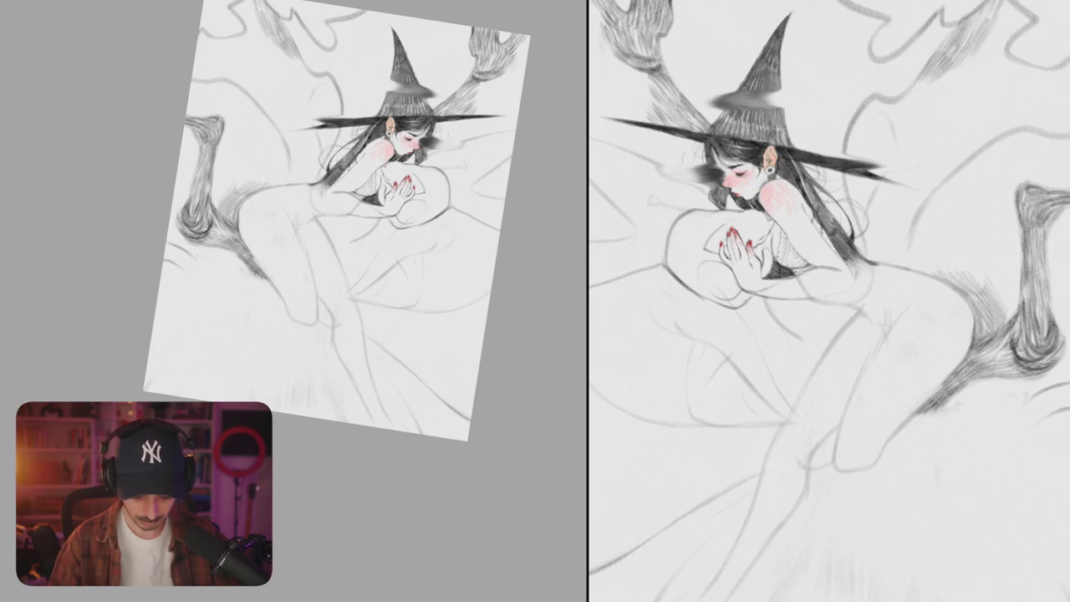
Step: Add more leg contour marks with the view turned upright, then start transforming the drawing with Ctrl+T
{"action": "left_click_drag", "start_coordinate": [389, 306], "coordinate": [267, 297]}
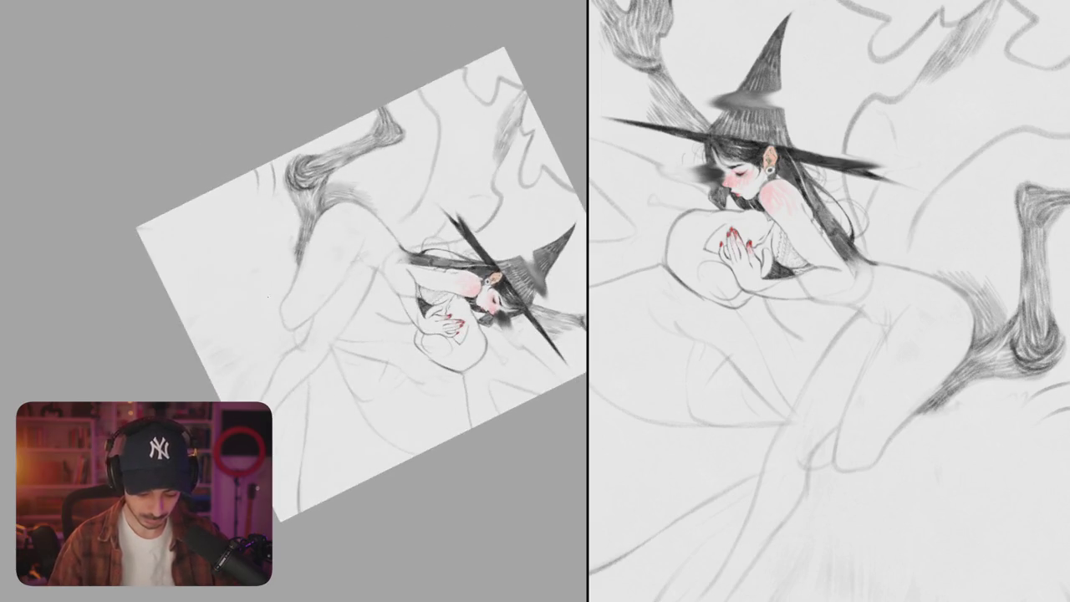
{"action": "left_click_drag", "start_coordinate": [418, 251], "coordinate": [468, 359]}
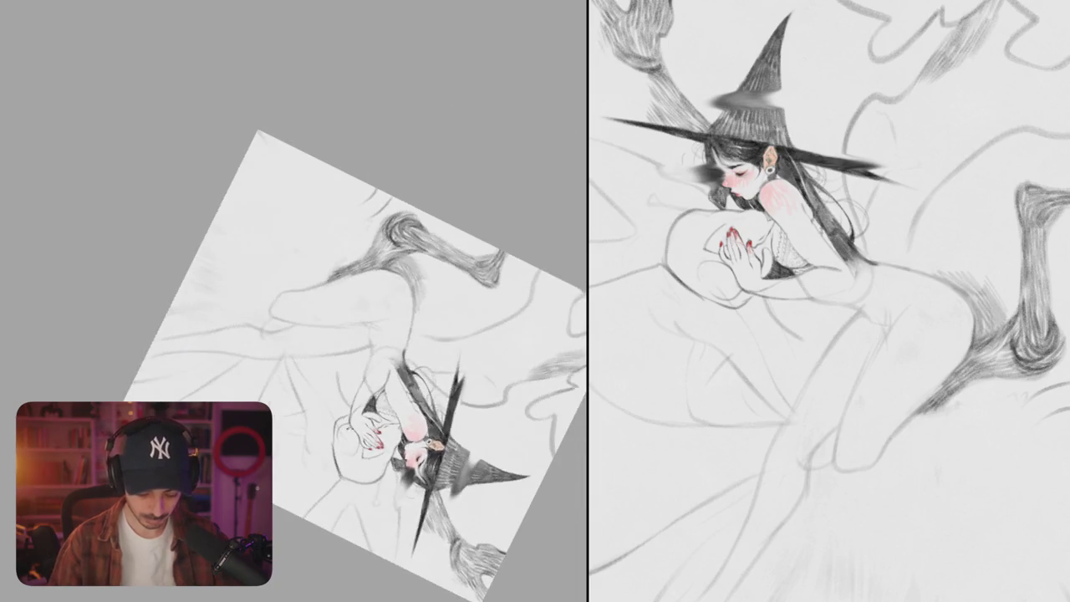
{"action": "left_click_drag", "start_coordinate": [421, 265], "coordinate": [250, 280]}
{"action": "left_click_drag", "start_coordinate": [297, 309], "coordinate": [269, 359]}
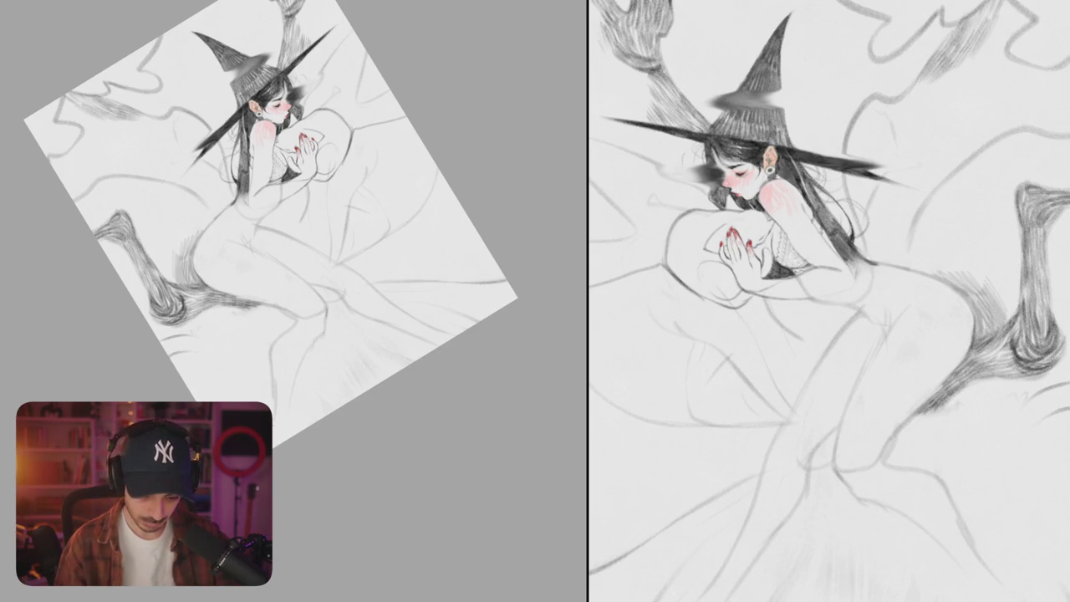
{"action": "left_click_drag", "start_coordinate": [318, 276], "coordinate": [386, 330]}
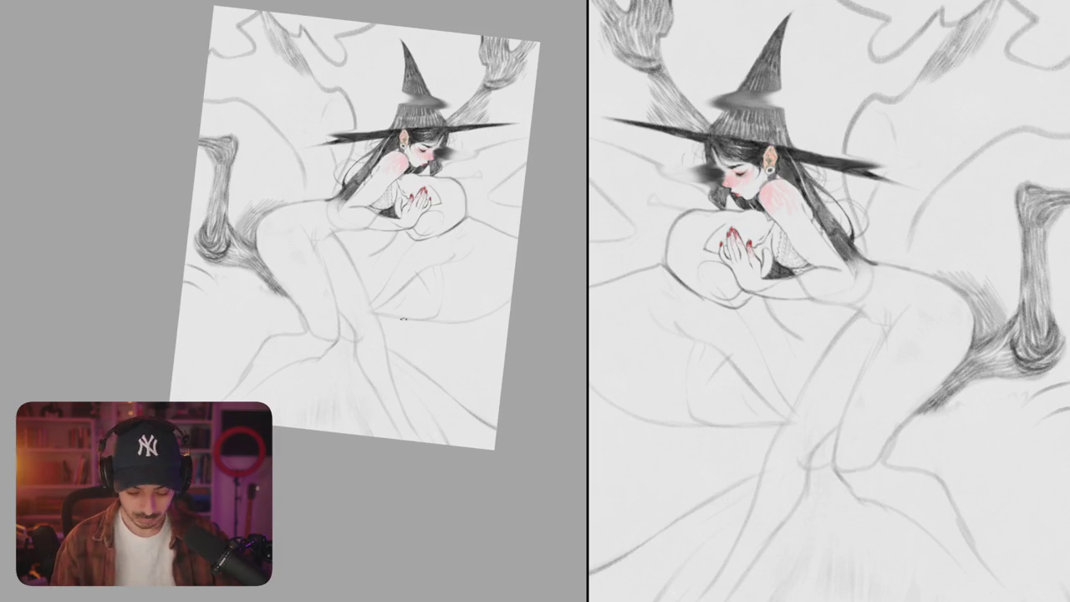
{"action": "left_click_drag", "start_coordinate": [399, 319], "coordinate": [338, 324]}
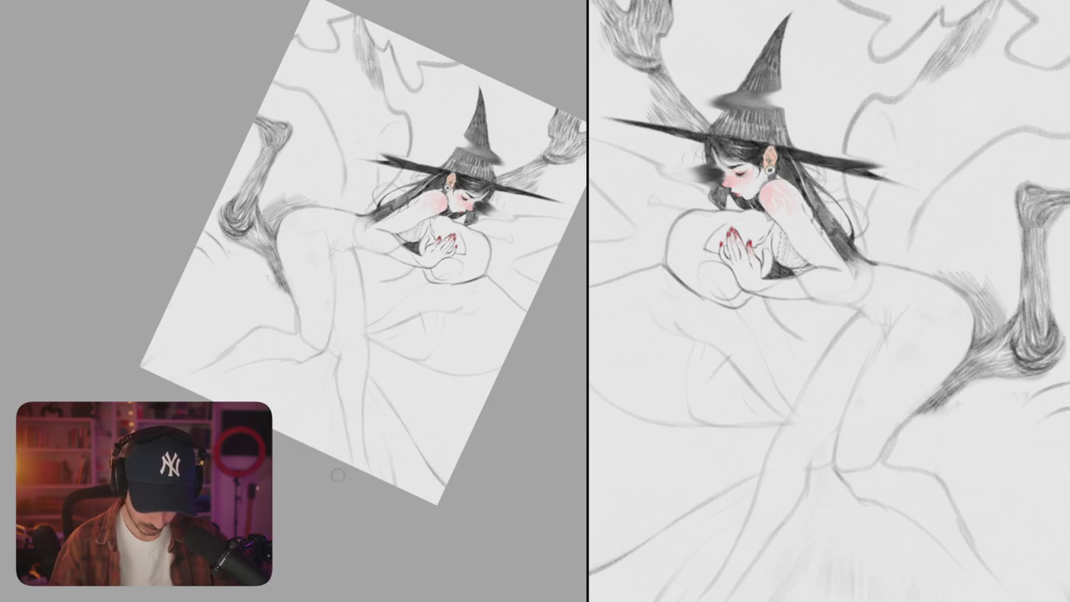
{"action": "left_click_drag", "start_coordinate": [328, 470], "coordinate": [368, 387]}
{"action": "mouse_move", "coordinate": [397, 437]}
{"action": "left_mouse_down"}
{"action": "mouse_move", "coordinate": [348, 377]}
{"action": "mouse_move", "coordinate": [396, 361]}
{"action": "left_mouse_up"}
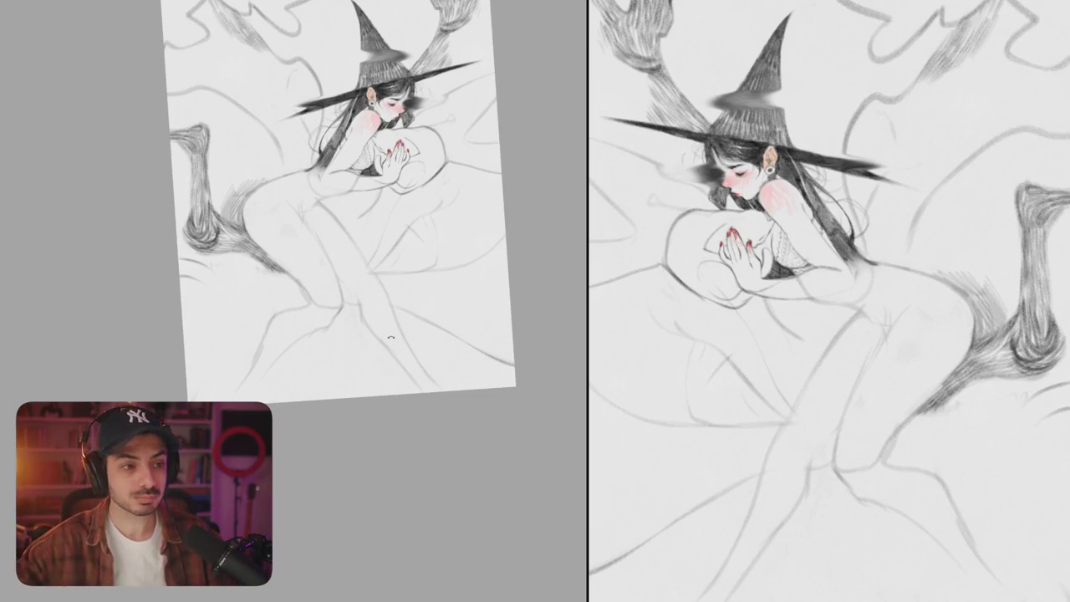
{"action": "mouse_move", "coordinate": [391, 336]}
{"action": "left_mouse_down"}
{"action": "mouse_move", "coordinate": [406, 338]}
{"action": "mouse_move", "coordinate": [409, 355]}
{"action": "left_mouse_up"}
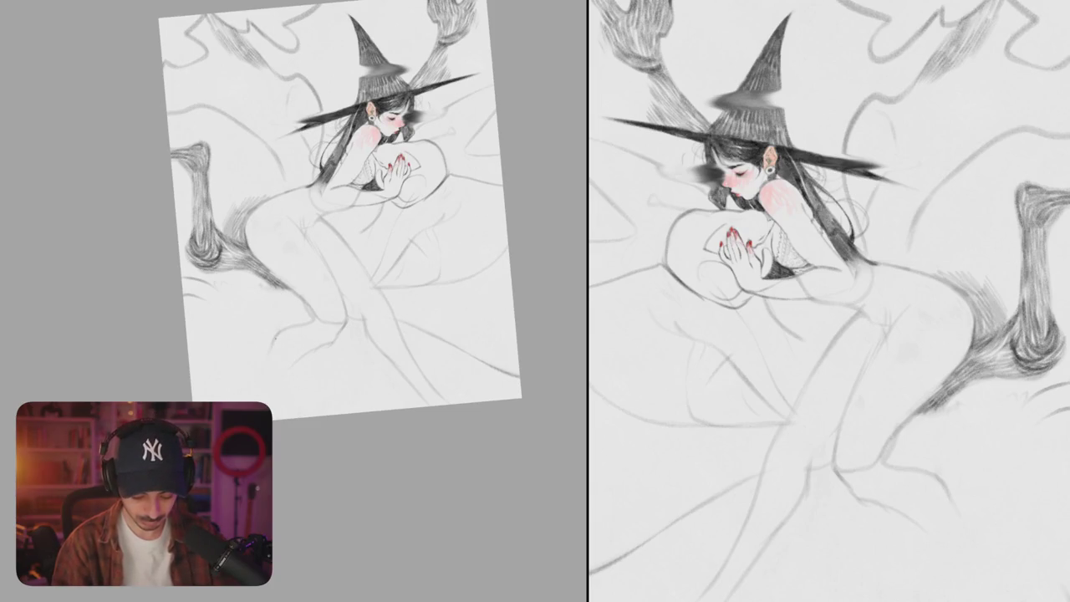
{"action": "left_click_drag", "start_coordinate": [259, 369], "coordinate": [244, 383]}
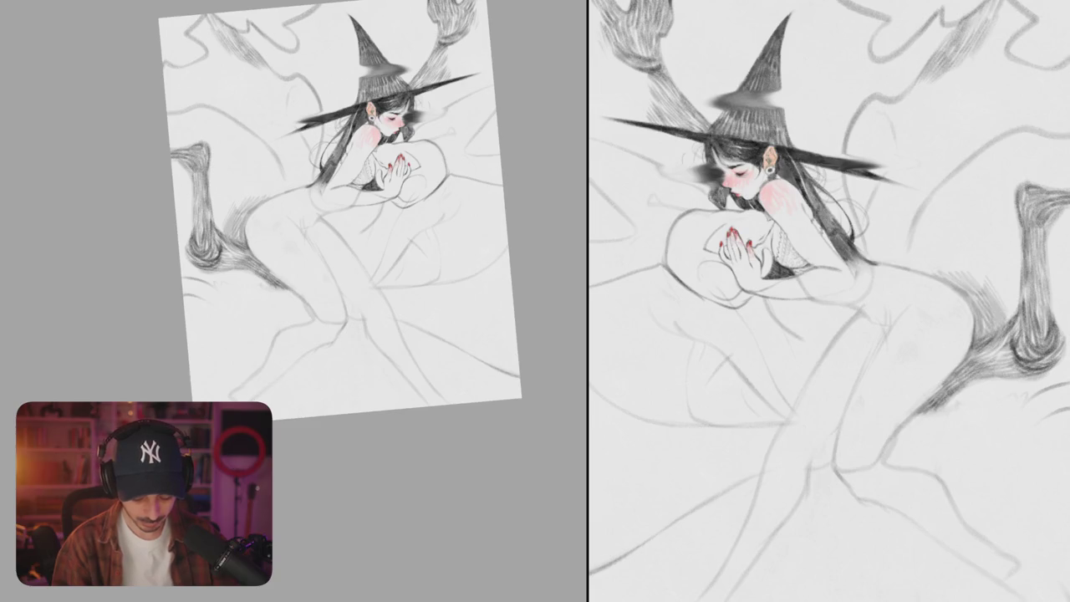
{"action": "key", "text": "ctrl+t"}
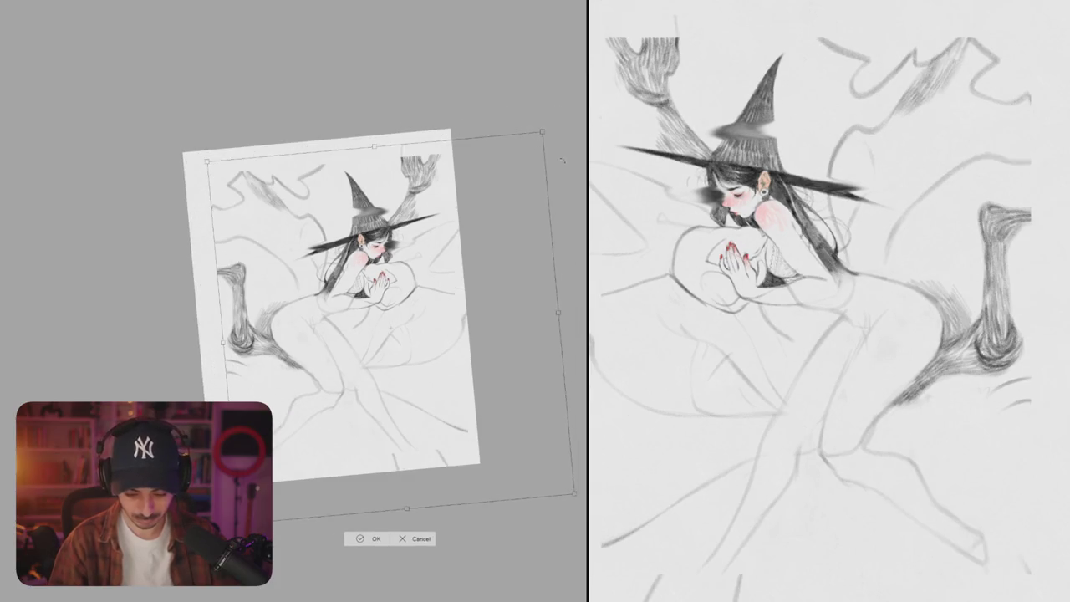
Step: Rotate the whole drawing slightly clockwise and commit the transform
{"action": "left_click_drag", "start_coordinate": [580, 310], "coordinate": [459, 217]}
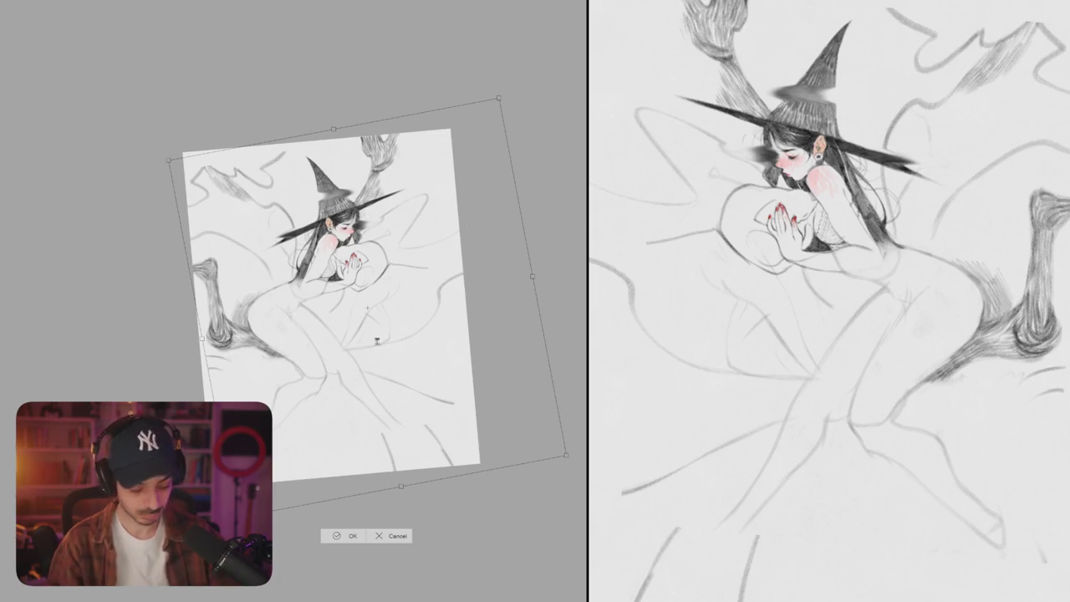
{"action": "key", "text": "Return"}
{"action": "mouse_move", "coordinate": [341, 350]}
{"action": "left_mouse_down"}
{"action": "mouse_move", "coordinate": [392, 275]}
{"action": "mouse_move", "coordinate": [423, 454]}
{"action": "left_mouse_up"}
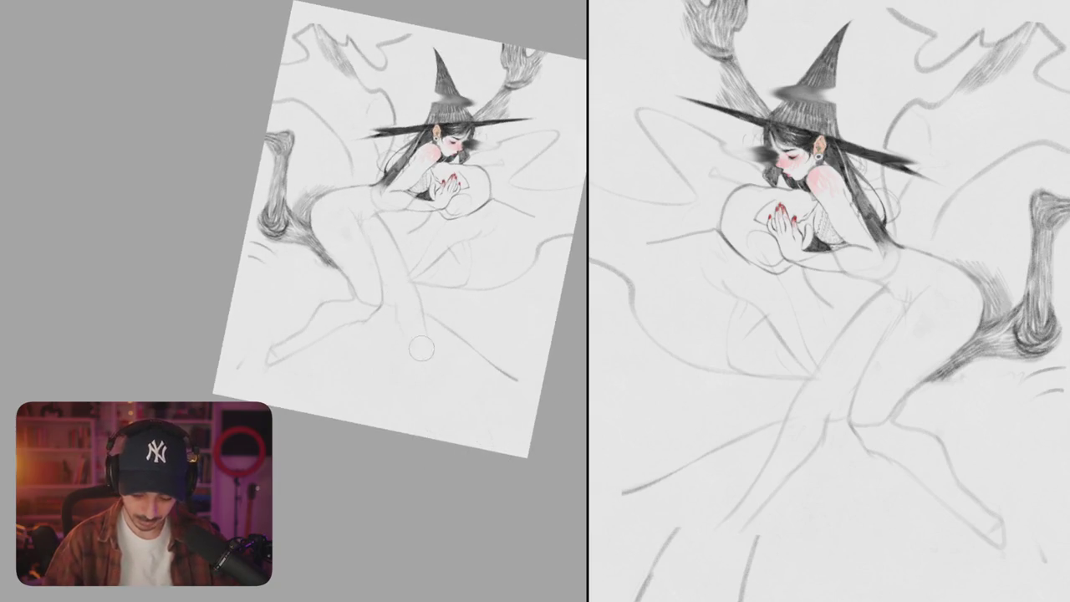
{"action": "scroll", "coordinate": [383, 283], "scroll_direction": "up", "scroll_amount": 3}
Step: Rotate the view counterclockwise and darken the leg contour with short pencil strokes
{"action": "scroll", "coordinate": [383, 283], "scroll_direction": "up", "scroll_amount": 5}
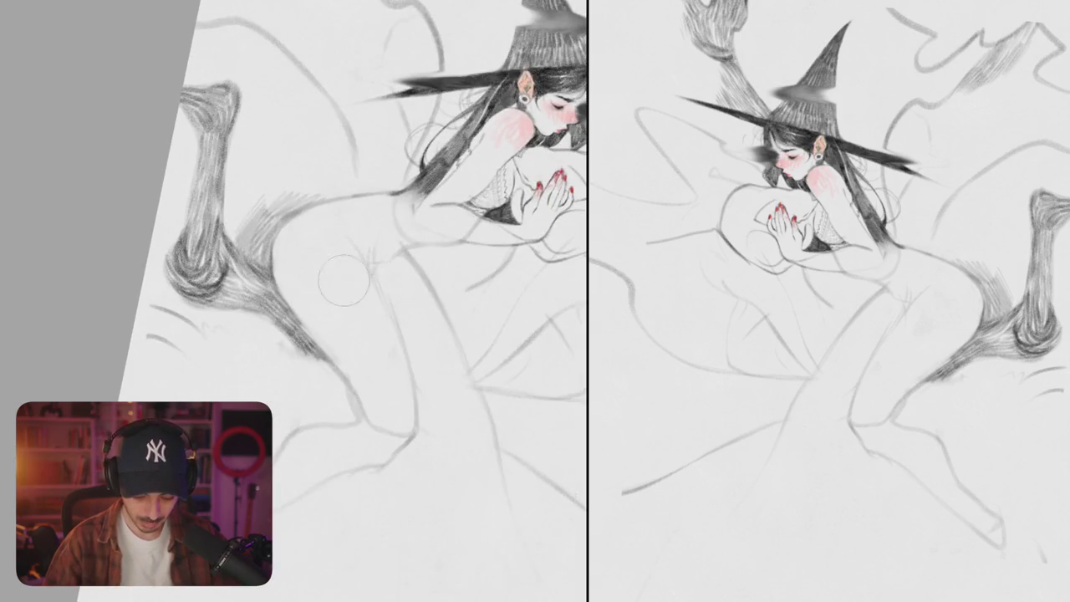
{"action": "scroll", "coordinate": [368, 415], "scroll_direction": "up", "scroll_amount": 3}
{"action": "key", "text": "minus"}
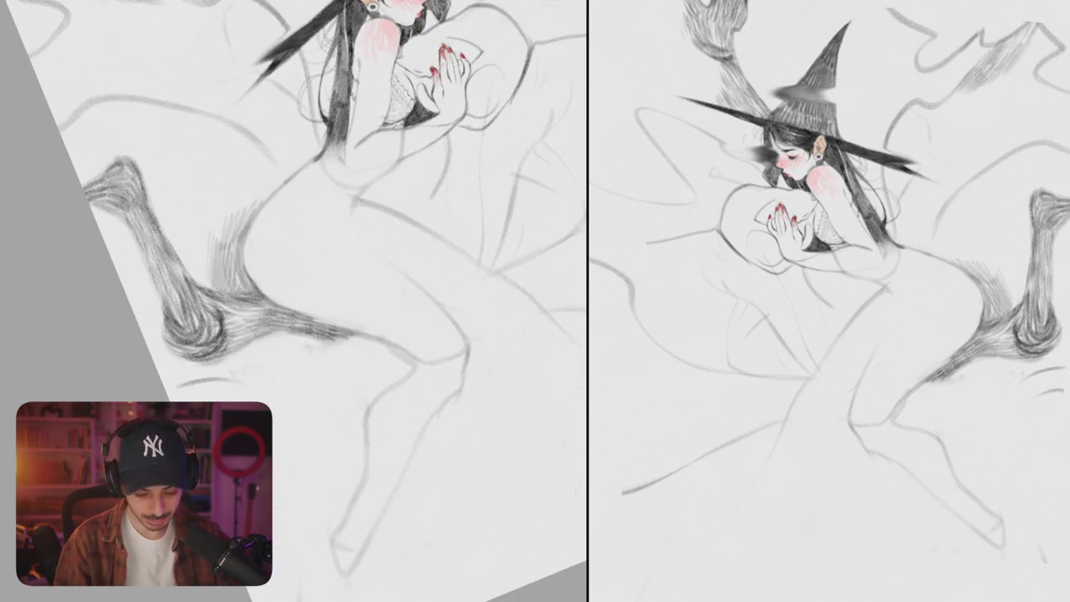
{"action": "key", "text": "minus"}
{"action": "key", "text": "minus"}
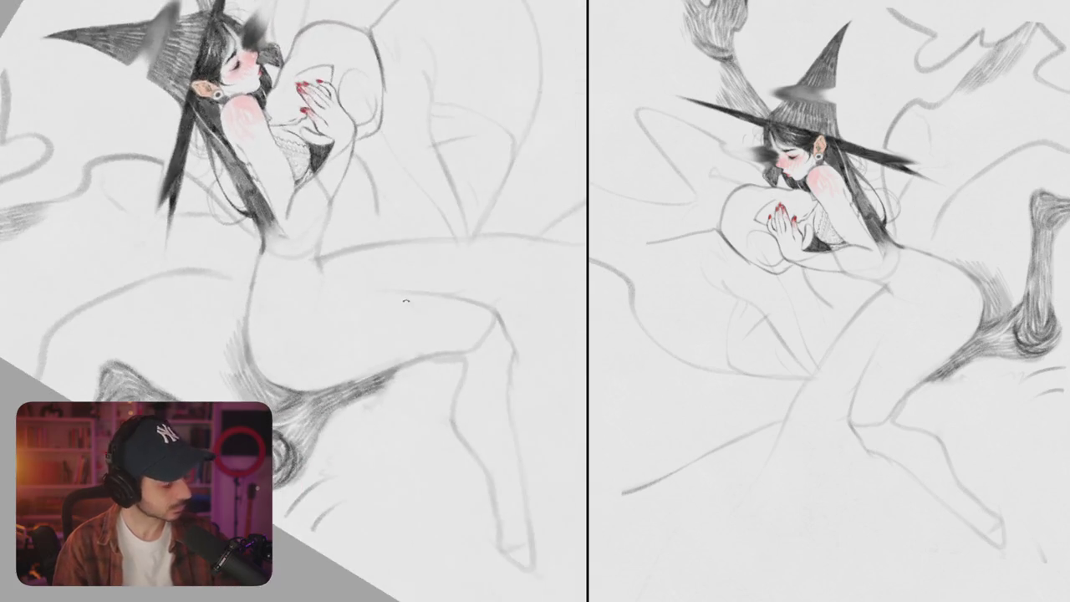
{"action": "key", "text": "minus"}
{"action": "key", "text": "minus"}
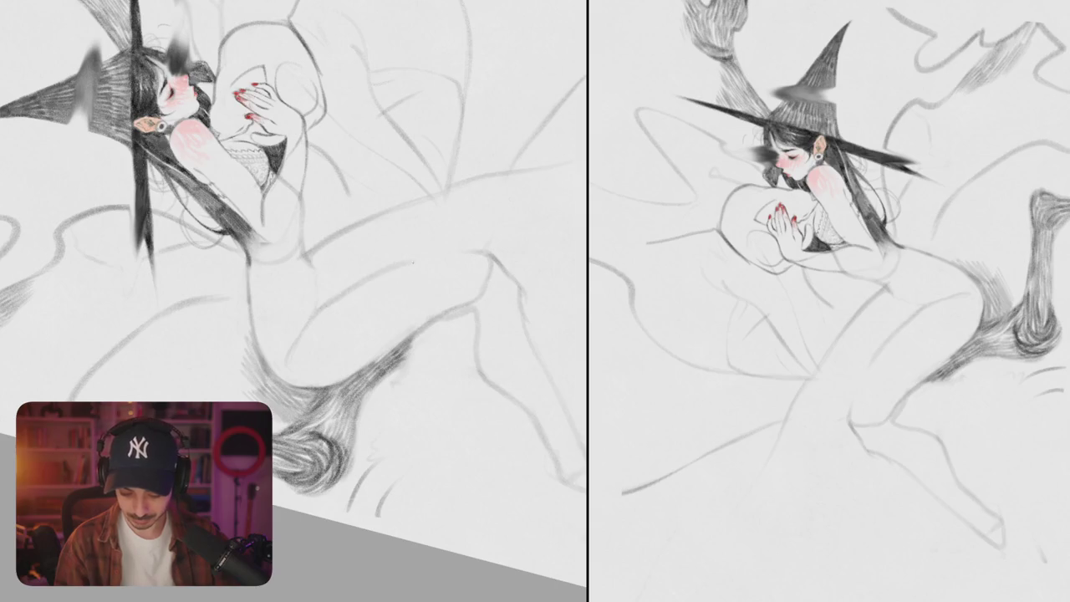
{"action": "scroll", "coordinate": [374, 329], "scroll_direction": "up", "scroll_amount": 2}
{"action": "scroll", "coordinate": [374, 330], "scroll_direction": "up", "scroll_amount": 2}
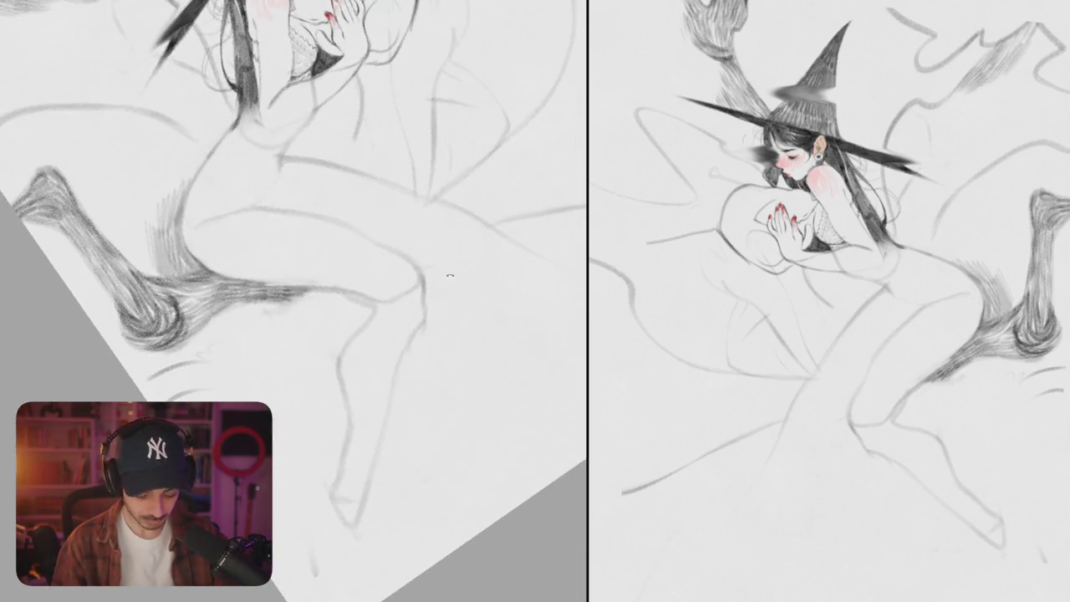
{"action": "left_click_drag", "start_coordinate": [422, 281], "coordinate": [410, 330]}
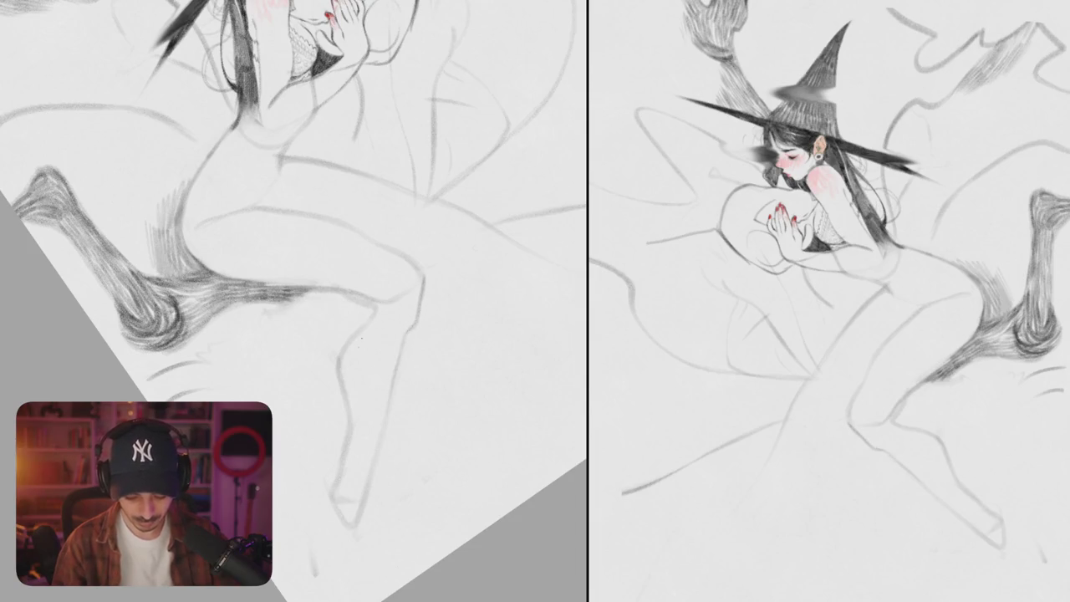
{"action": "left_click_drag", "start_coordinate": [367, 309], "coordinate": [359, 337]}
{"action": "scroll", "coordinate": [293, 300], "scroll_direction": "down", "scroll_amount": 3}
{"action": "scroll", "coordinate": [293, 301], "scroll_direction": "up", "scroll_amount": 3}
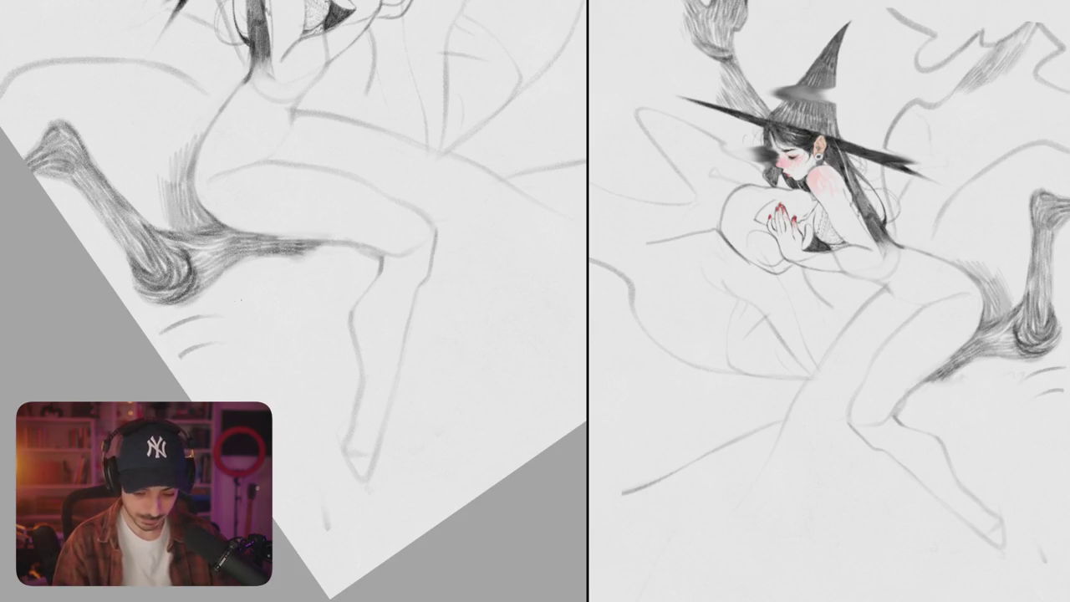
Step: Check proportions in a mirrored view, darken the torso-to-hip line, then unmirror
{"action": "mouse_move", "coordinate": [245, 299]}
{"action": "left_mouse_down"}
{"action": "mouse_move", "coordinate": [416, 313]}
{"action": "mouse_move", "coordinate": [227, 275]}
{"action": "mouse_move", "coordinate": [230, 323]}
{"action": "mouse_move", "coordinate": [239, 293]}
{"action": "mouse_move", "coordinate": [354, 231]}
{"action": "left_mouse_up"}
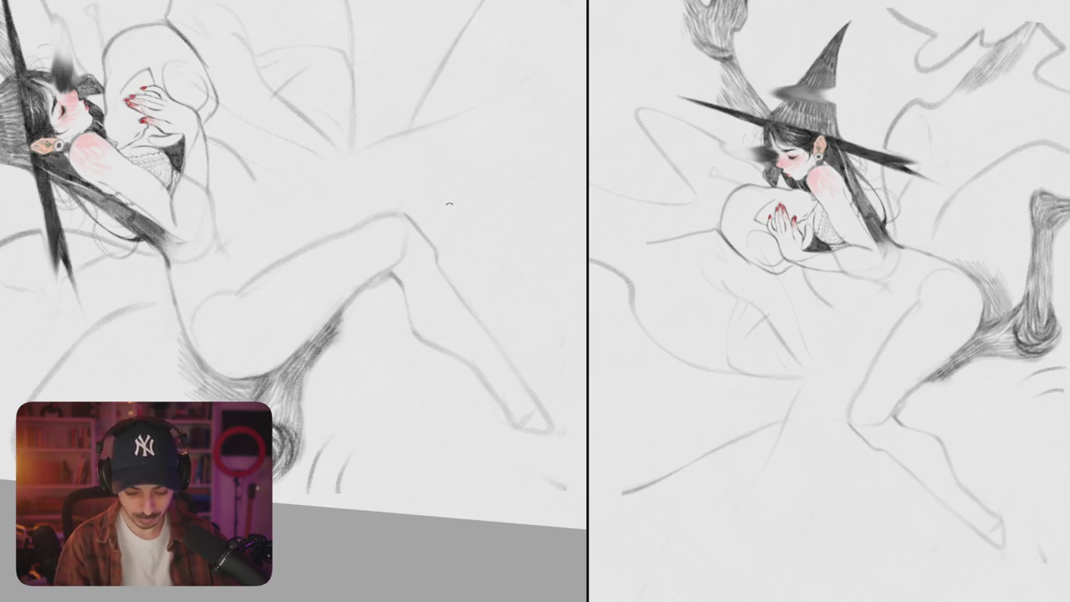
{"action": "key", "text": "m"}
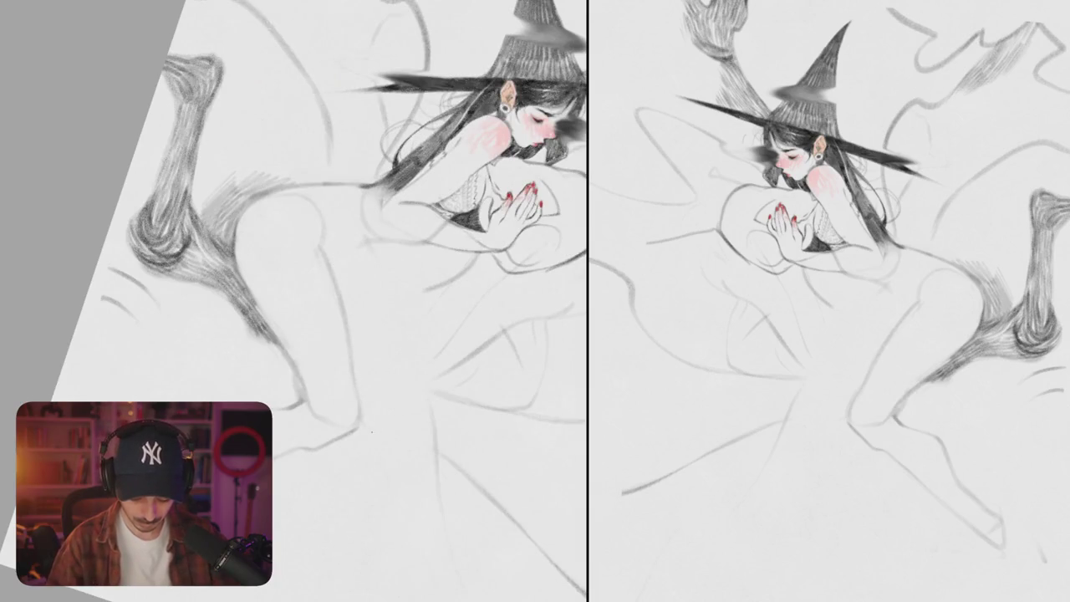
{"action": "mouse_move", "coordinate": [366, 436]}
{"action": "left_mouse_down"}
{"action": "mouse_move", "coordinate": [380, 347]}
{"action": "mouse_move", "coordinate": [477, 337]}
{"action": "mouse_move", "coordinate": [407, 251]}
{"action": "left_mouse_up"}
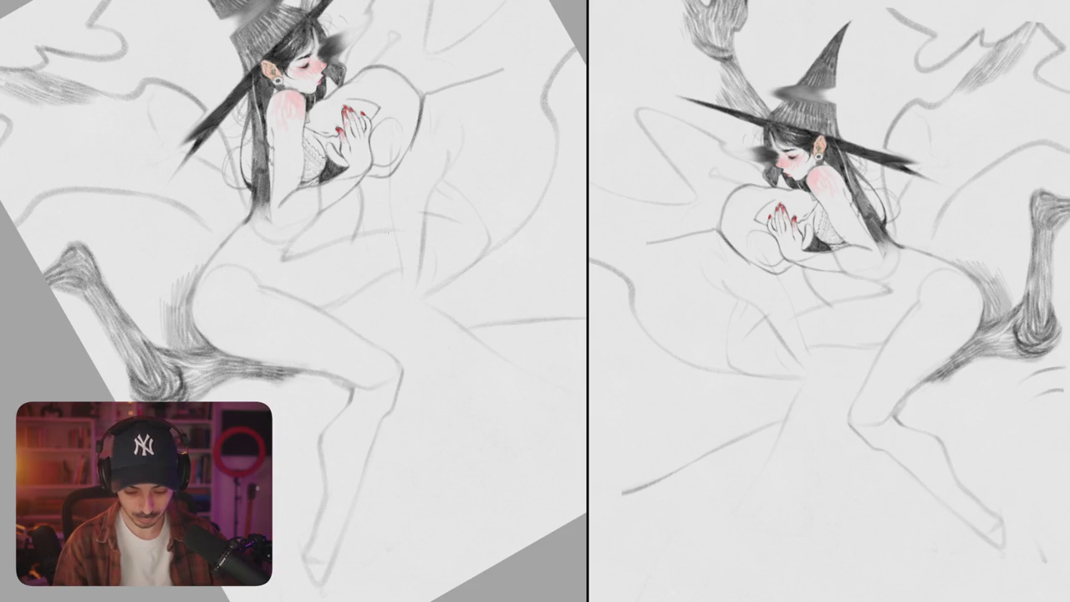
{"action": "left_click_drag", "start_coordinate": [423, 267], "coordinate": [434, 366]}
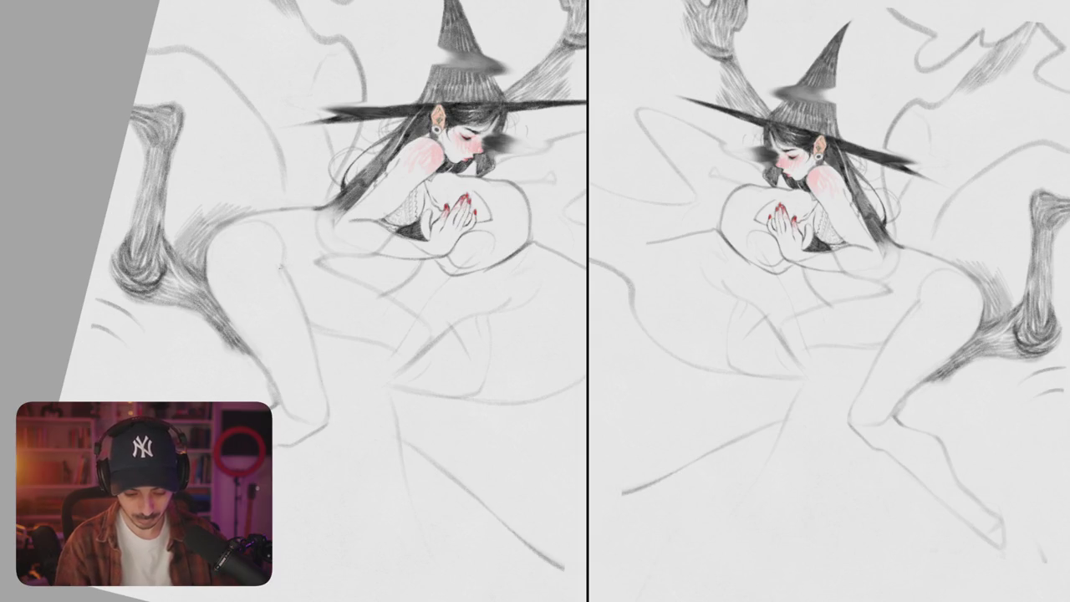
{"action": "left_click_drag", "start_coordinate": [304, 272], "coordinate": [297, 271]}
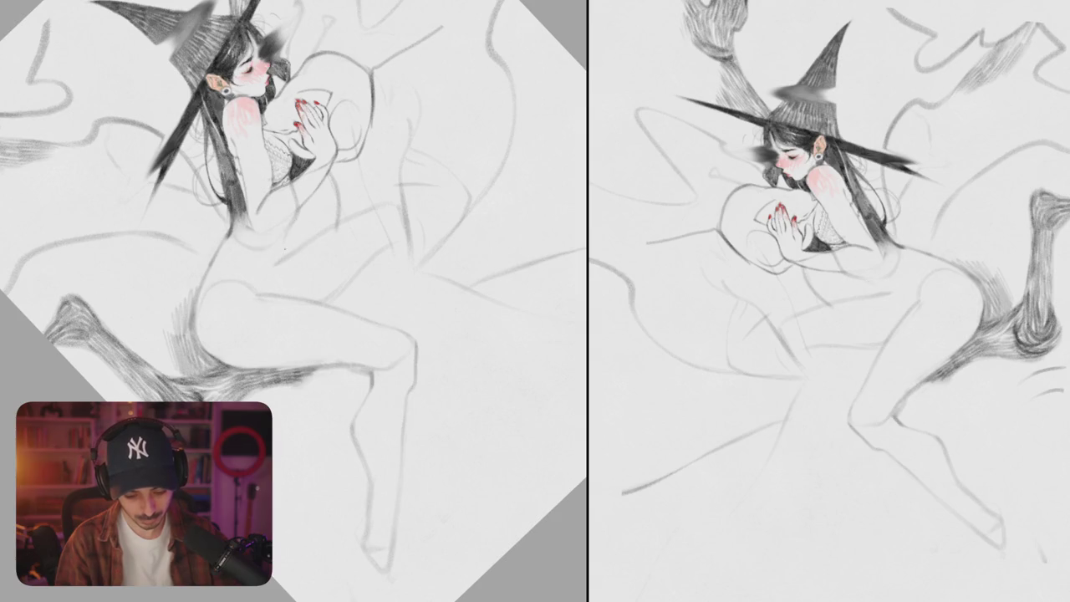
{"action": "left_click_drag", "start_coordinate": [284, 251], "coordinate": [269, 296]}
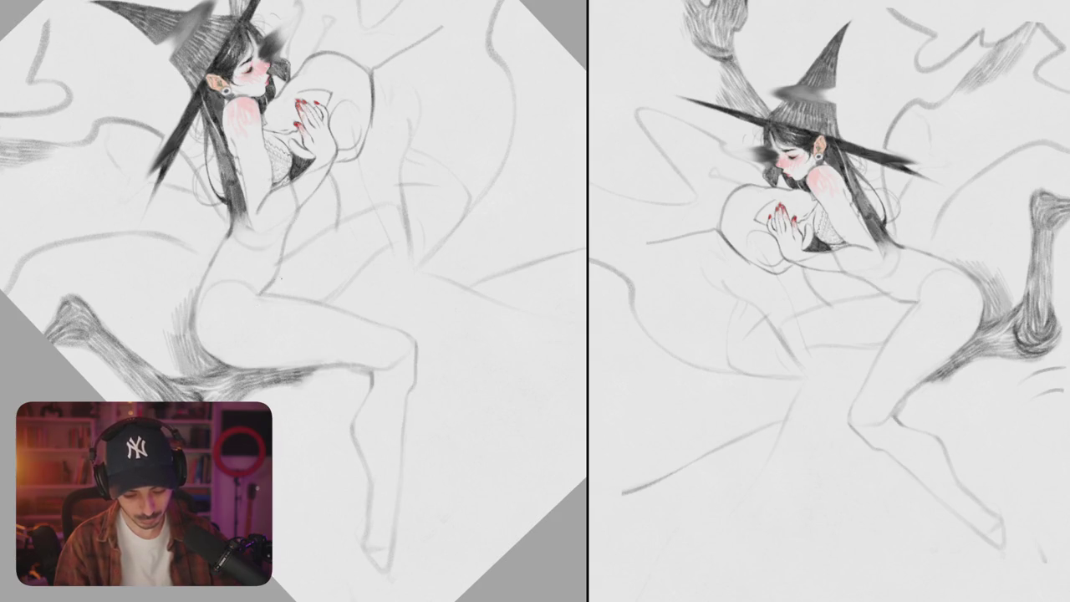
{"action": "left_click_drag", "start_coordinate": [277, 270], "coordinate": [266, 293]}
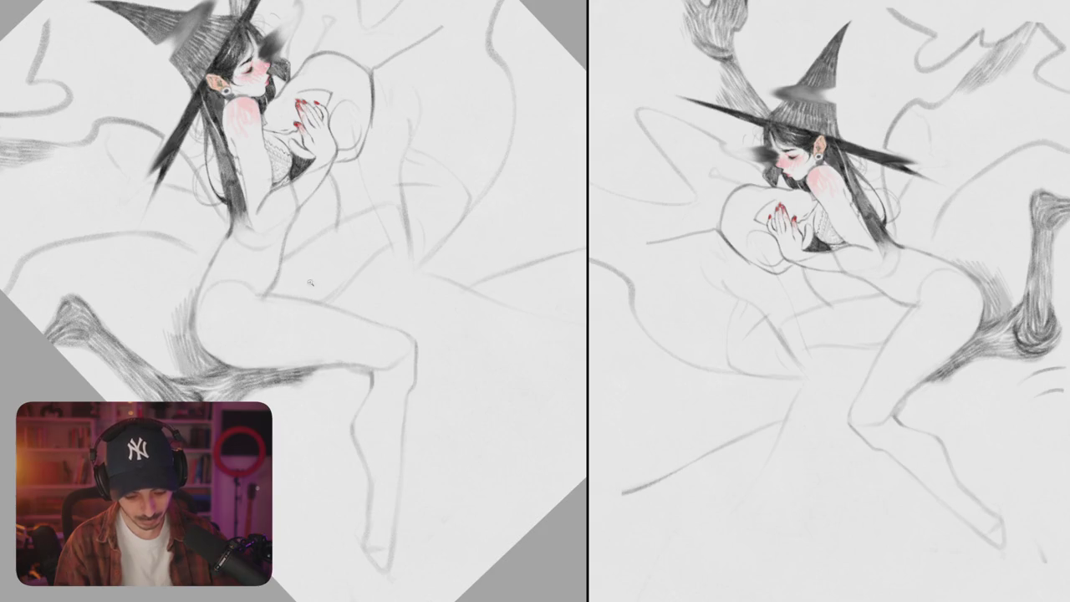
{"action": "key", "text": "m"}
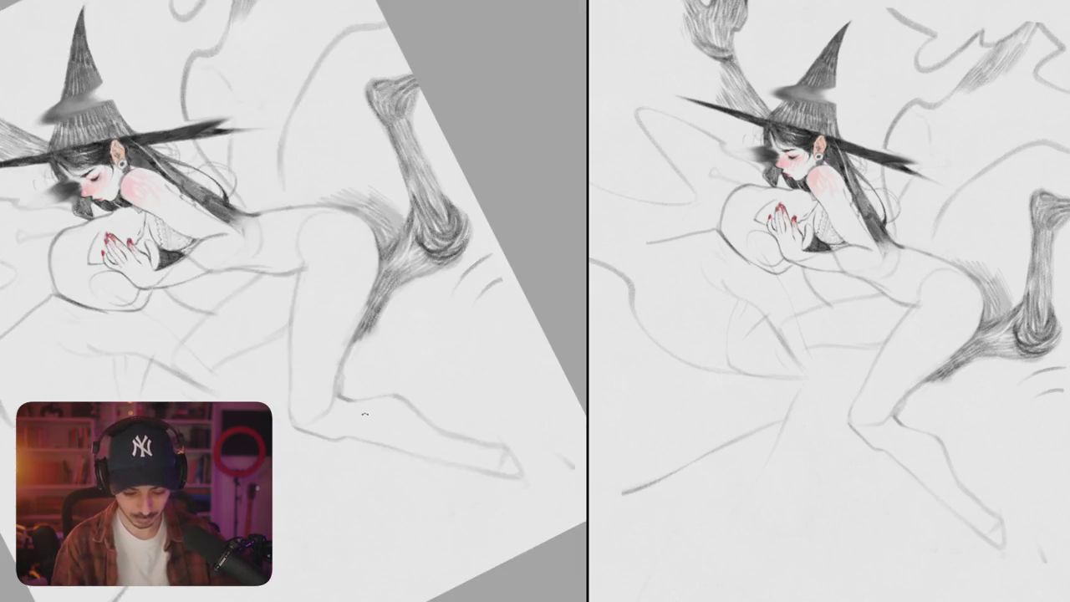
{"action": "key", "text": "minus"}
{"action": "key", "text": "minus"}
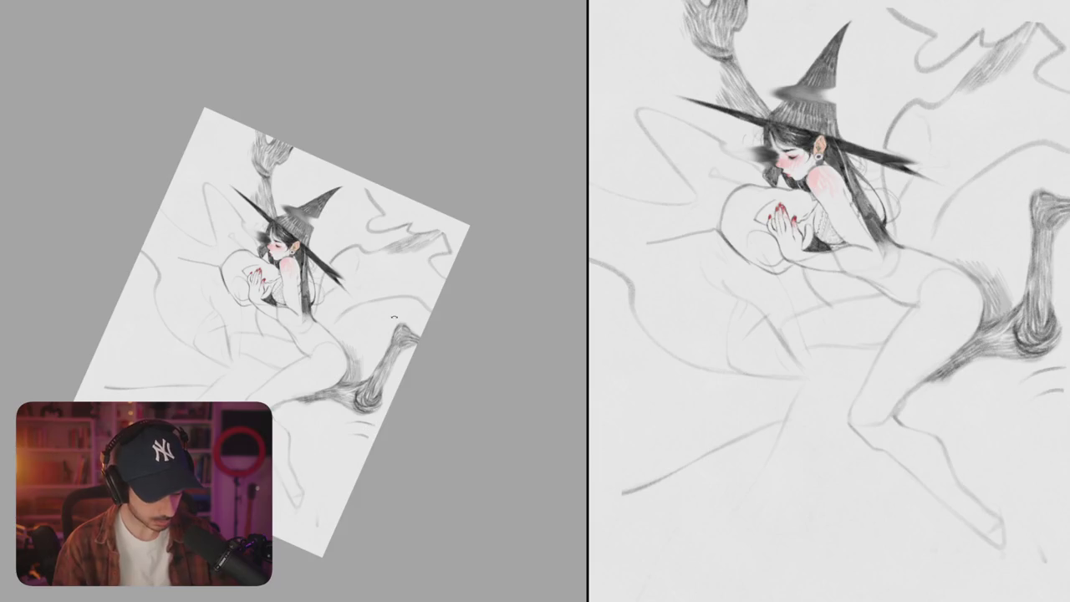
{"action": "scroll", "coordinate": [361, 361], "scroll_direction": "up", "scroll_amount": 5}
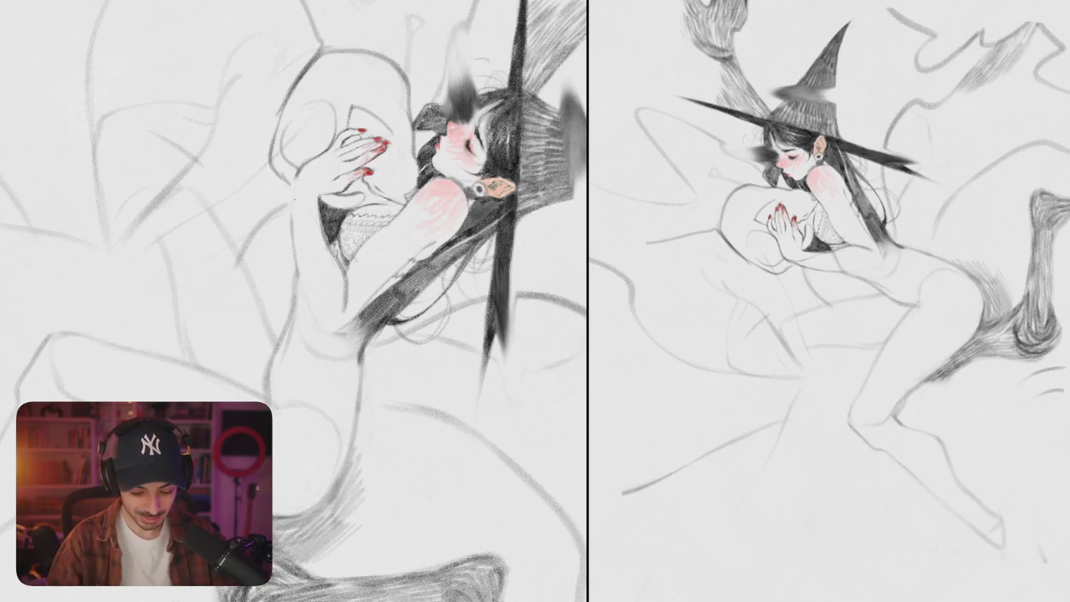
Step: Redraw the body outline below the arm and shade the hair edge along the arm
{"action": "scroll", "coordinate": [341, 301], "scroll_direction": "up", "scroll_amount": 2}
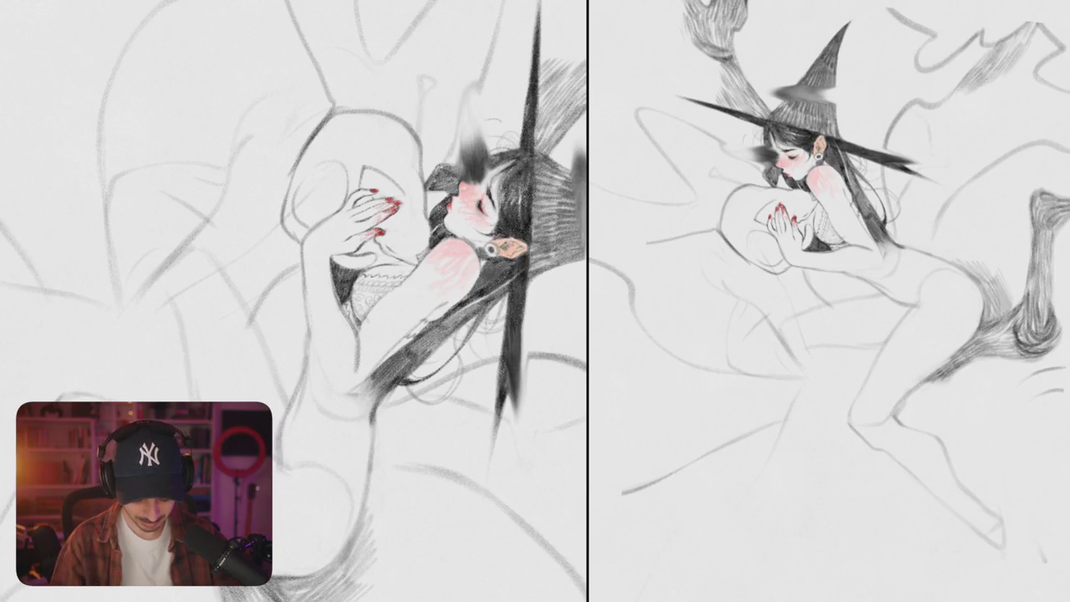
{"action": "left_click_drag", "start_coordinate": [305, 309], "coordinate": [341, 394]}
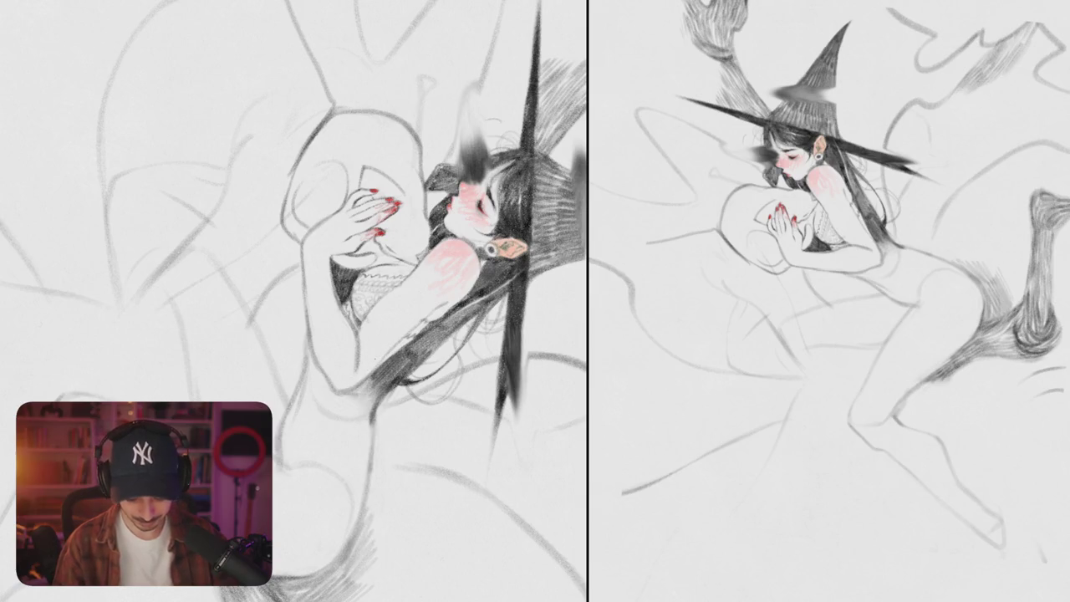
{"action": "left_click_drag", "start_coordinate": [364, 380], "coordinate": [453, 298]}
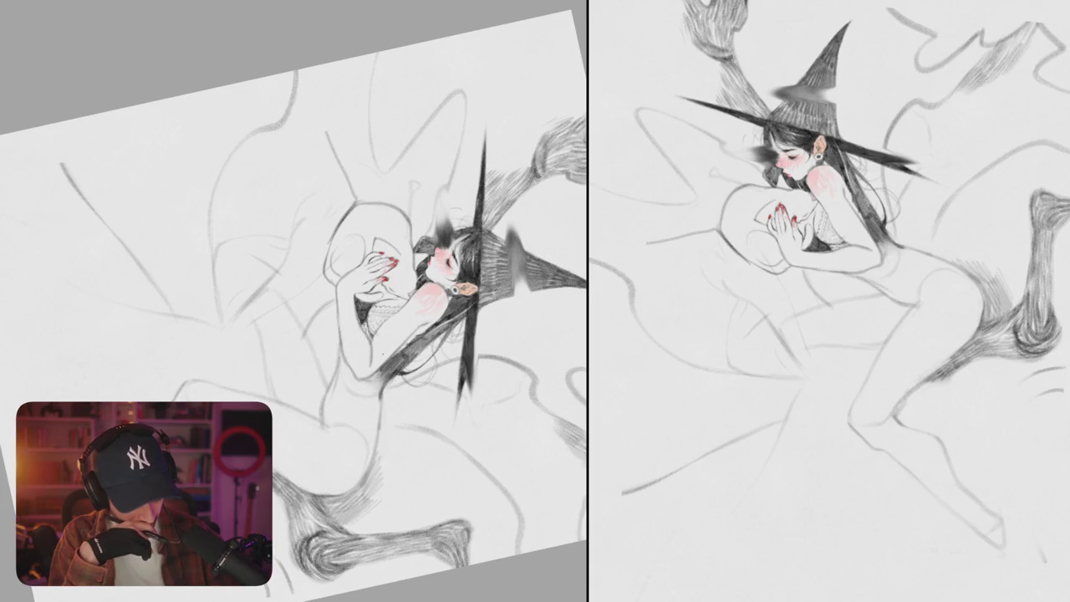
{"action": "mouse_move", "coordinate": [383, 354]}
{"action": "left_mouse_down"}
{"action": "mouse_move", "coordinate": [377, 396]}
{"action": "mouse_move", "coordinate": [441, 396]}
{"action": "mouse_move", "coordinate": [399, 307]}
{"action": "mouse_move", "coordinate": [317, 242]}
{"action": "left_mouse_up"}
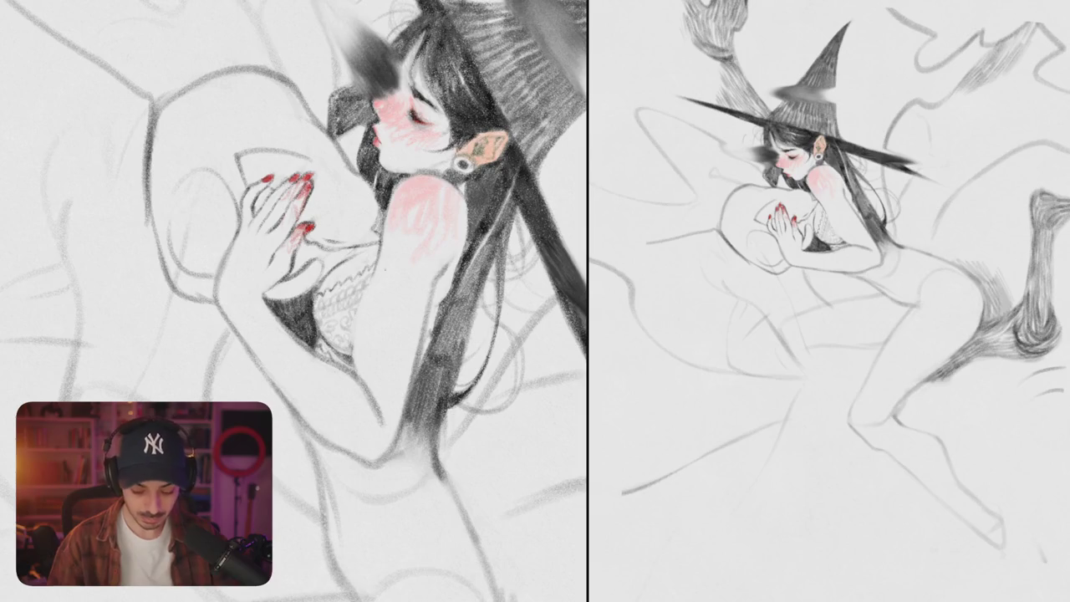
{"action": "left_click_drag", "start_coordinate": [364, 281], "coordinate": [360, 380]}
{"action": "left_click_drag", "start_coordinate": [361, 342], "coordinate": [360, 399]}
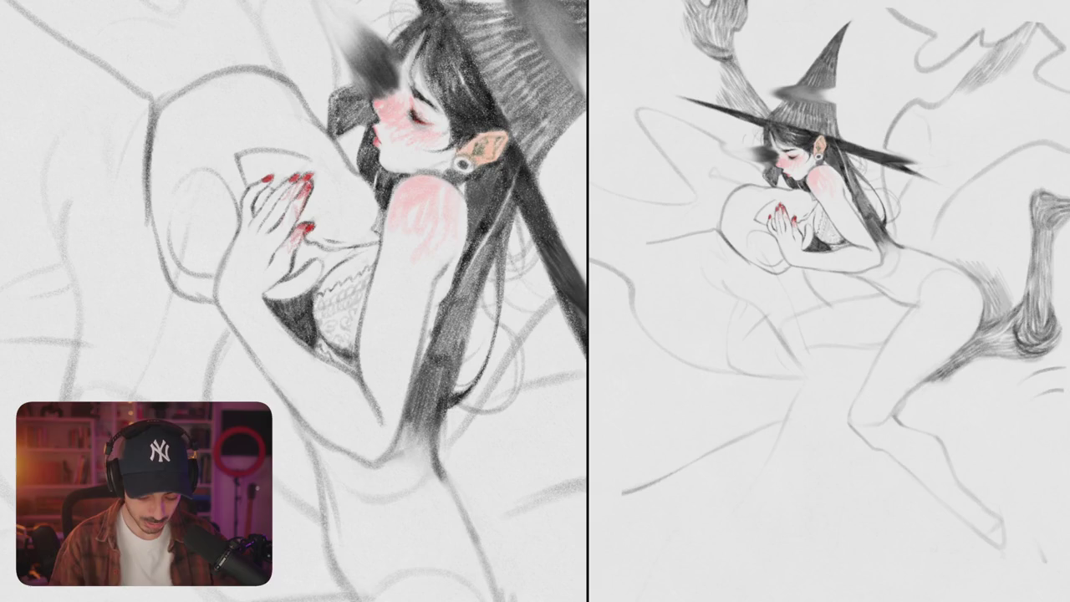
Step: Zoom out and eyedrop the skin colour from the witch's nose
{"action": "mouse_move", "coordinate": [292, 301]}
{"action": "left_mouse_down"}
{"action": "mouse_move", "coordinate": [251, 268]}
{"action": "mouse_move", "coordinate": [318, 301]}
{"action": "mouse_move", "coordinate": [343, 292]}
{"action": "left_mouse_up"}
{"action": "scroll", "coordinate": [367, 242], "scroll_direction": "up", "scroll_amount": 5}
{"action": "scroll", "coordinate": [376, 276], "scroll_direction": "up", "scroll_amount": 3}
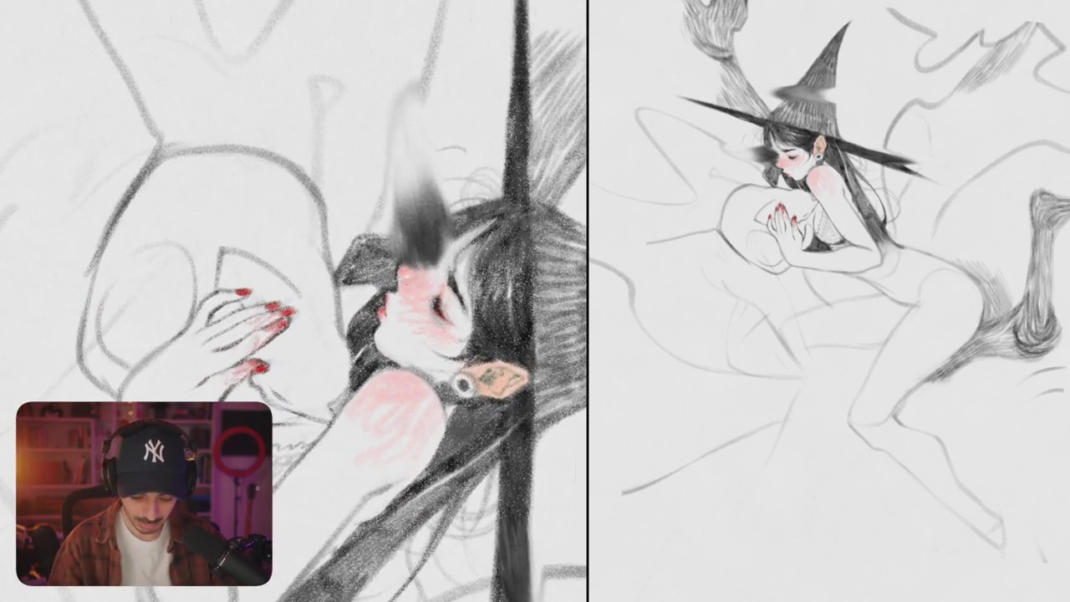
{"action": "left_click", "coordinate": [406, 275]}
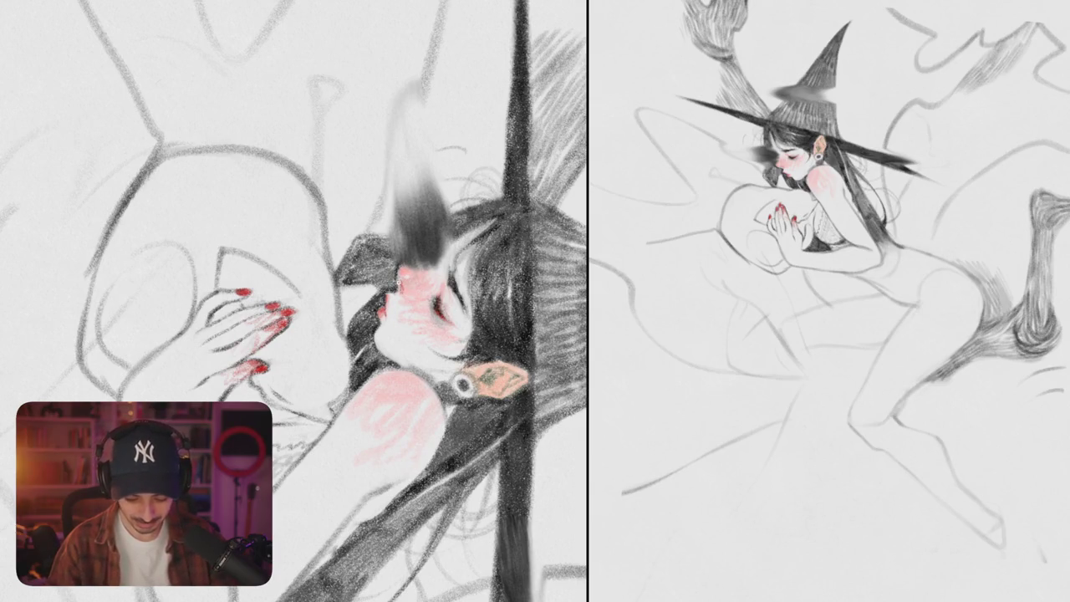
{"action": "scroll", "coordinate": [293, 301], "scroll_direction": "down", "scroll_amount": 5}
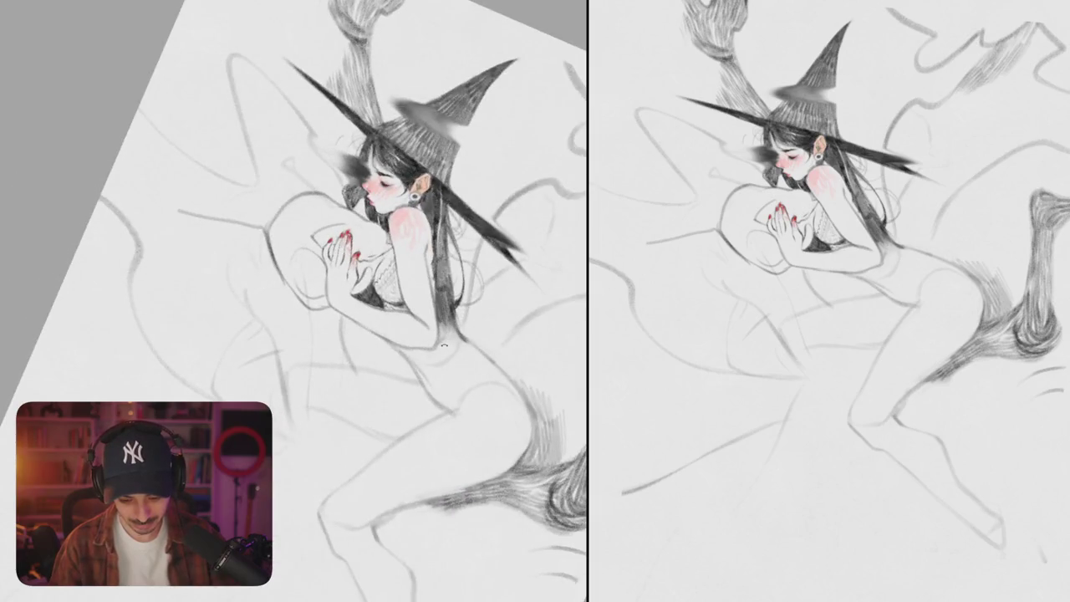
{"action": "scroll", "coordinate": [384, 192], "scroll_direction": "up", "scroll_amount": 5}
{"action": "scroll", "coordinate": [384, 192], "scroll_direction": "up", "scroll_amount": 3}
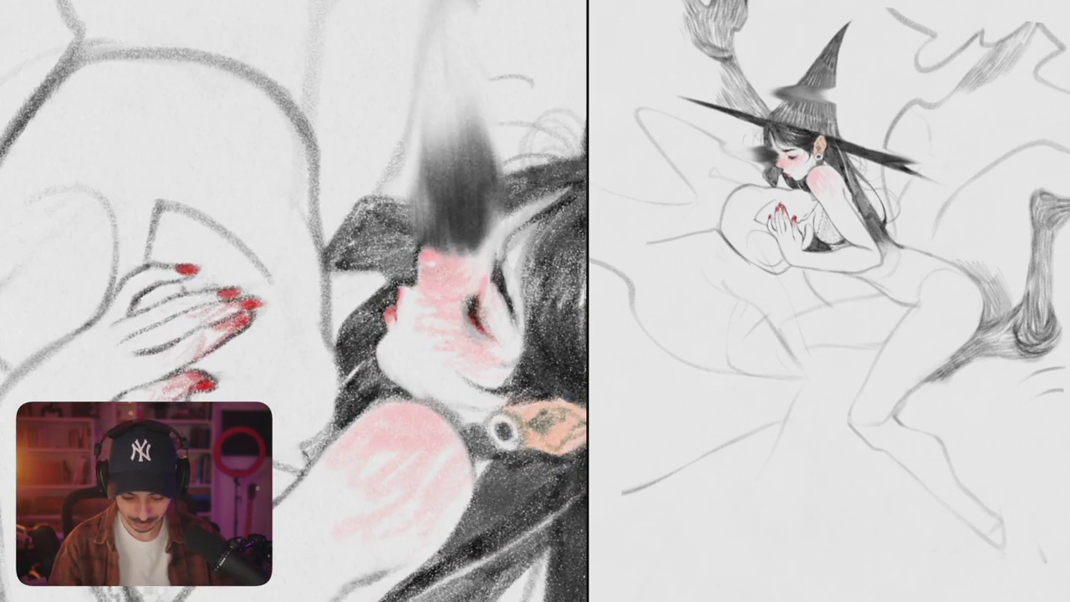
Step: Add a lighter pink touch to the nose tip
{"action": "mouse_move", "coordinate": [418, 247]}
{"action": "left_mouse_down"}
{"action": "mouse_move", "coordinate": [424, 268]}
{"action": "mouse_move", "coordinate": [406, 284]}
{"action": "mouse_move", "coordinate": [372, 263]}
{"action": "mouse_move", "coordinate": [391, 276]}
{"action": "left_mouse_up"}
{"action": "scroll", "coordinate": [294, 301], "scroll_direction": "down", "scroll_amount": 5}
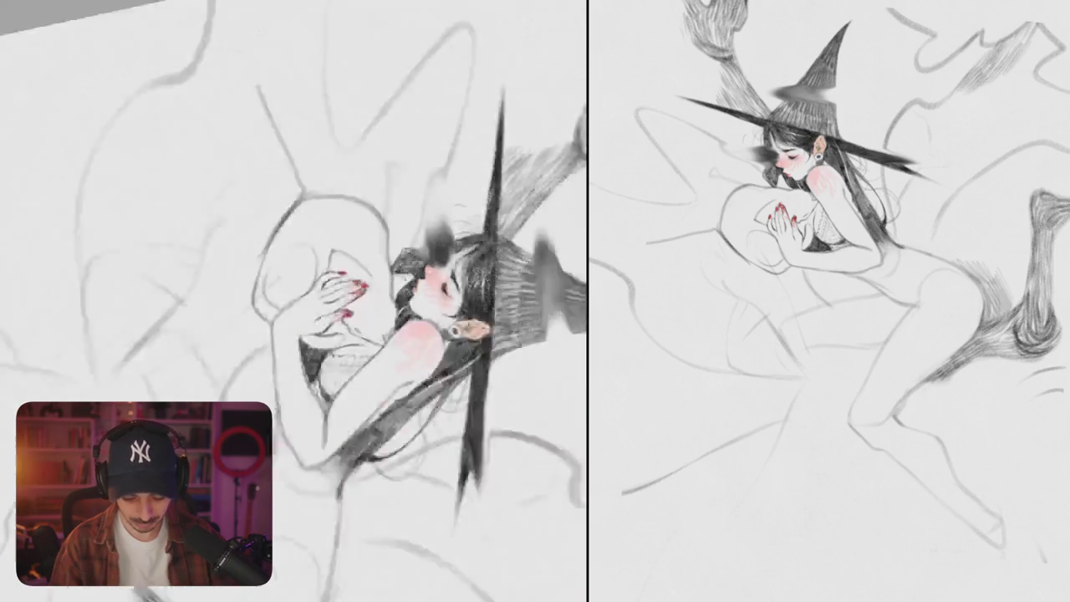
{"action": "scroll", "coordinate": [294, 301], "scroll_direction": "up", "scroll_amount": 10}
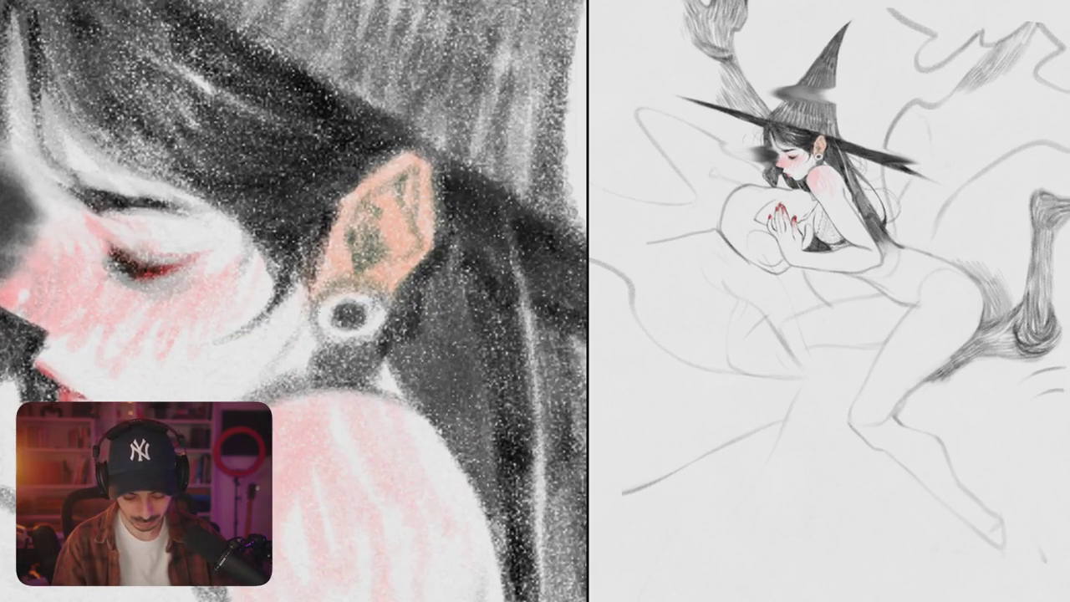
Step: Darken the earring hole and hatch a dark hair band below the earring
{"action": "mouse_move", "coordinate": [340, 306]}
{"action": "left_mouse_down"}
{"action": "mouse_move", "coordinate": [350, 316]}
{"action": "mouse_move", "coordinate": [322, 387]}
{"action": "left_mouse_up"}
{"action": "mouse_move", "coordinate": [335, 344]}
{"action": "left_mouse_down"}
{"action": "mouse_move", "coordinate": [336, 383]}
{"action": "mouse_move", "coordinate": [352, 386]}
{"action": "left_mouse_up"}
{"action": "left_click_drag", "start_coordinate": [372, 337], "coordinate": [380, 389]}
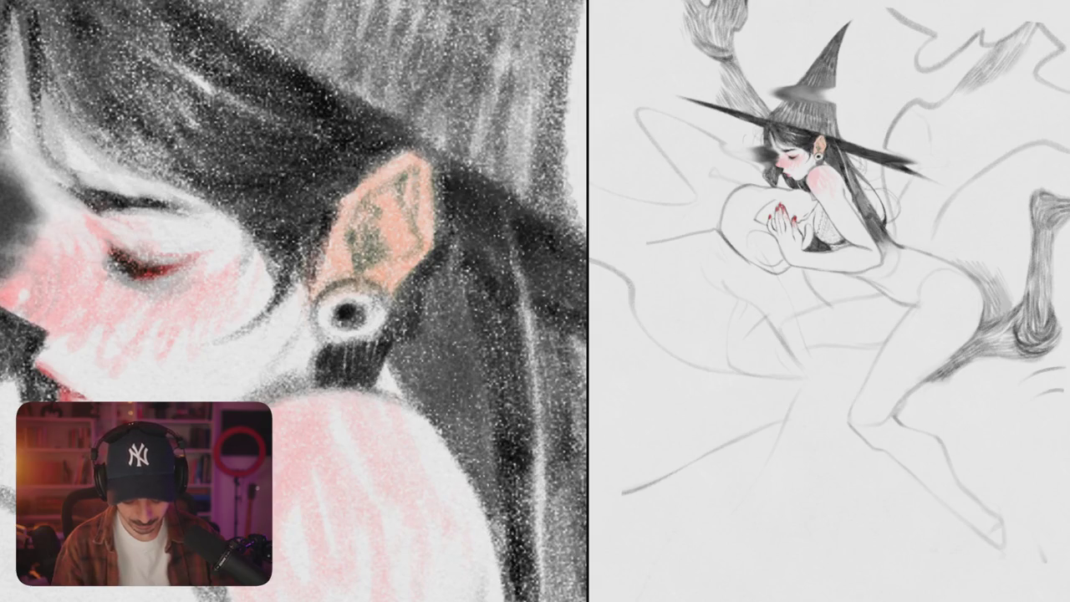
{"action": "left_click_drag", "start_coordinate": [398, 336], "coordinate": [401, 396]}
{"action": "left_click_drag", "start_coordinate": [409, 318], "coordinate": [413, 401]}
{"action": "left_click_drag", "start_coordinate": [422, 299], "coordinate": [426, 411]}
{"action": "left_click_drag", "start_coordinate": [433, 275], "coordinate": [441, 432]}
{"action": "scroll", "coordinate": [294, 301], "scroll_direction": "down", "scroll_amount": 5}
{"action": "scroll", "coordinate": [294, 301], "scroll_direction": "up", "scroll_amount": 5}
Step: Hatch dense dark hair right of the earring and add a thin line below it
{"action": "left_click_drag", "start_coordinate": [417, 219], "coordinate": [431, 301]}
{"action": "left_click_drag", "start_coordinate": [433, 197], "coordinate": [435, 307]}
{"action": "left_click_drag", "start_coordinate": [439, 219], "coordinate": [443, 338]}
{"action": "left_click_drag", "start_coordinate": [447, 236], "coordinate": [451, 364]}
{"action": "left_click_drag", "start_coordinate": [444, 306], "coordinate": [450, 368]}
{"action": "mouse_move", "coordinate": [435, 301]}
{"action": "left_mouse_down"}
{"action": "mouse_move", "coordinate": [441, 358]}
{"action": "mouse_move", "coordinate": [433, 353]}
{"action": "left_mouse_up"}
{"action": "scroll", "coordinate": [294, 300], "scroll_direction": "down", "scroll_amount": 5}
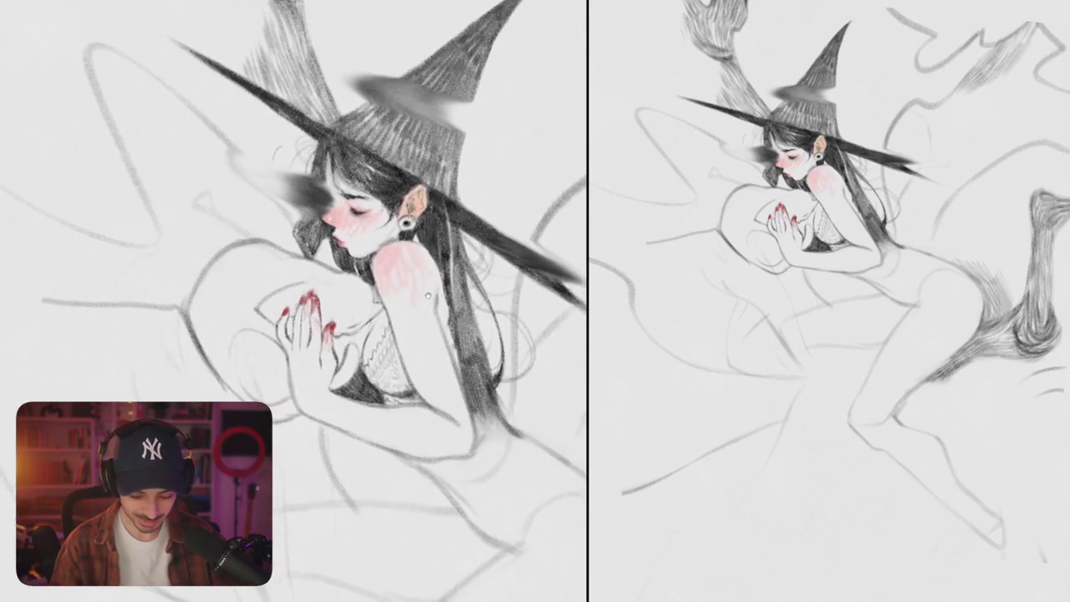
{"action": "scroll", "coordinate": [294, 301], "scroll_direction": "up", "scroll_amount": 5}
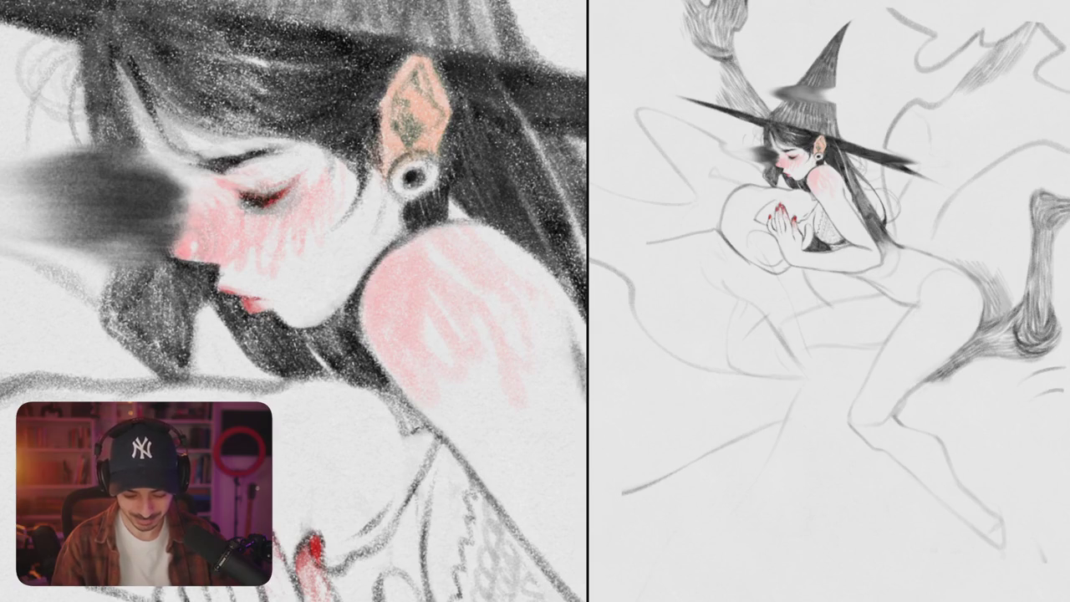
{"action": "mouse_move", "coordinate": [387, 187]}
{"action": "left_mouse_down"}
{"action": "mouse_move", "coordinate": [385, 261]}
{"action": "mouse_move", "coordinate": [429, 272]}
{"action": "left_mouse_up"}
{"action": "scroll", "coordinate": [295, 301], "scroll_direction": "up", "scroll_amount": 2}
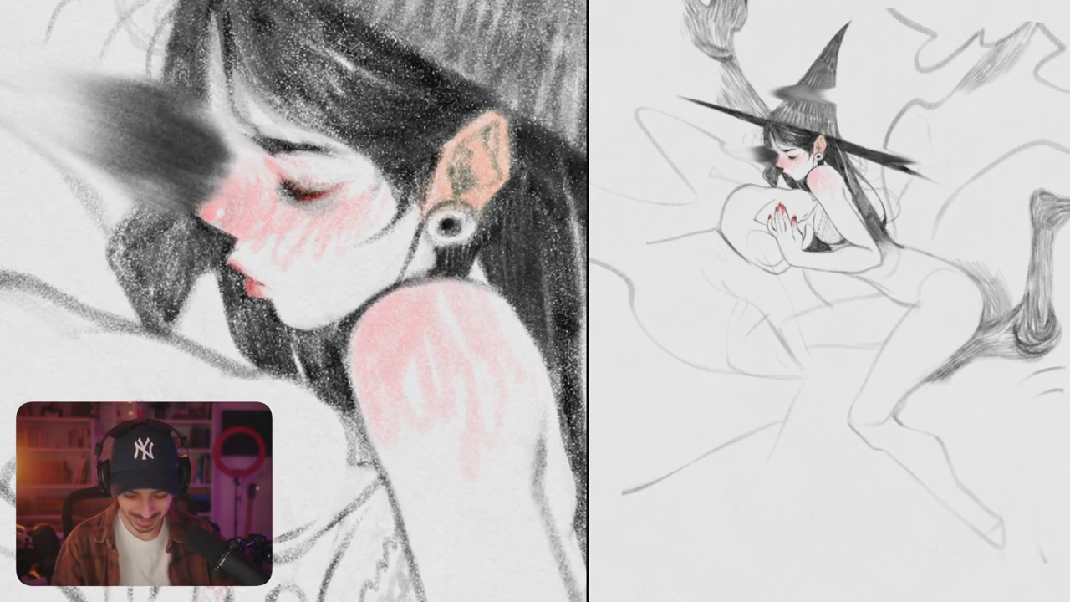
Step: Rotate the view around the face and add dark hair strokes along the shoulder
{"action": "left_click_drag", "start_coordinate": [294, 301], "coordinate": [329, 290]}
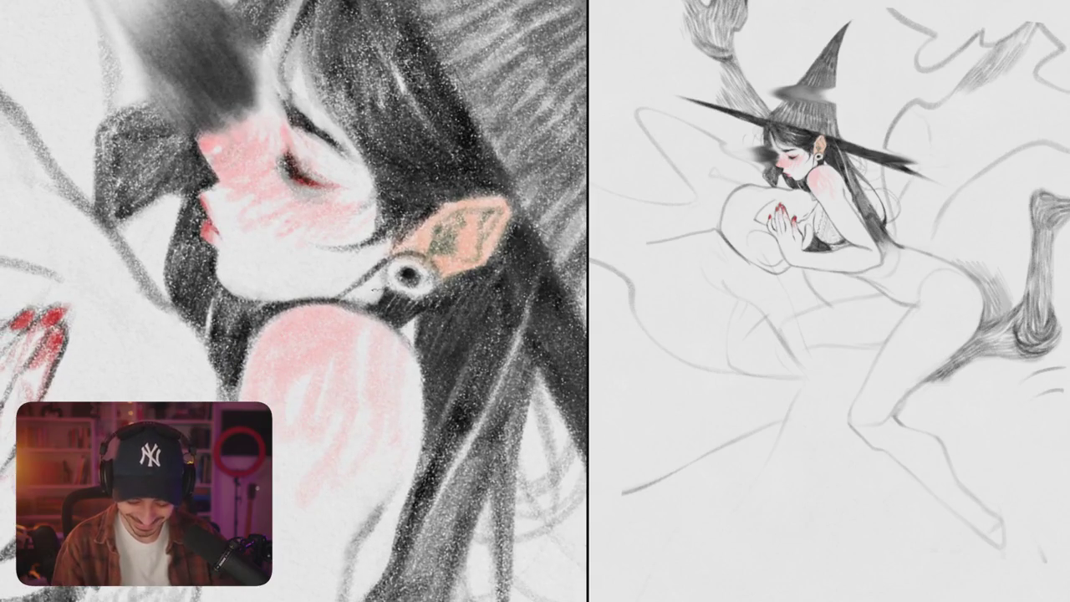
{"action": "left_click_drag", "start_coordinate": [294, 301], "coordinate": [251, 251]}
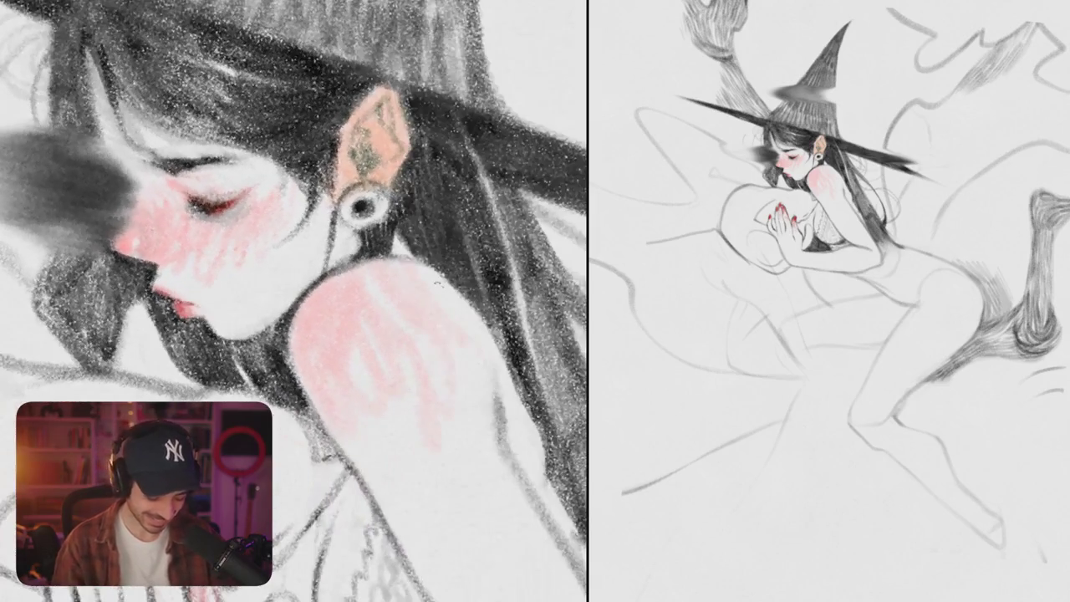
{"action": "left_click_drag", "start_coordinate": [361, 276], "coordinate": [360, 271]}
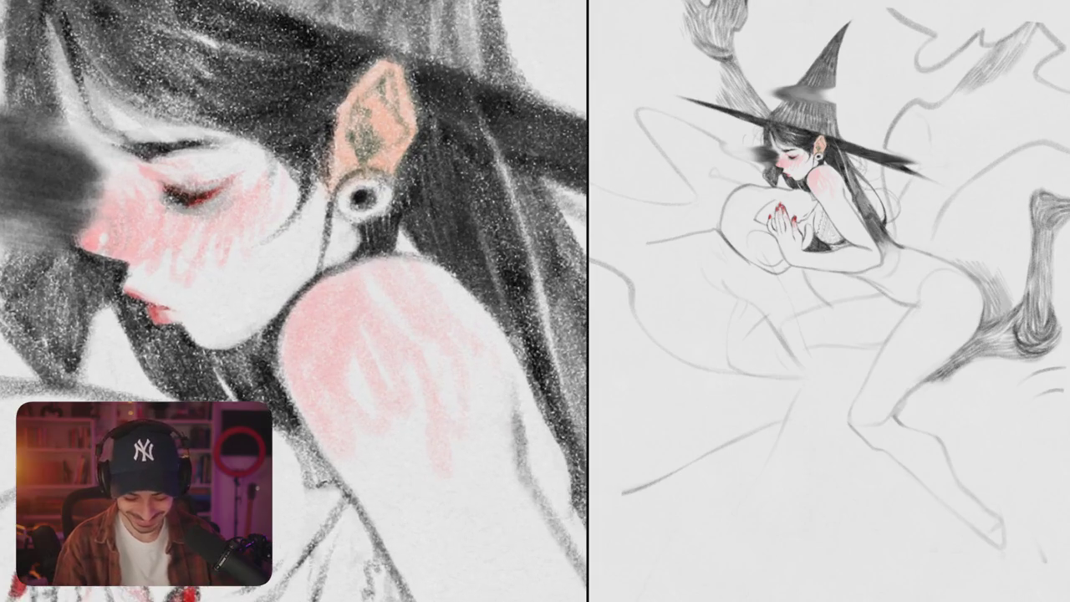
{"action": "mouse_move", "coordinate": [300, 288]}
{"action": "left_mouse_down"}
{"action": "mouse_move", "coordinate": [398, 251]}
{"action": "mouse_move", "coordinate": [434, 256]}
{"action": "left_mouse_up"}
{"action": "left_click_drag", "start_coordinate": [495, 302], "coordinate": [334, 250]}
{"action": "left_click_drag", "start_coordinate": [349, 208], "coordinate": [369, 289]}
{"action": "left_click_drag", "start_coordinate": [368, 177], "coordinate": [373, 234]}
{"action": "left_click_drag", "start_coordinate": [334, 301], "coordinate": [341, 252]}
{"action": "mouse_move", "coordinate": [372, 197]}
{"action": "left_mouse_down"}
{"action": "mouse_move", "coordinate": [389, 157]}
{"action": "mouse_move", "coordinate": [350, 251]}
{"action": "left_mouse_up"}
Step: Shade the lower hair strands and their ends darker
{"action": "mouse_move", "coordinate": [350, 178]}
{"action": "left_mouse_down"}
{"action": "mouse_move", "coordinate": [351, 274]}
{"action": "mouse_move", "coordinate": [334, 302]}
{"action": "left_mouse_up"}
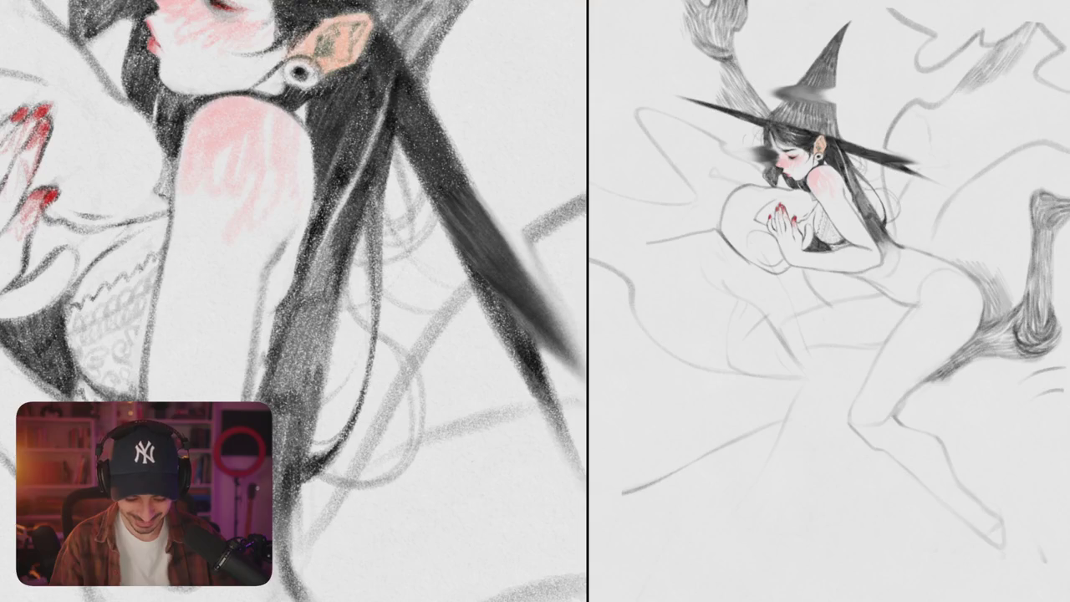
{"action": "left_click_drag", "start_coordinate": [334, 224], "coordinate": [309, 305]}
{"action": "left_click_drag", "start_coordinate": [302, 234], "coordinate": [331, 346]}
{"action": "left_click_drag", "start_coordinate": [309, 259], "coordinate": [334, 377]}
{"action": "mouse_move", "coordinate": [338, 276]}
{"action": "left_mouse_down"}
{"action": "mouse_move", "coordinate": [340, 343]}
{"action": "mouse_move", "coordinate": [339, 311]}
{"action": "mouse_move", "coordinate": [313, 411]}
{"action": "left_mouse_up"}
{"action": "left_click_drag", "start_coordinate": [370, 191], "coordinate": [366, 244]}
{"action": "left_click_drag", "start_coordinate": [375, 172], "coordinate": [378, 308]}
{"action": "left_click_drag", "start_coordinate": [383, 142], "coordinate": [374, 203]}
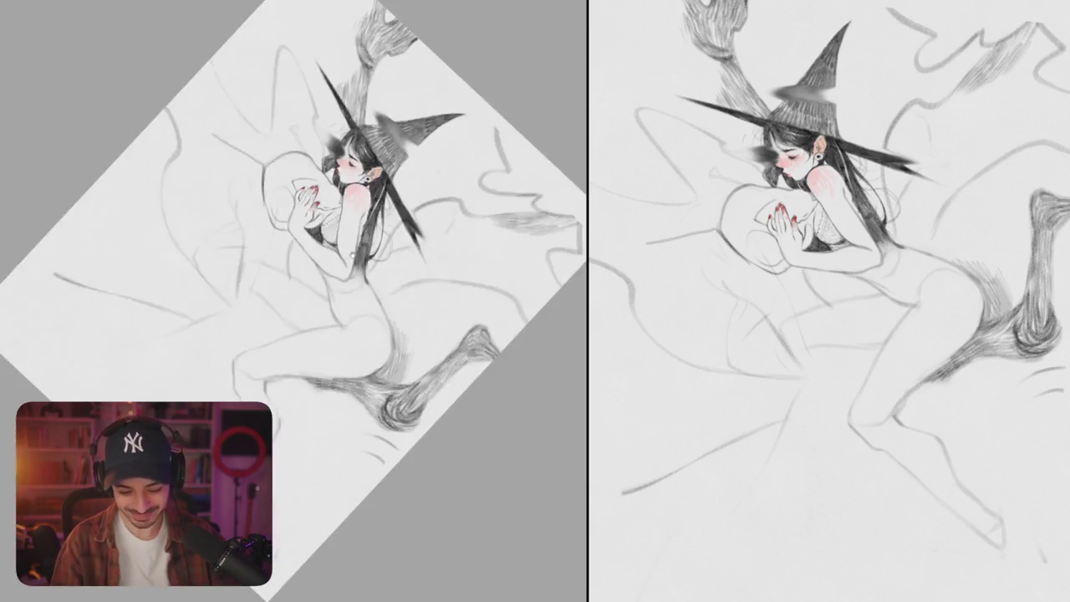
Step: Bring the torso into view and darken the line at the waist
{"action": "mouse_move", "coordinate": [353, 357]}
{"action": "left_mouse_down"}
{"action": "mouse_move", "coordinate": [371, 309]}
{"action": "mouse_move", "coordinate": [359, 276]}
{"action": "left_mouse_up"}
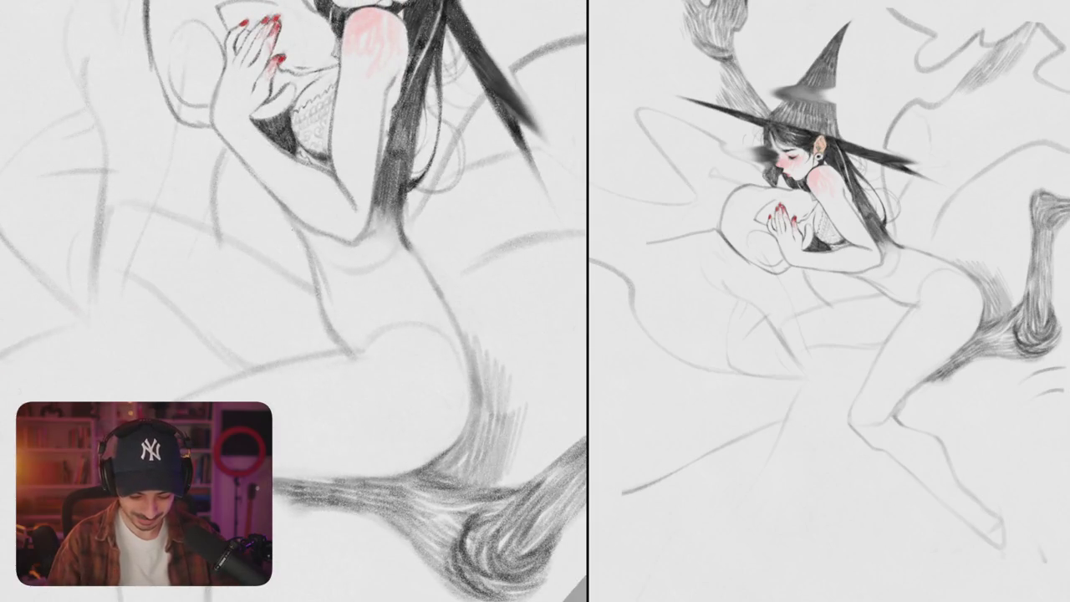
{"action": "left_click_drag", "start_coordinate": [367, 251], "coordinate": [467, 317]}
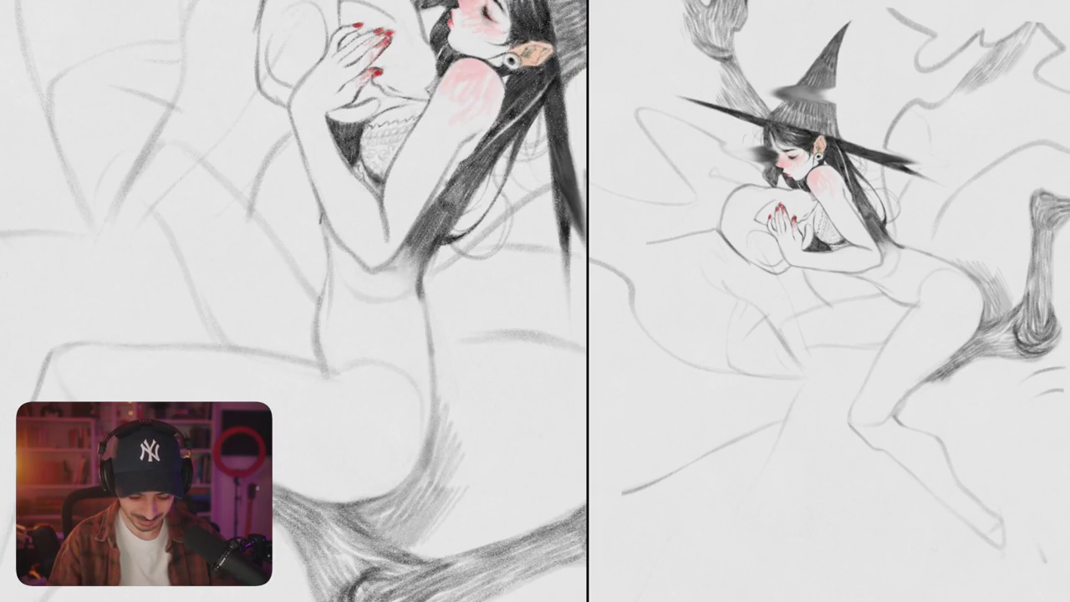
{"action": "left_click_drag", "start_coordinate": [322, 224], "coordinate": [328, 285]}
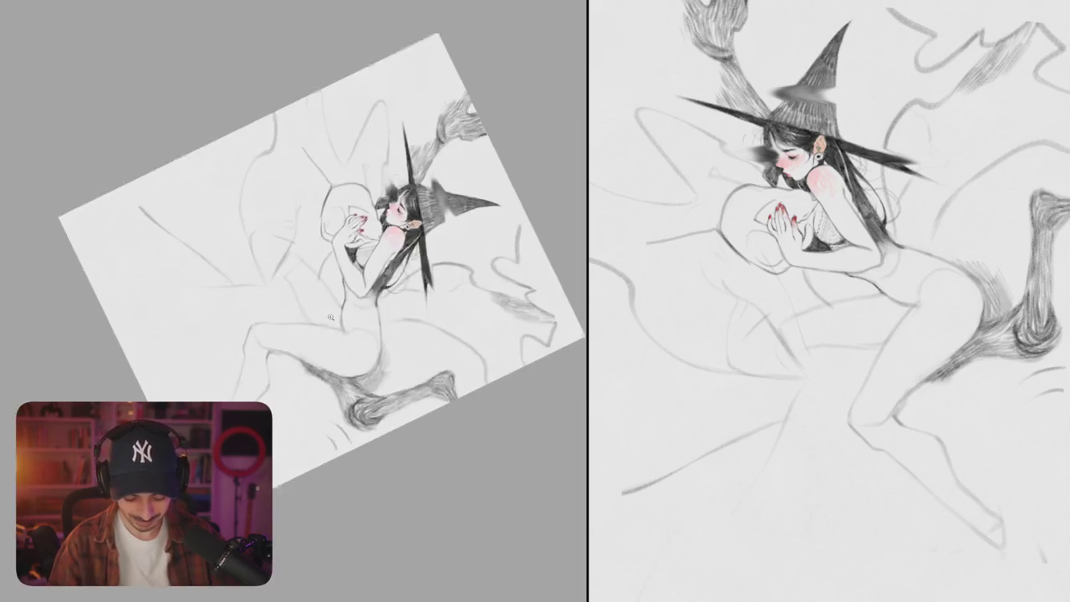
{"action": "mouse_move", "coordinate": [393, 276]}
{"action": "left_mouse_down"}
{"action": "mouse_move", "coordinate": [464, 367]}
{"action": "mouse_move", "coordinate": [241, 375]}
{"action": "left_mouse_up"}
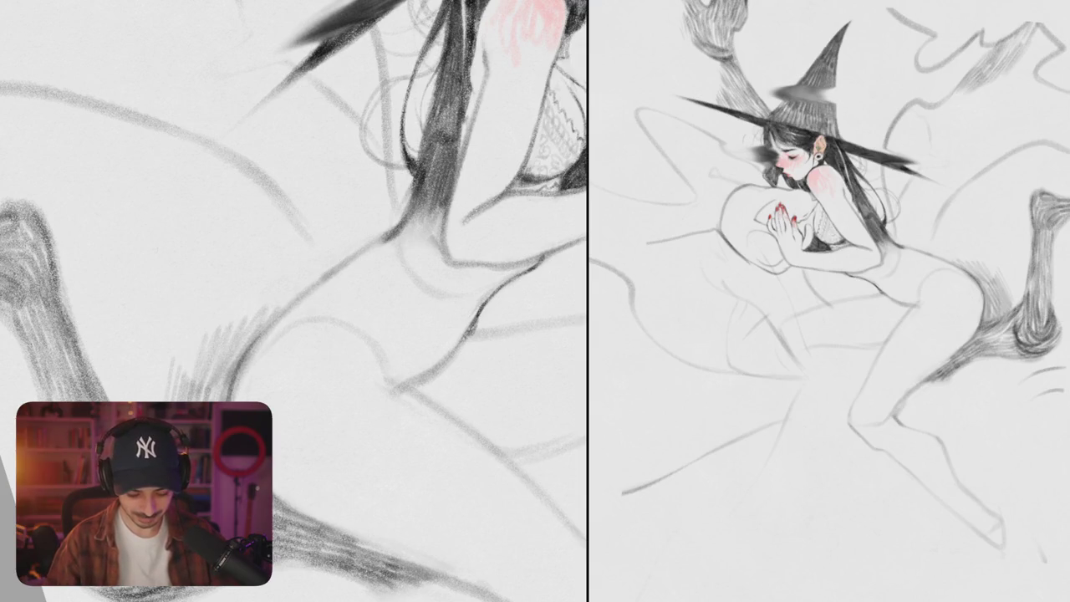
Step: Redraw the hip curve after one undo, then erase the stray lines near the waist
{"action": "left_click_drag", "start_coordinate": [242, 361], "coordinate": [338, 274]}
{"action": "key", "text": "ctrl+z"}
{"action": "mouse_move", "coordinate": [399, 232]}
{"action": "left_mouse_down"}
{"action": "mouse_move", "coordinate": [303, 284]}
{"action": "mouse_move", "coordinate": [222, 400]}
{"action": "left_mouse_up"}
{"action": "mouse_move", "coordinate": [334, 264]}
{"action": "left_mouse_down"}
{"action": "mouse_move", "coordinate": [271, 329]}
{"action": "mouse_move", "coordinate": [294, 300]}
{"action": "left_mouse_up"}
{"action": "mouse_move", "coordinate": [361, 251]}
{"action": "left_mouse_down"}
{"action": "mouse_move", "coordinate": [276, 308]}
{"action": "mouse_move", "coordinate": [326, 269]}
{"action": "mouse_move", "coordinate": [285, 301]}
{"action": "left_mouse_up"}
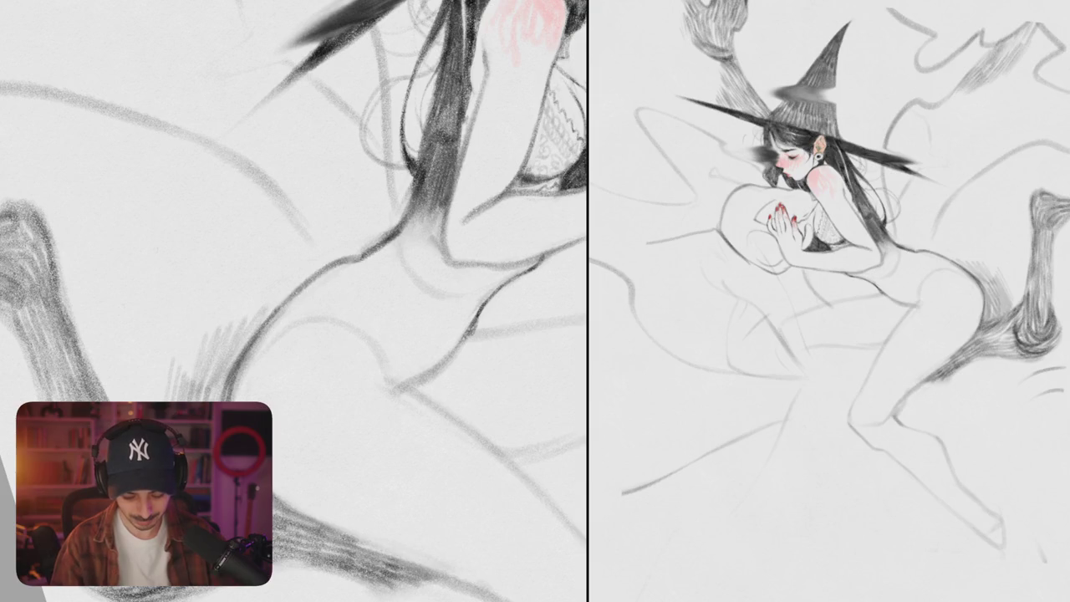
{"action": "left_click_drag", "start_coordinate": [386, 235], "coordinate": [244, 332]}
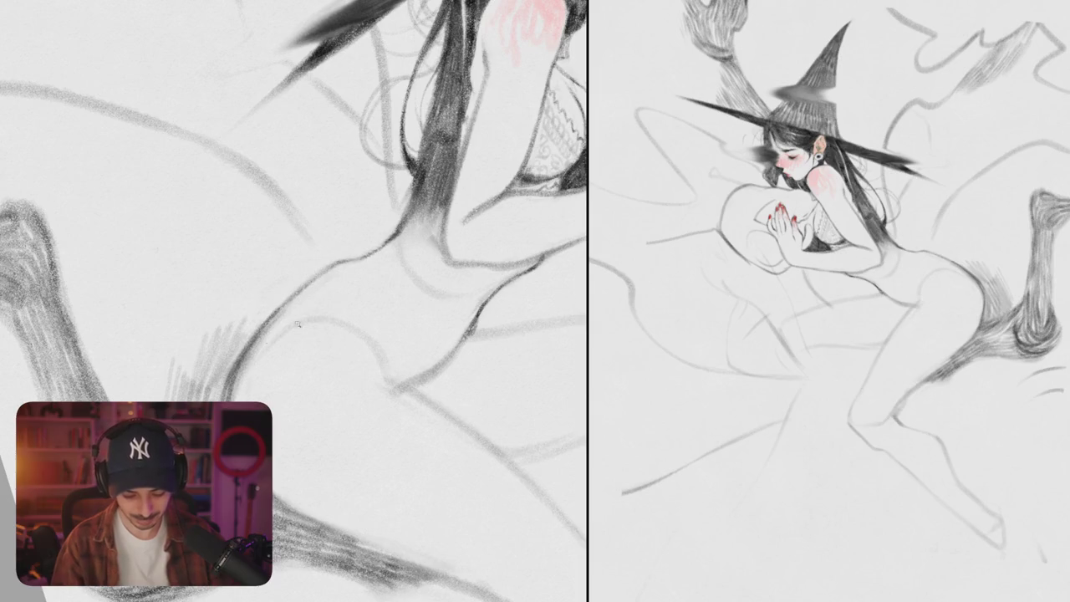
{"action": "scroll", "coordinate": [305, 375], "scroll_direction": "down", "scroll_amount": 5}
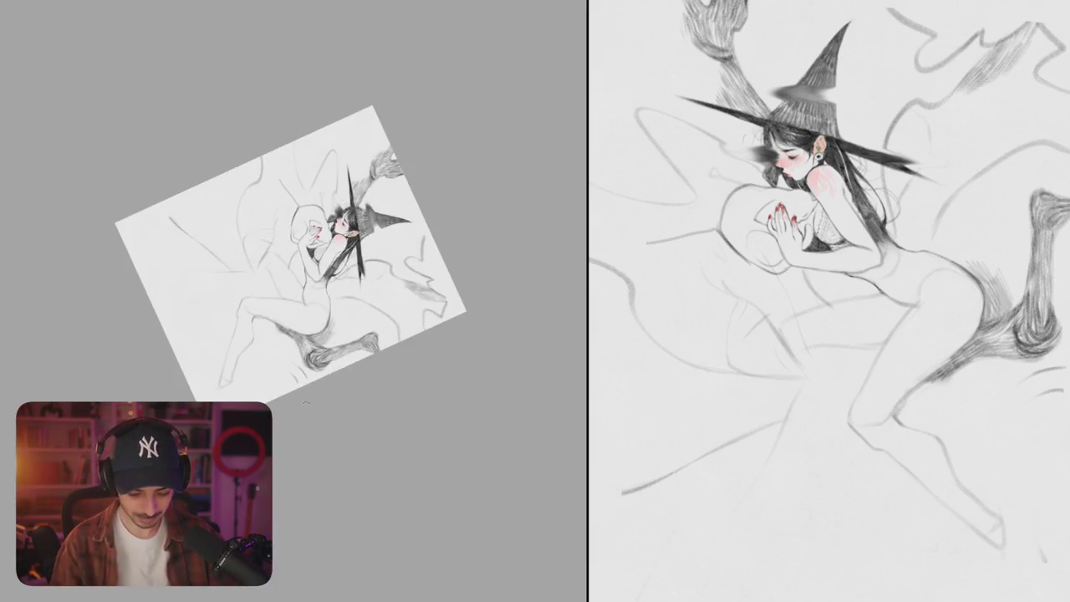
{"action": "scroll", "coordinate": [305, 376], "scroll_direction": "up", "scroll_amount": 10}
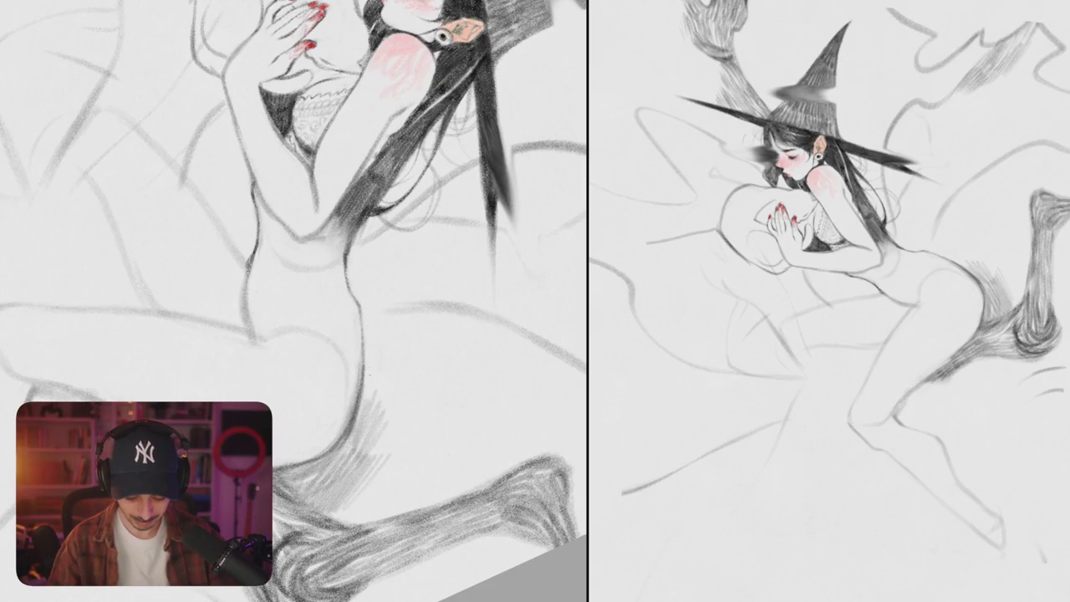
{"action": "scroll", "coordinate": [293, 300], "scroll_direction": "down", "scroll_amount": 10}
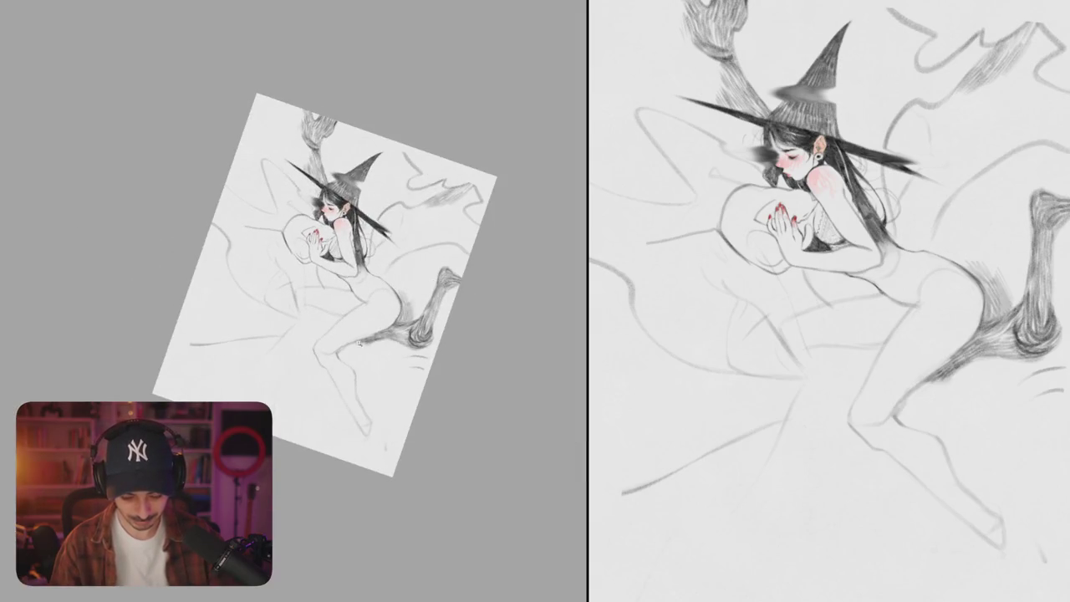
{"action": "scroll", "coordinate": [366, 338], "scroll_direction": "up", "scroll_amount": 8}
Step: Darken the leg's left edge after two undone tries, then lighten its upper part
{"action": "left_click_drag", "start_coordinate": [345, 286], "coordinate": [356, 326]}
{"action": "key", "text": "ctrl+z"}
{"action": "left_click_drag", "start_coordinate": [343, 282], "coordinate": [356, 326]}
{"action": "key", "text": "ctrl+z"}
{"action": "scroll", "coordinate": [351, 305], "scroll_direction": "up", "scroll_amount": 3}
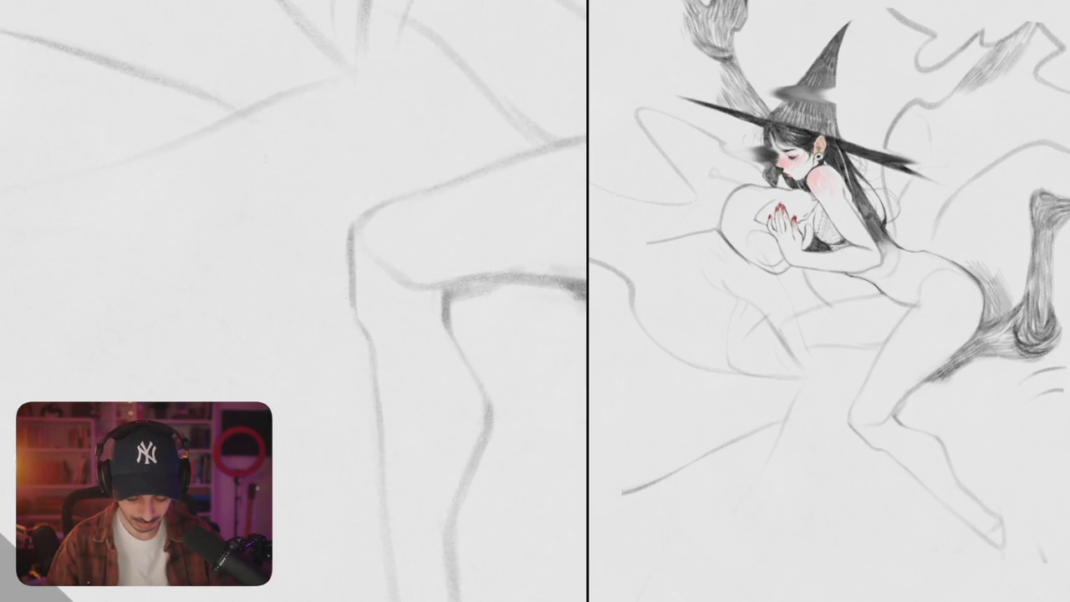
{"action": "left_click_drag", "start_coordinate": [349, 269], "coordinate": [373, 357]}
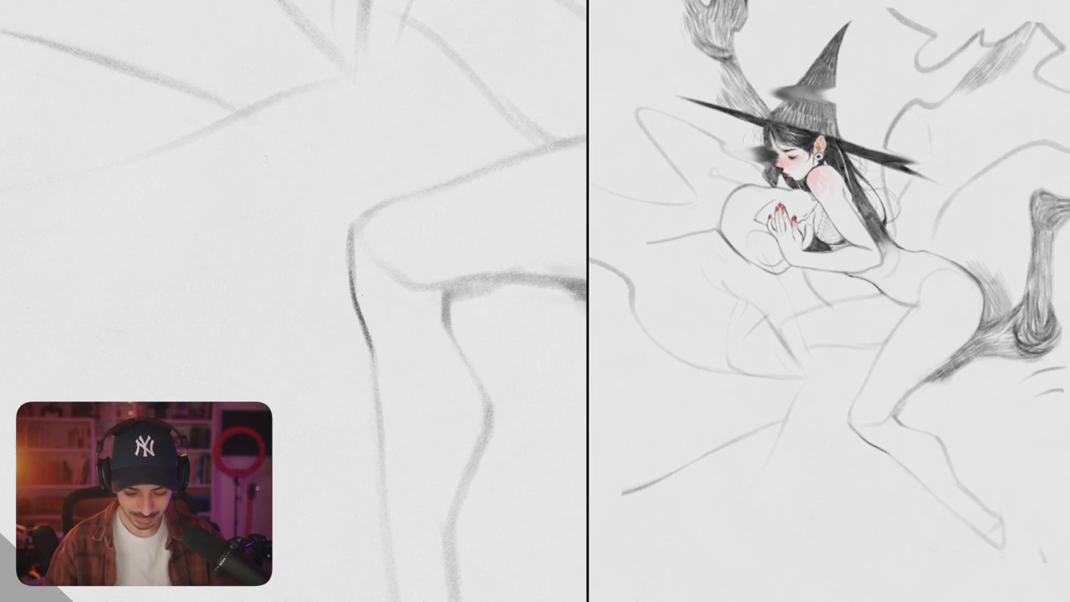
{"action": "mouse_move", "coordinate": [352, 292]}
{"action": "left_mouse_down"}
{"action": "mouse_move", "coordinate": [349, 229]}
{"action": "mouse_move", "coordinate": [355, 294]}
{"action": "left_mouse_up"}
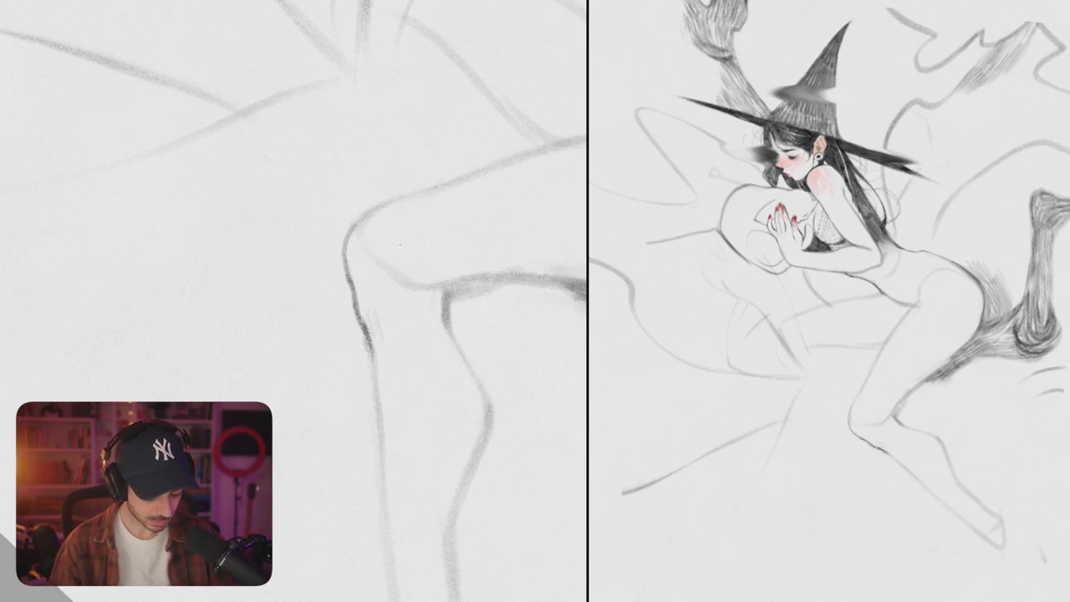
Step: Redraw the leg outline from thigh down toward the foot, undoing misplaced strokes
{"action": "mouse_move", "coordinate": [409, 252]}
{"action": "left_mouse_down"}
{"action": "mouse_move", "coordinate": [459, 352]}
{"action": "mouse_move", "coordinate": [344, 309]}
{"action": "mouse_move", "coordinate": [403, 391]}
{"action": "mouse_move", "coordinate": [335, 310]}
{"action": "left_mouse_up"}
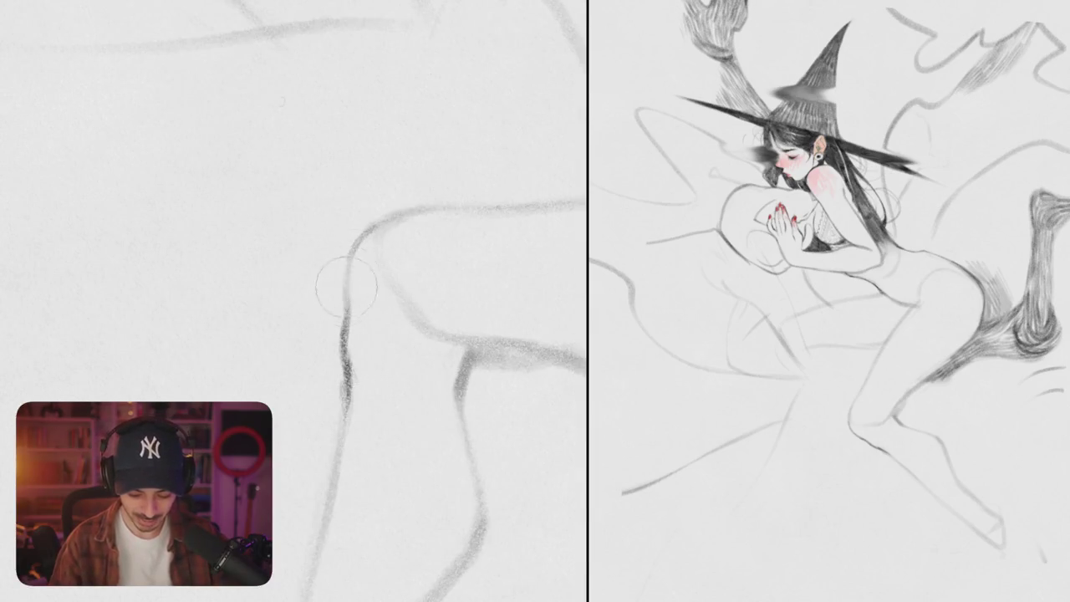
{"action": "left_click_drag", "start_coordinate": [404, 214], "coordinate": [348, 368]}
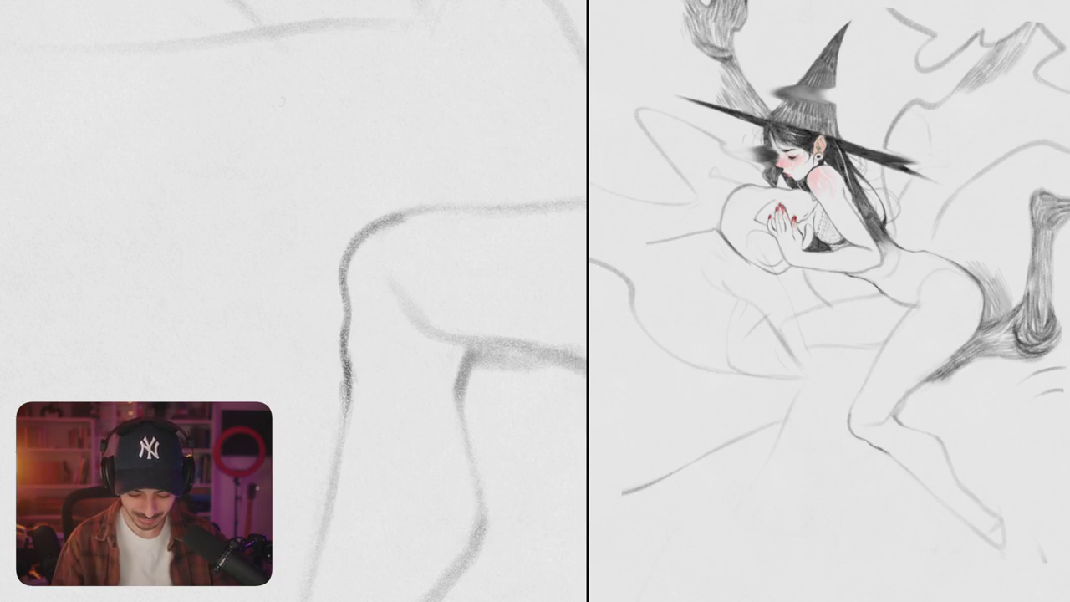
{"action": "key", "text": "ctrl+z"}
{"action": "left_click_drag", "start_coordinate": [348, 284], "coordinate": [344, 379]}
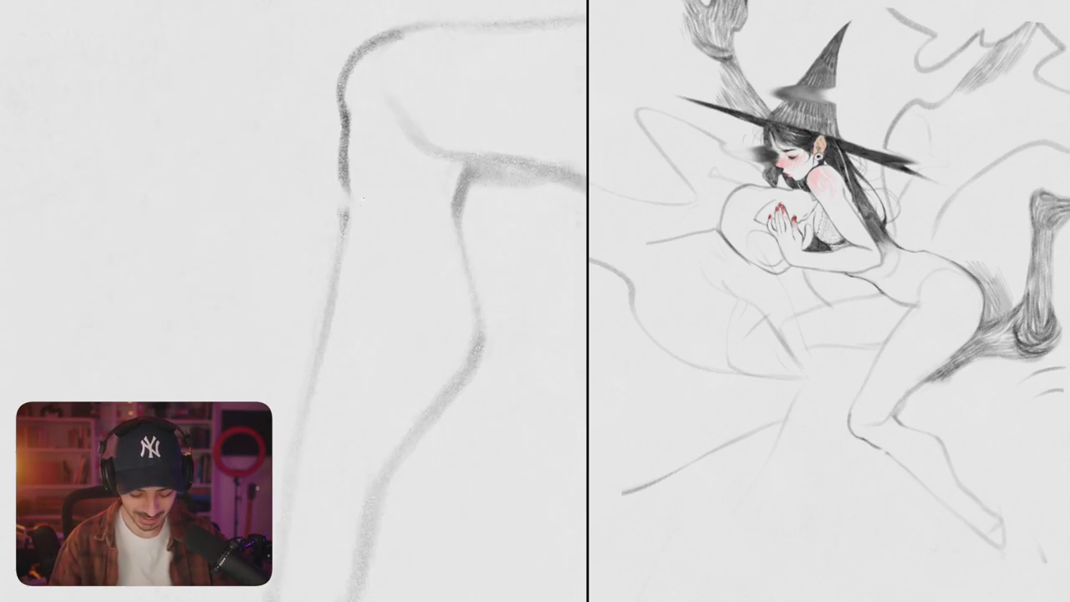
{"action": "left_click_drag", "start_coordinate": [351, 334], "coordinate": [376, 250]}
{"action": "left_click_drag", "start_coordinate": [350, 179], "coordinate": [343, 253]}
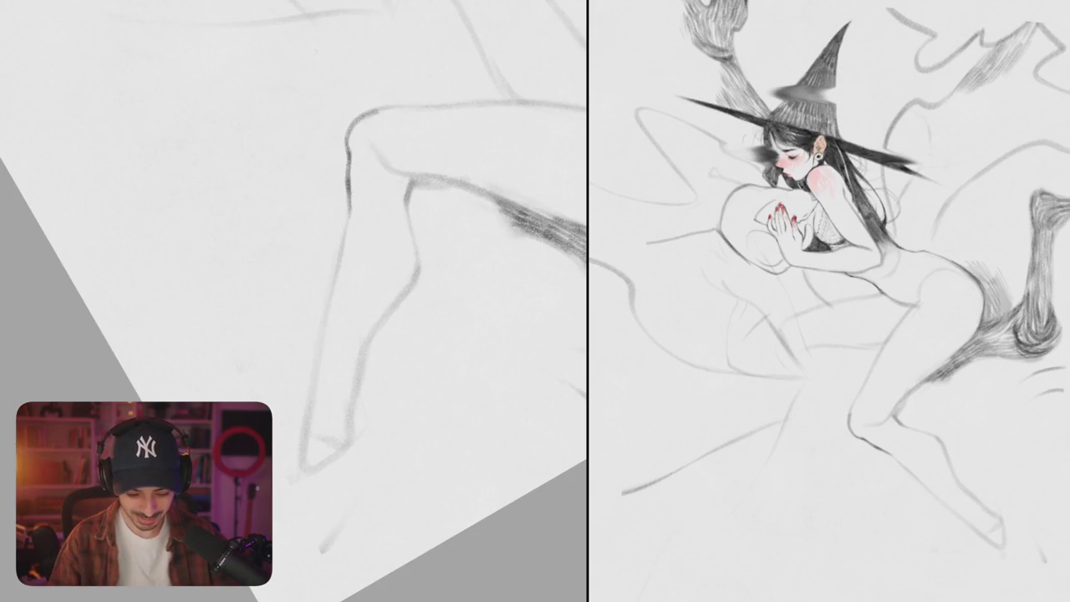
{"action": "mouse_move", "coordinate": [303, 402]}
{"action": "left_mouse_down"}
{"action": "mouse_move", "coordinate": [376, 371]}
{"action": "mouse_move", "coordinate": [323, 287]}
{"action": "left_mouse_up"}
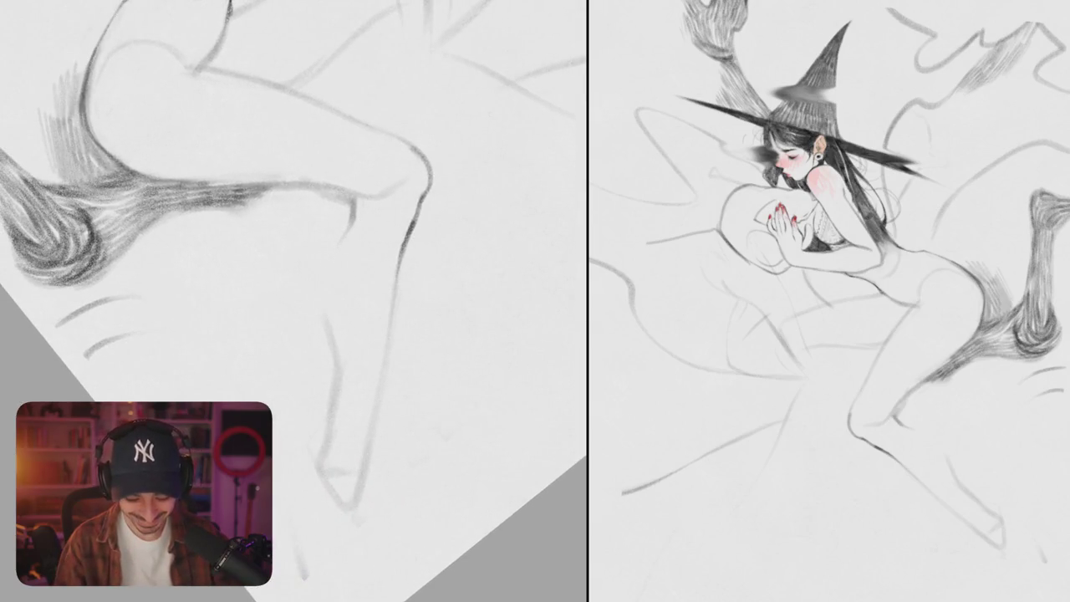
{"action": "left_click_drag", "start_coordinate": [345, 219], "coordinate": [324, 332]}
{"action": "key", "text": "ctrl+z"}
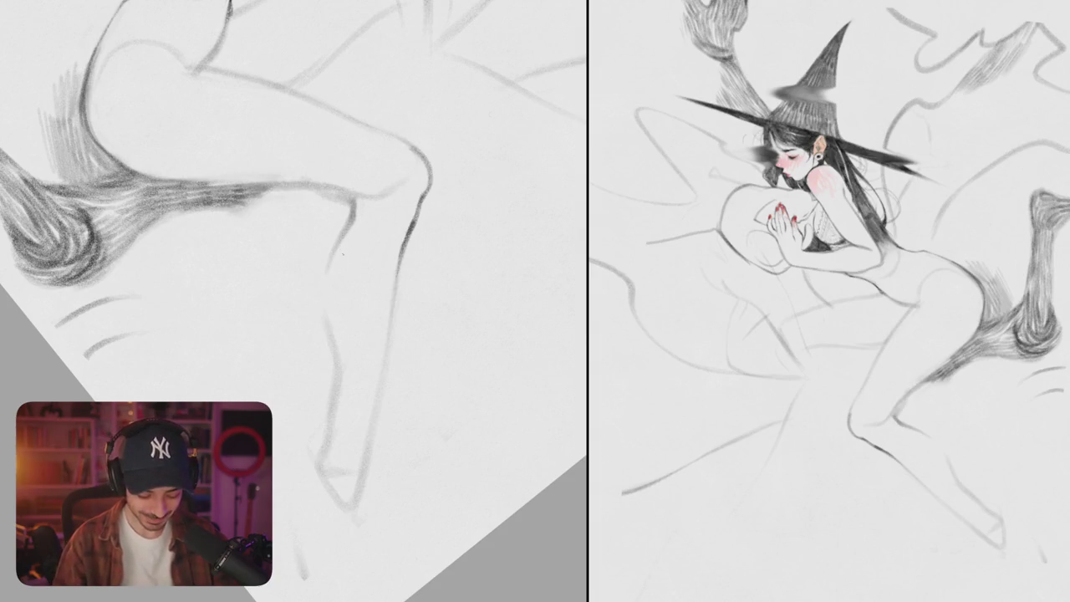
{"action": "mouse_move", "coordinate": [327, 268]}
{"action": "left_mouse_down"}
{"action": "mouse_move", "coordinate": [333, 362]}
{"action": "mouse_move", "coordinate": [333, 242]}
{"action": "left_mouse_up"}
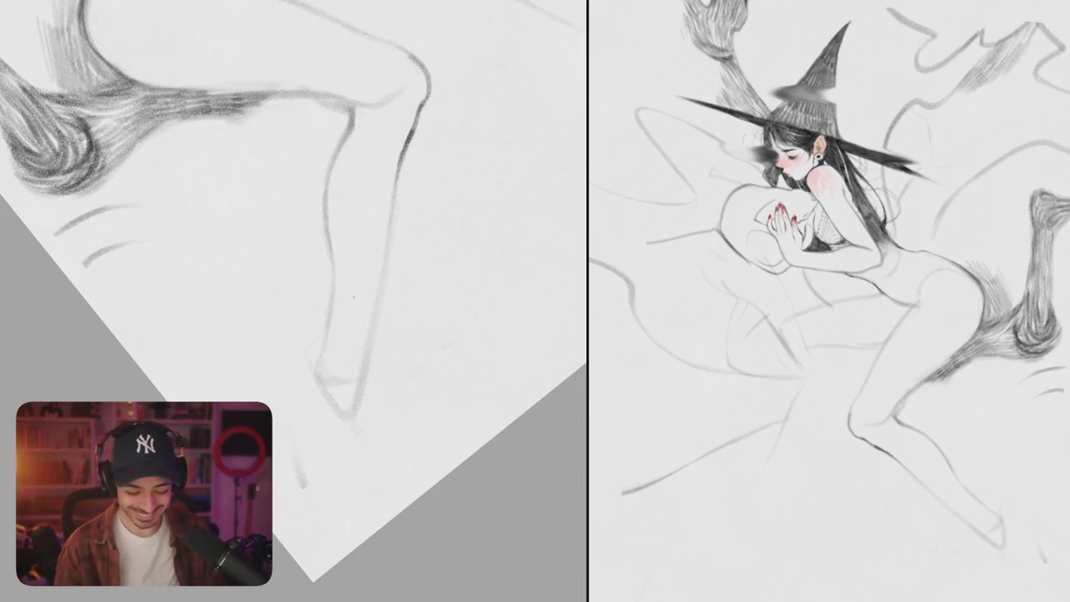
Step: Retrace the leg contour darker and thicker with the view nearly upright
{"action": "mouse_move", "coordinate": [365, 280]}
{"action": "left_mouse_down"}
{"action": "mouse_move", "coordinate": [501, 293]}
{"action": "mouse_move", "coordinate": [477, 317]}
{"action": "mouse_move", "coordinate": [360, 363]}
{"action": "mouse_move", "coordinate": [294, 143]}
{"action": "left_mouse_up"}
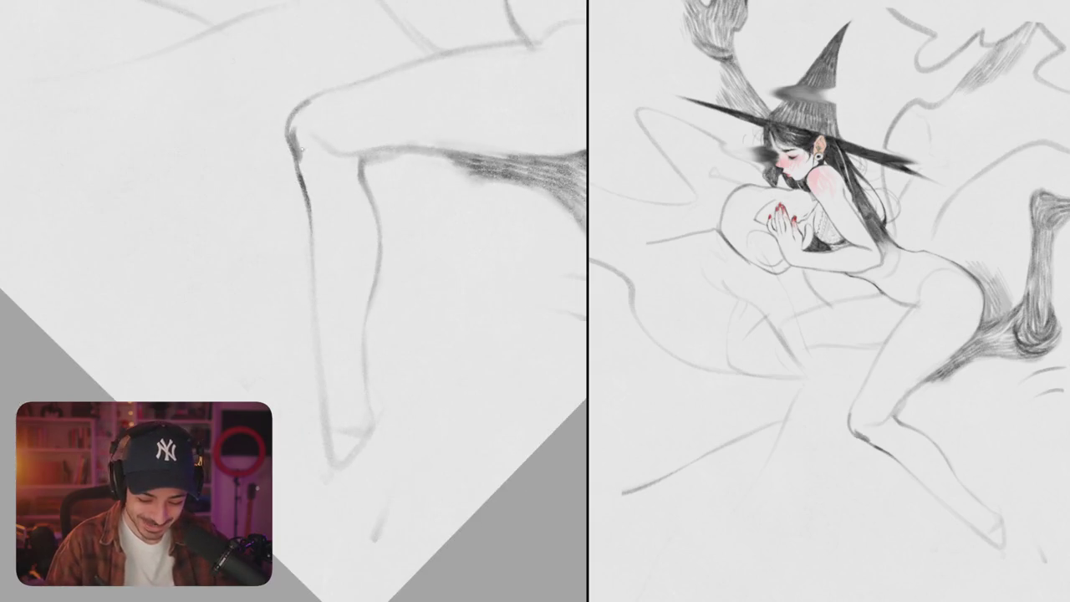
{"action": "left_click_drag", "start_coordinate": [289, 130], "coordinate": [302, 186]}
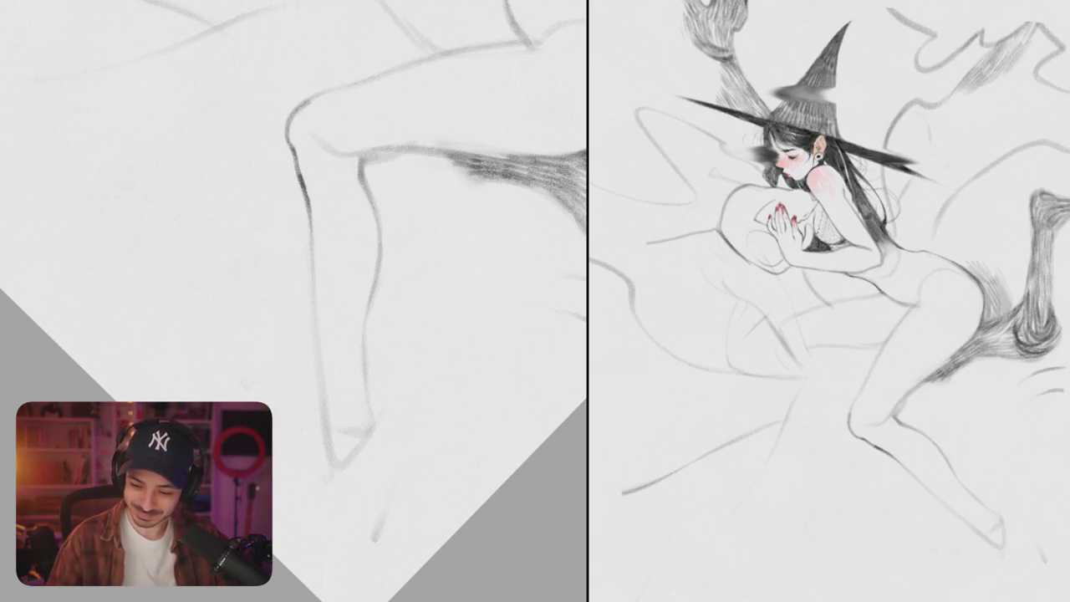
{"action": "left_click_drag", "start_coordinate": [289, 125], "coordinate": [310, 204]}
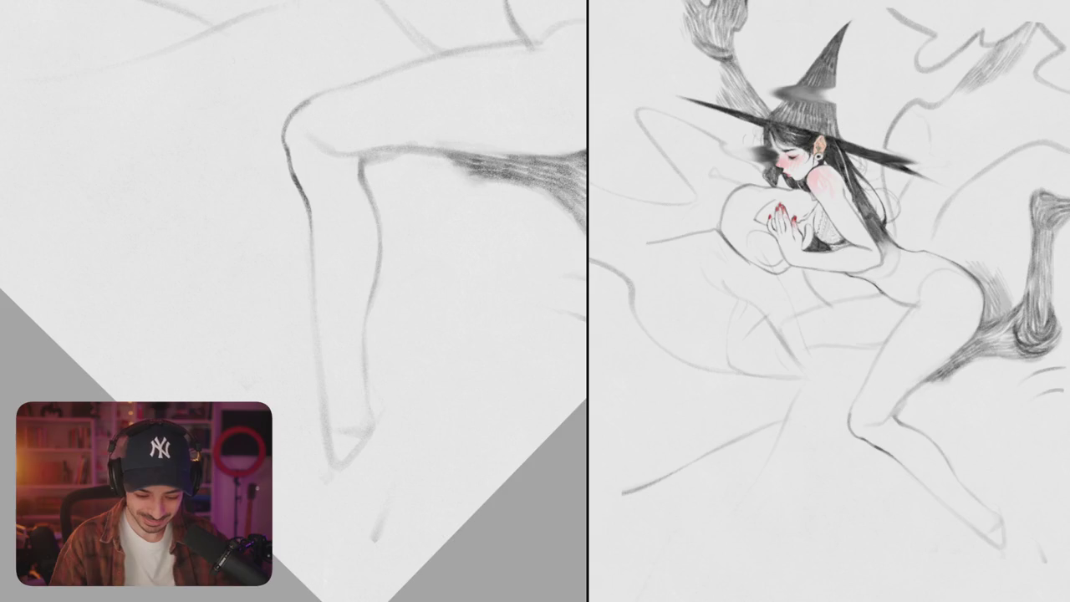
{"action": "left_click_drag", "start_coordinate": [285, 126], "coordinate": [301, 179]}
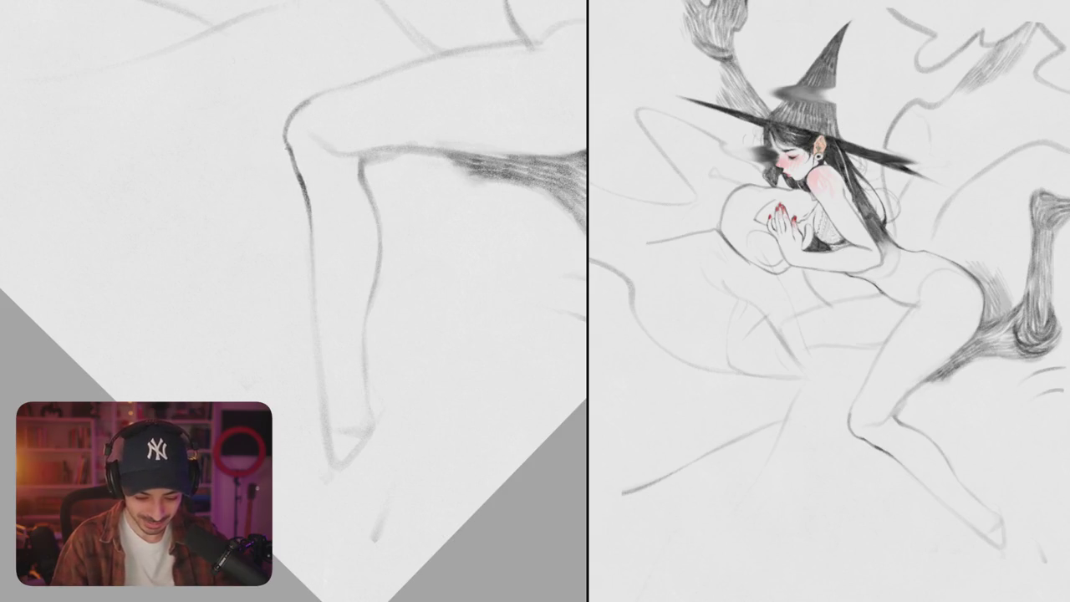
{"action": "scroll", "coordinate": [333, 237], "scroll_direction": "down", "scroll_amount": 5}
{"action": "scroll", "coordinate": [334, 237], "scroll_direction": "up", "scroll_amount": 5}
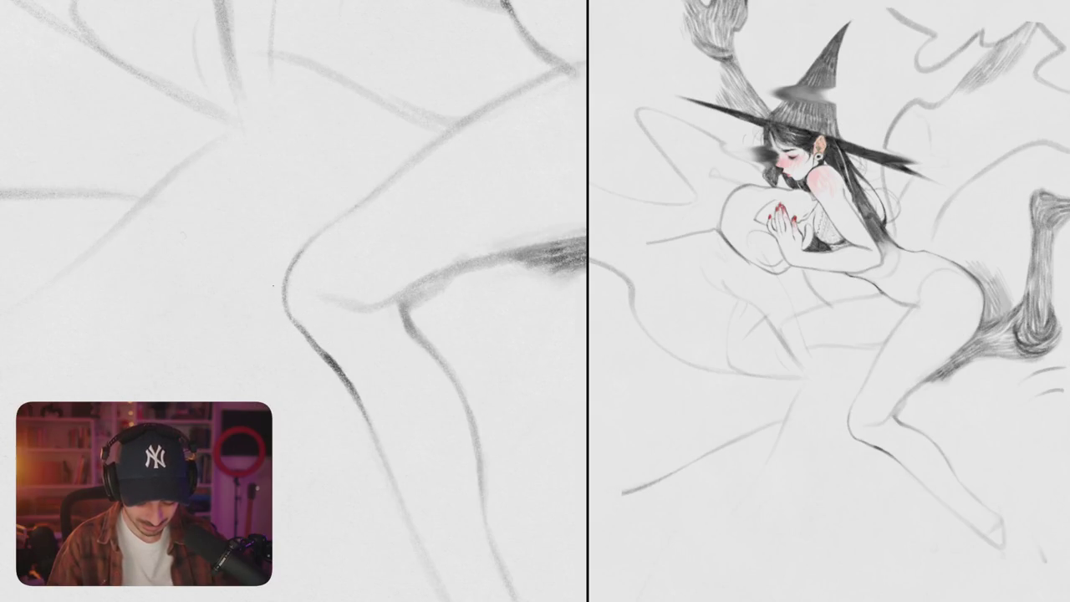
{"action": "scroll", "coordinate": [303, 344], "scroll_direction": "down", "scroll_amount": 5}
Step: Erase the upper knee contour, extend the thigh line, and redraw the knee as a new curve
{"action": "scroll", "coordinate": [319, 310], "scroll_direction": "up", "scroll_amount": 5}
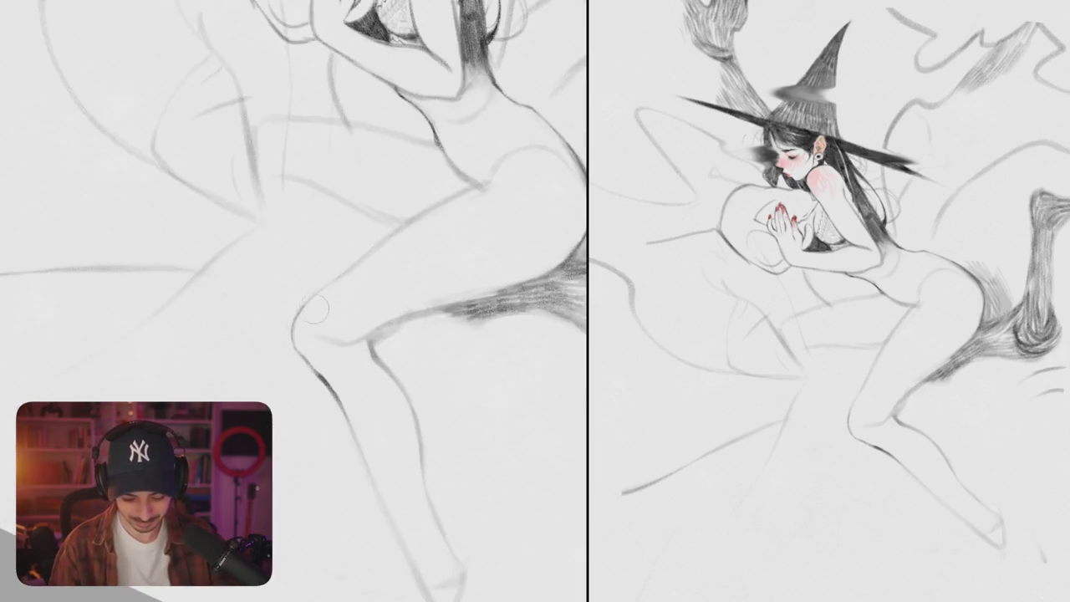
{"action": "left_click_drag", "start_coordinate": [307, 320], "coordinate": [301, 347]}
{"action": "left_click_drag", "start_coordinate": [361, 263], "coordinate": [301, 311]}
{"action": "scroll", "coordinate": [294, 301], "scroll_direction": "down", "scroll_amount": 2}
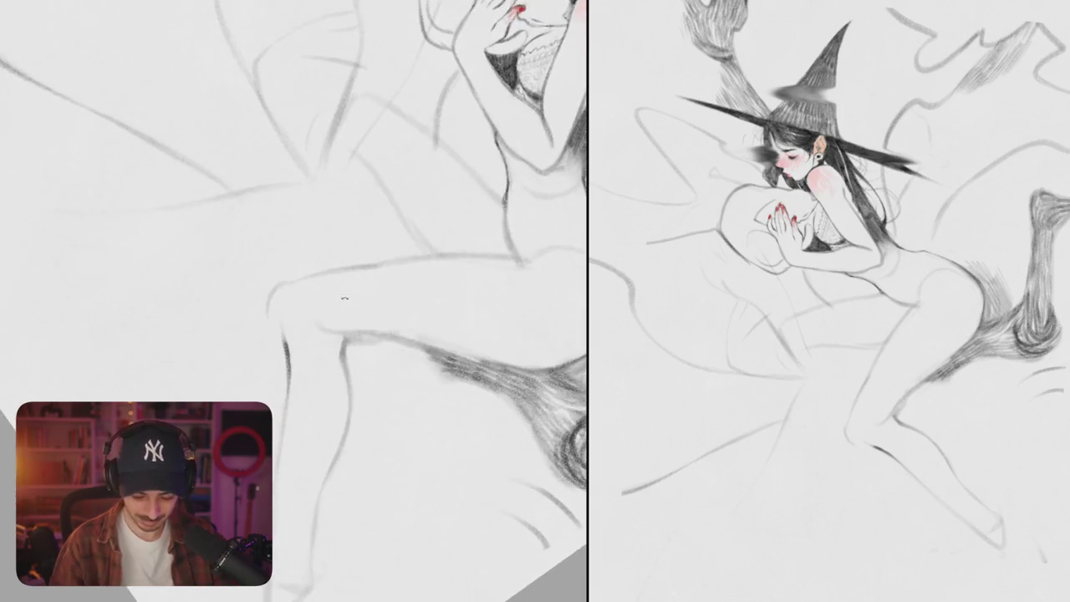
{"action": "mouse_move", "coordinate": [331, 318]}
{"action": "left_mouse_down"}
{"action": "mouse_move", "coordinate": [434, 276]}
{"action": "mouse_move", "coordinate": [376, 294]}
{"action": "mouse_move", "coordinate": [412, 284]}
{"action": "left_mouse_up"}
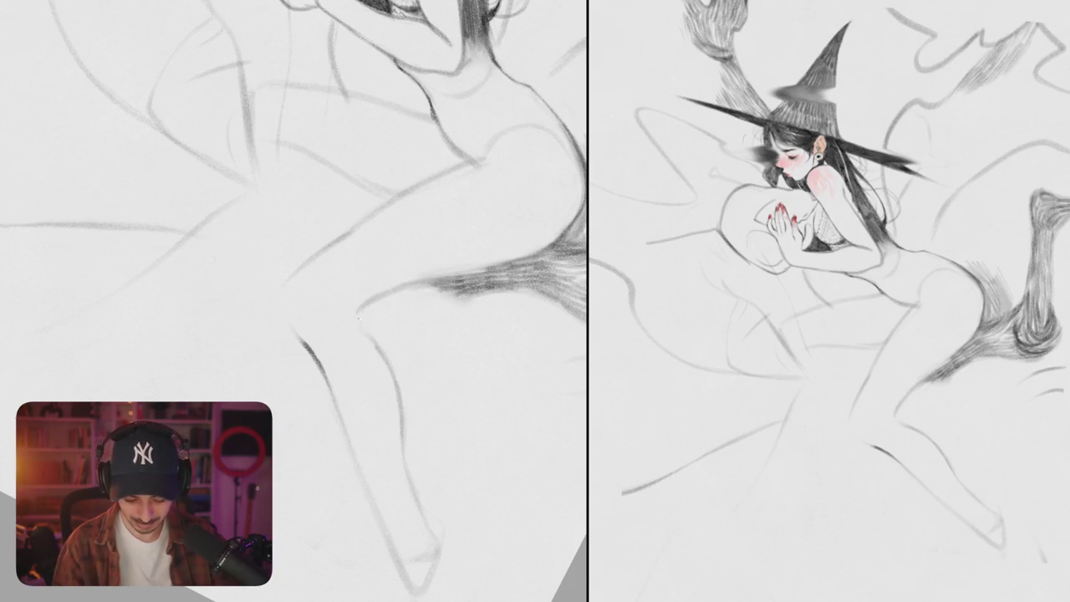
Step: Draw the inner leg contour, undoing one bad stroke, and extend it toward the foot
{"action": "left_click_drag", "start_coordinate": [468, 337], "coordinate": [376, 293]}
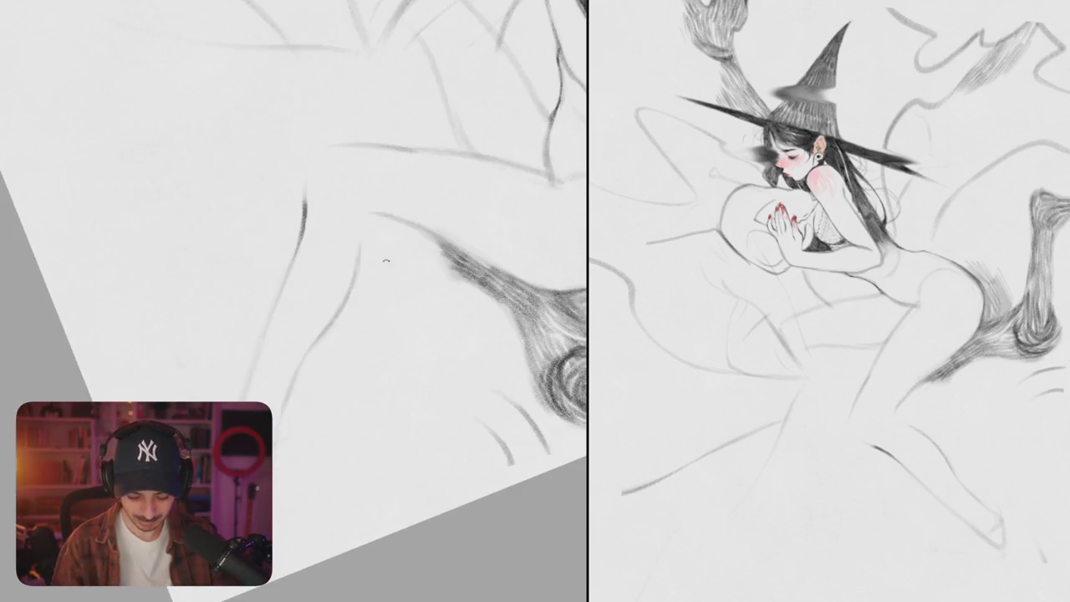
{"action": "mouse_move", "coordinate": [382, 211]}
{"action": "left_mouse_down"}
{"action": "mouse_move", "coordinate": [362, 216]}
{"action": "mouse_move", "coordinate": [346, 301]}
{"action": "mouse_move", "coordinate": [313, 331]}
{"action": "mouse_move", "coordinate": [416, 264]}
{"action": "left_mouse_up"}
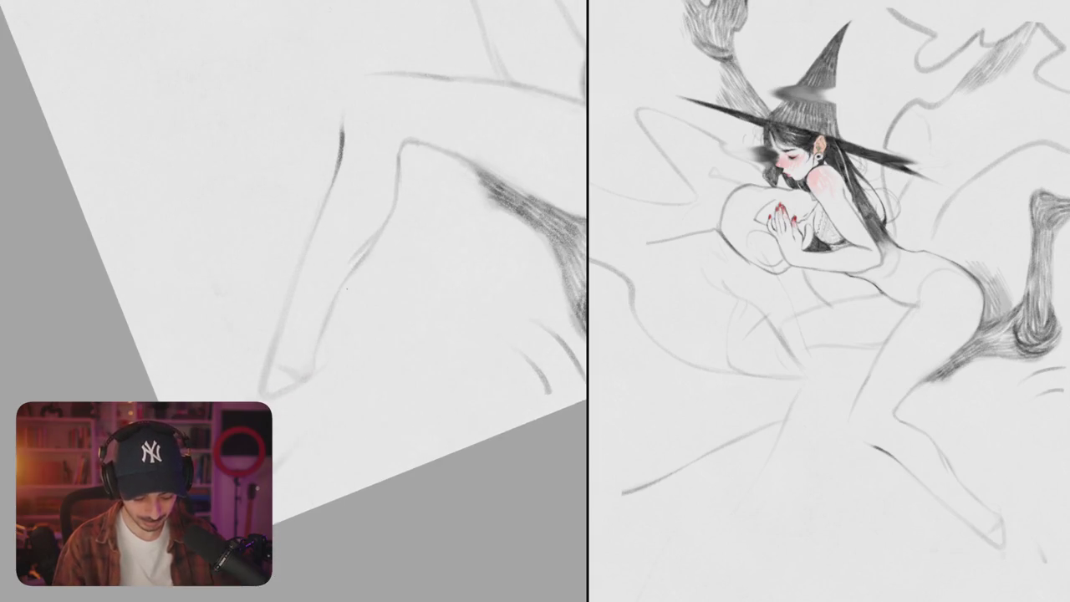
{"action": "left_click_drag", "start_coordinate": [386, 231], "coordinate": [344, 290]}
{"action": "key", "text": "ctrl+z"}
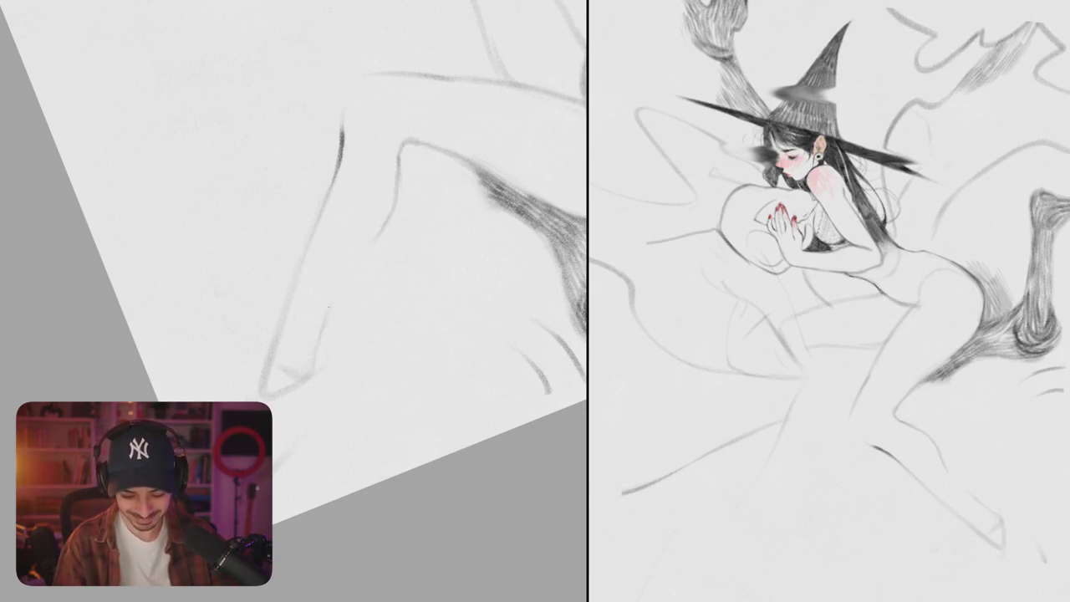
{"action": "mouse_move", "coordinate": [384, 227]}
{"action": "left_mouse_down"}
{"action": "mouse_move", "coordinate": [349, 269]}
{"action": "mouse_move", "coordinate": [318, 364]}
{"action": "left_mouse_up"}
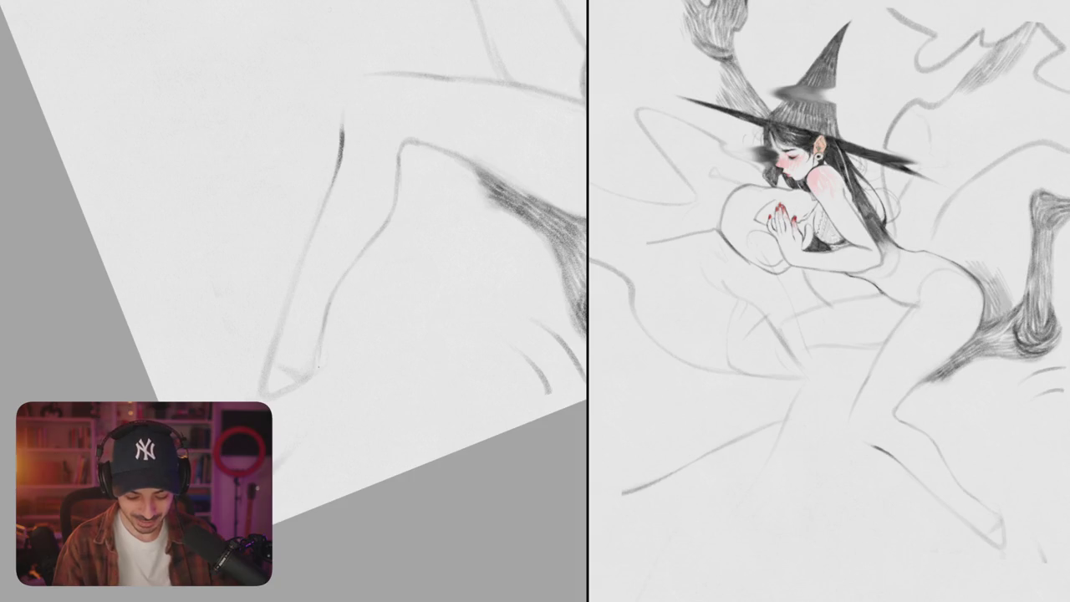
{"action": "left_click_drag", "start_coordinate": [250, 250], "coordinate": [303, 198]}
{"action": "left_click_drag", "start_coordinate": [334, 270], "coordinate": [310, 425]}
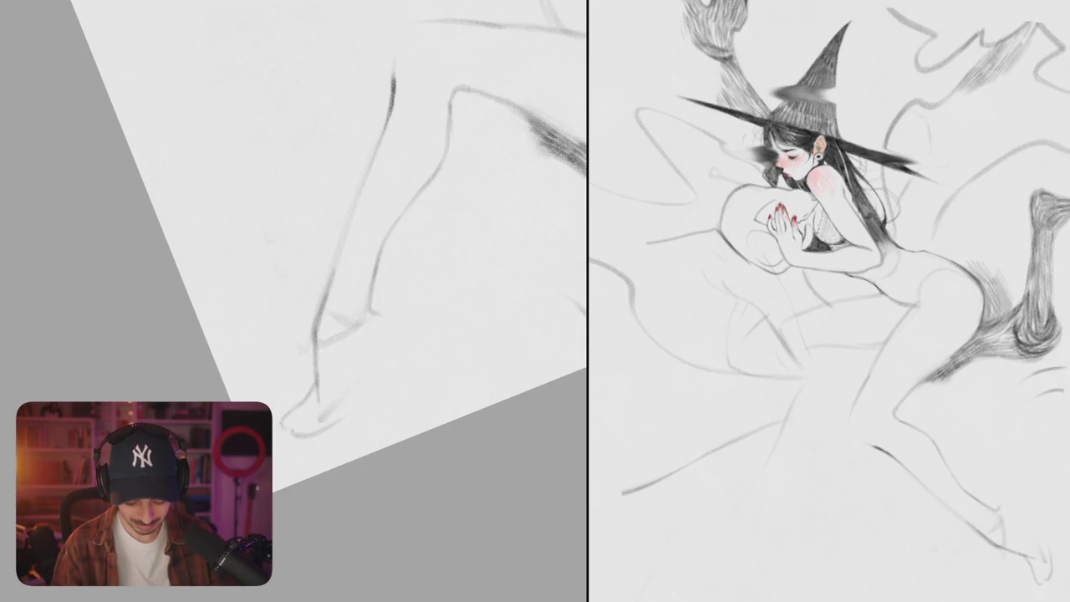
Step: Sketch two short toe strokes at the end of the foot
{"action": "left_click_drag", "start_coordinate": [299, 421], "coordinate": [309, 438]}
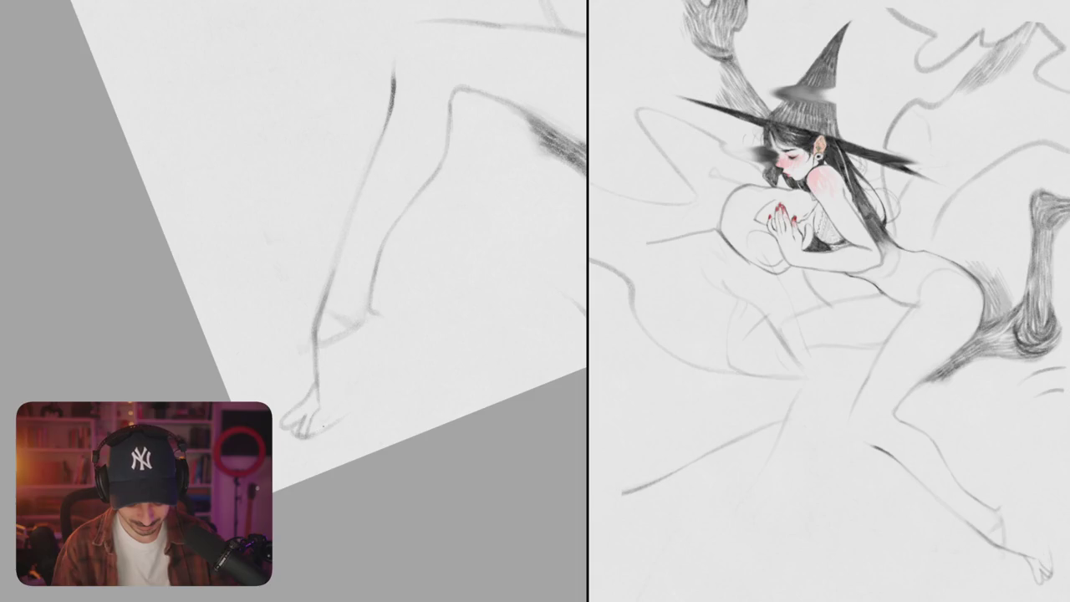
{"action": "left_click_drag", "start_coordinate": [332, 413], "coordinate": [328, 426]}
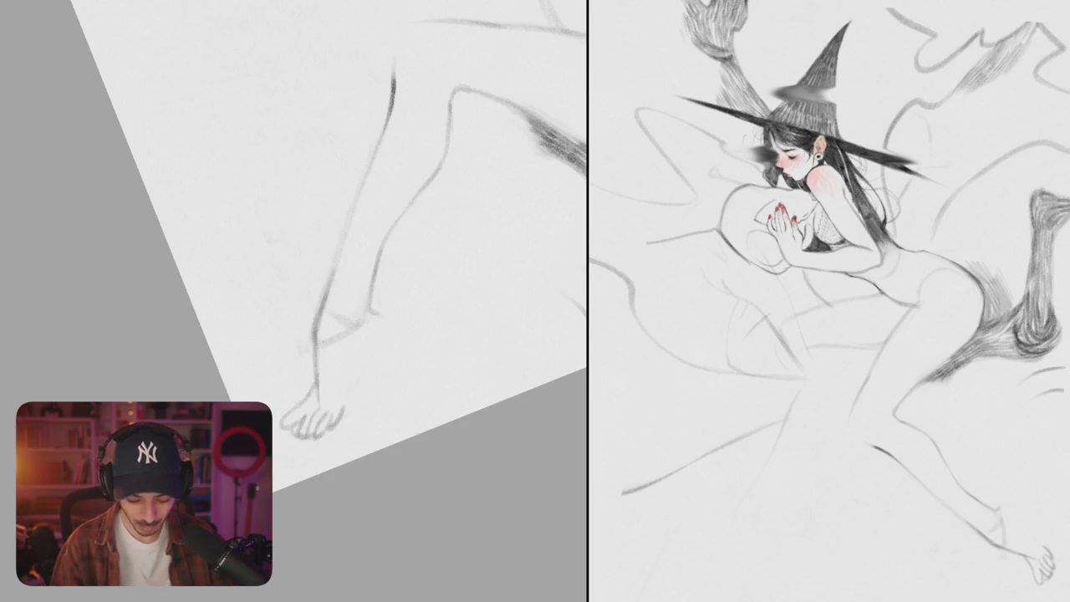
{"action": "left_click_drag", "start_coordinate": [313, 414], "coordinate": [385, 392]}
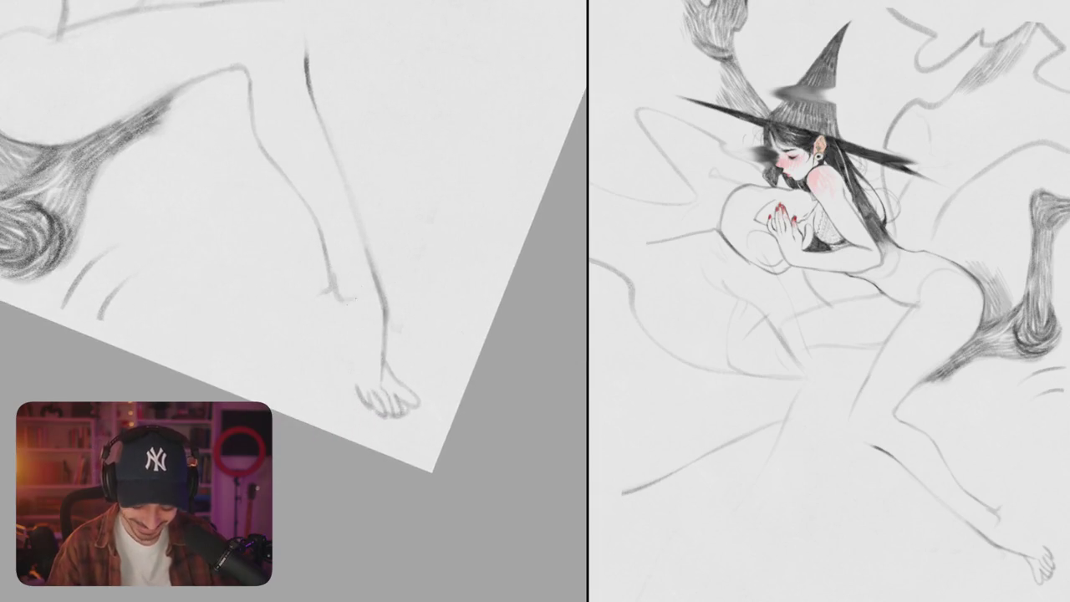
{"action": "left_click_drag", "start_coordinate": [293, 251], "coordinate": [309, 309]}
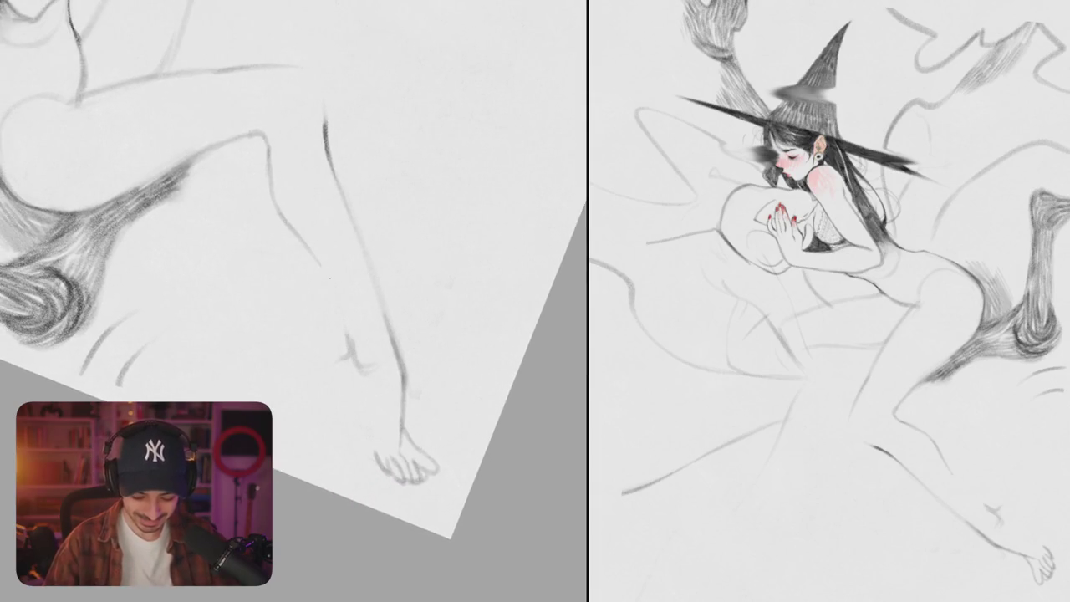
{"action": "left_click_drag", "start_coordinate": [292, 251], "coordinate": [284, 275]}
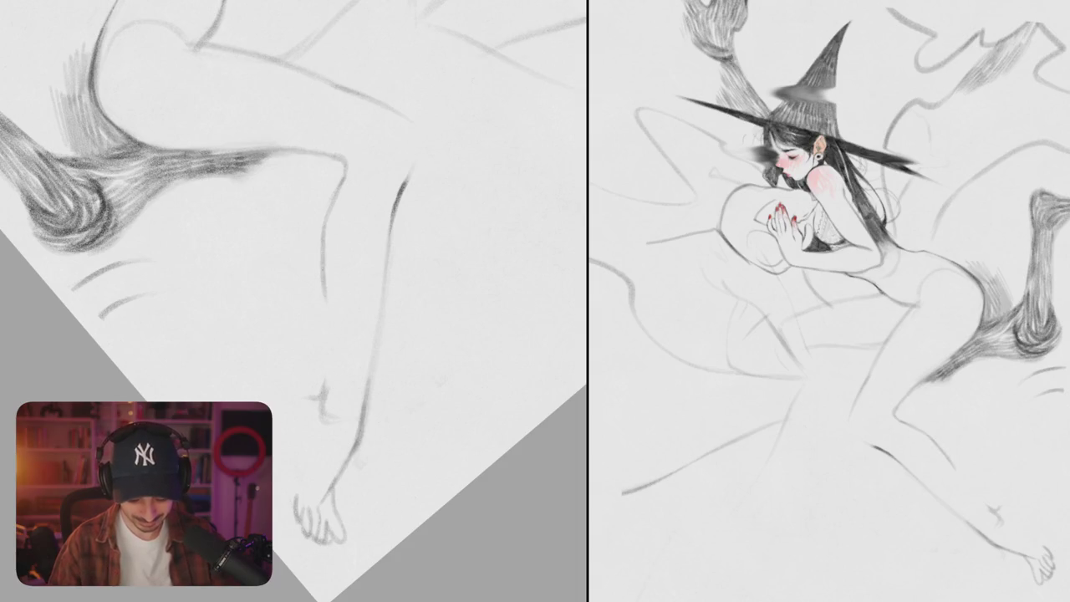
Step: Add strokes around the foot outline and reset the view rotation to upright
{"action": "mouse_move", "coordinate": [334, 376]}
{"action": "left_mouse_down"}
{"action": "mouse_move", "coordinate": [339, 300]}
{"action": "mouse_move", "coordinate": [364, 284]}
{"action": "mouse_move", "coordinate": [314, 321]}
{"action": "mouse_move", "coordinate": [325, 409]}
{"action": "mouse_move", "coordinate": [487, 248]}
{"action": "mouse_move", "coordinate": [435, 209]}
{"action": "left_mouse_up"}
{"action": "mouse_move", "coordinate": [401, 246]}
{"action": "left_mouse_down"}
{"action": "mouse_move", "coordinate": [430, 230]}
{"action": "mouse_move", "coordinate": [433, 199]}
{"action": "left_mouse_up"}
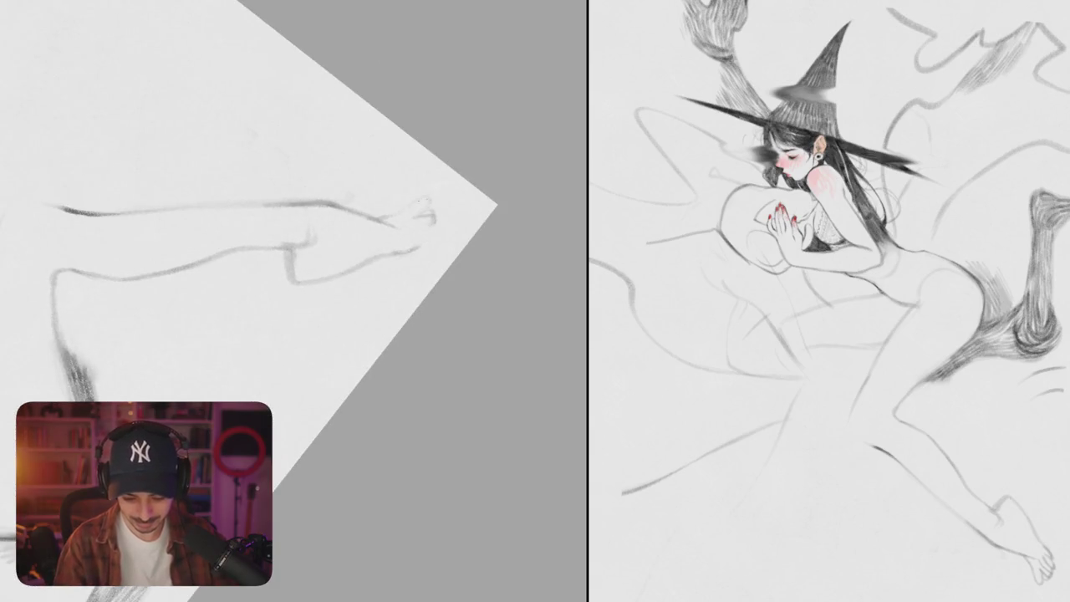
{"action": "mouse_move", "coordinate": [371, 219]}
{"action": "left_mouse_down"}
{"action": "mouse_move", "coordinate": [426, 224]}
{"action": "mouse_move", "coordinate": [432, 244]}
{"action": "left_mouse_up"}
{"action": "left_click_drag", "start_coordinate": [376, 259], "coordinate": [435, 222]}
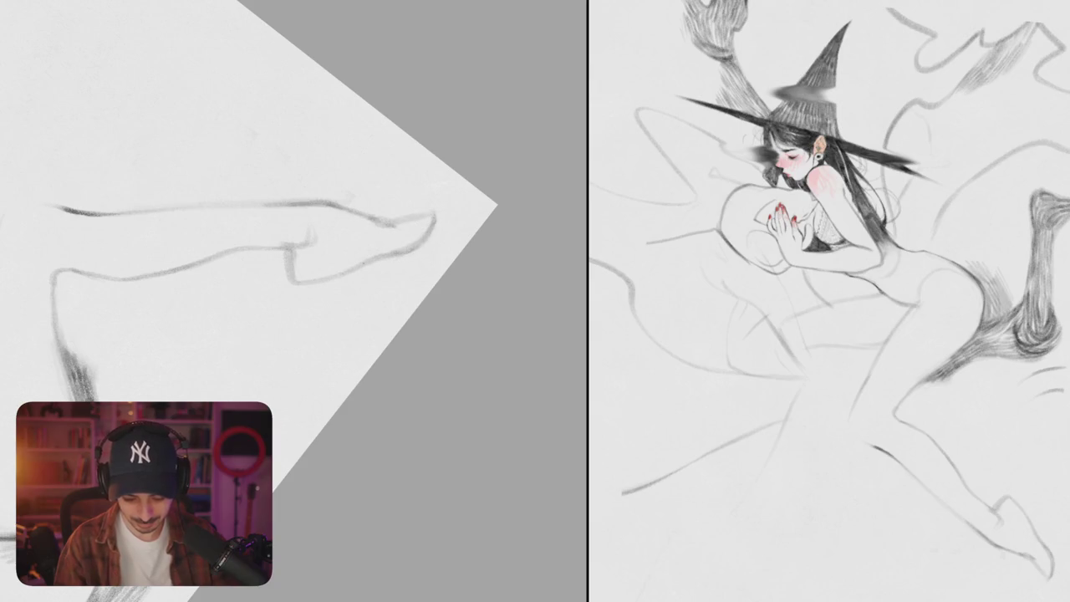
{"action": "scroll", "coordinate": [501, 297], "scroll_direction": "down", "scroll_amount": 5}
{"action": "key", "text": "Escape"}
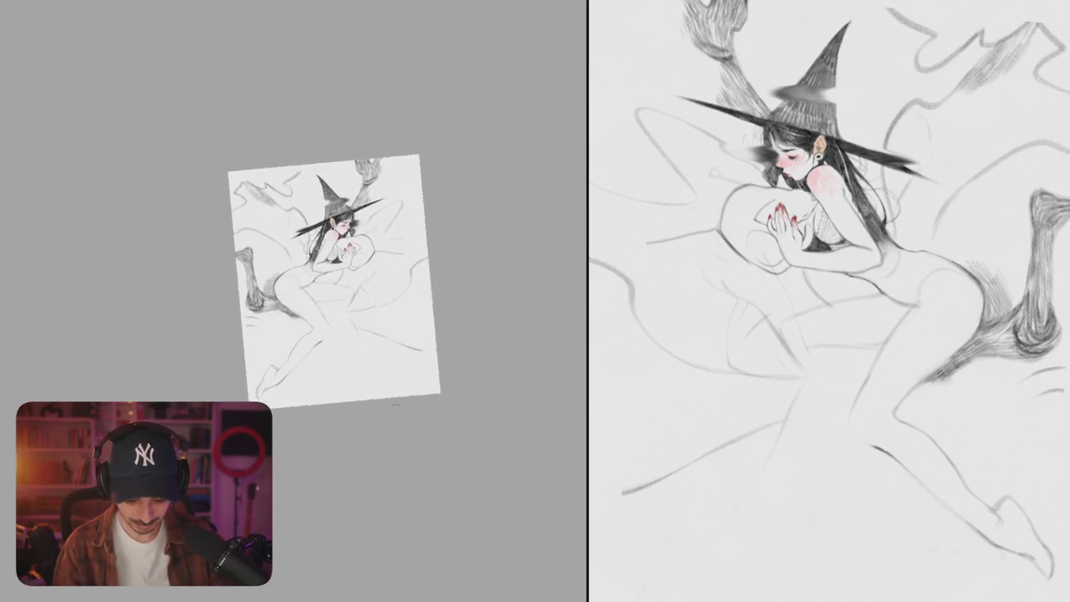
Step: Retrace the heel curve darker and thicker, and draw the toes at the foot tip
{"action": "scroll", "coordinate": [284, 344], "scroll_direction": "up", "scroll_amount": 5}
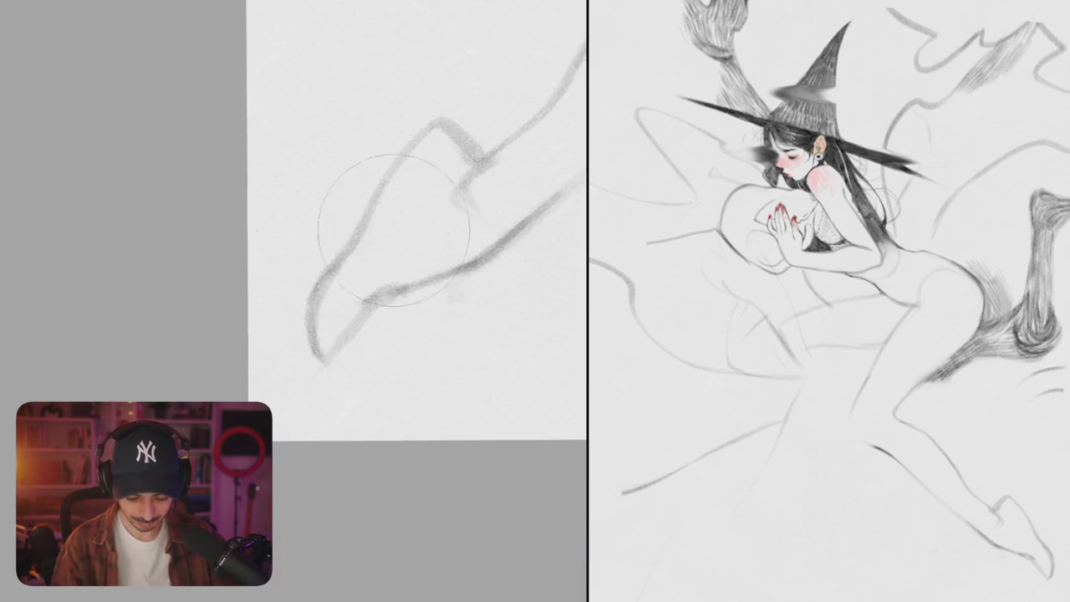
{"action": "mouse_move", "coordinate": [434, 122]}
{"action": "left_mouse_down"}
{"action": "mouse_move", "coordinate": [392, 167]}
{"action": "mouse_move", "coordinate": [321, 305]}
{"action": "mouse_move", "coordinate": [313, 358]}
{"action": "left_mouse_up"}
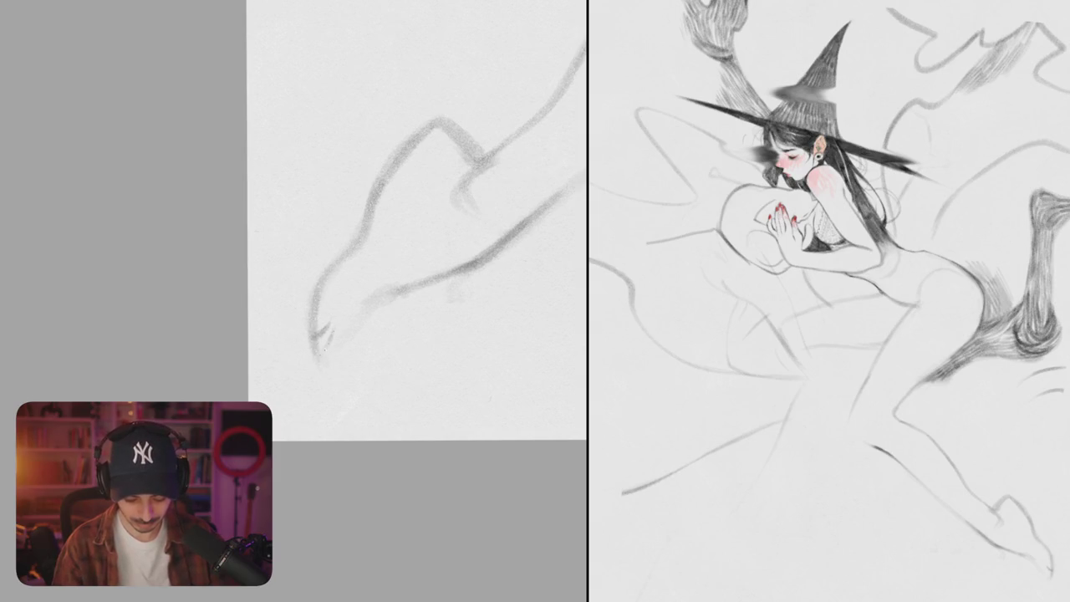
{"action": "left_click_drag", "start_coordinate": [340, 344], "coordinate": [326, 381]}
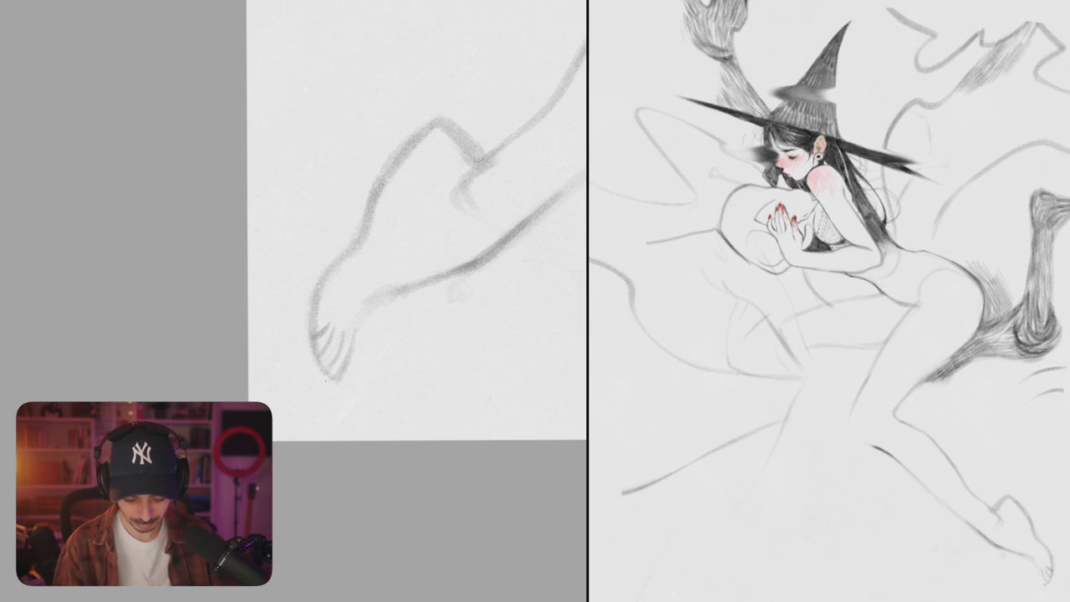
{"action": "left_click_drag", "start_coordinate": [373, 303], "coordinate": [354, 366]}
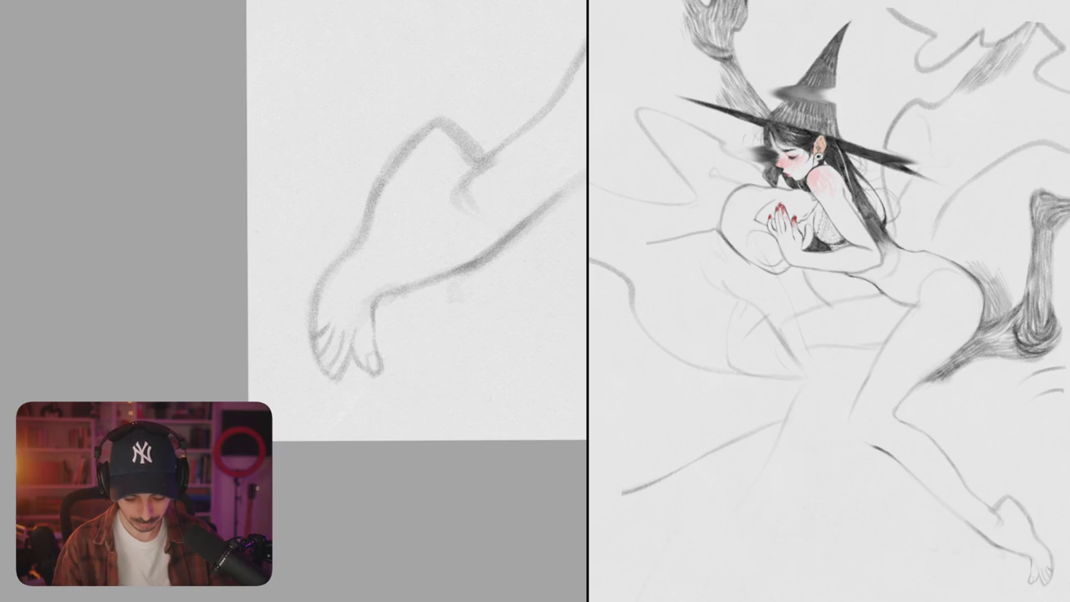
{"action": "scroll", "coordinate": [418, 217], "scroll_direction": "down", "scroll_amount": 5}
{"action": "scroll", "coordinate": [337, 309], "scroll_direction": "up", "scroll_amount": 3}
{"action": "scroll", "coordinate": [336, 309], "scroll_direction": "up", "scroll_amount": 5}
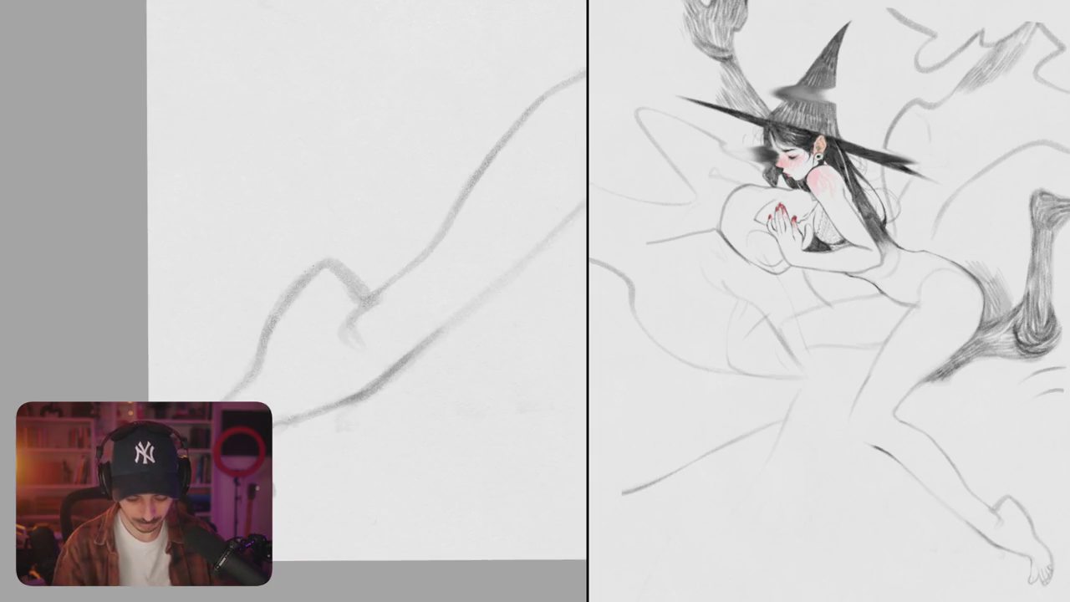
Step: Draw a line down-left from the heel, undoing and redrawing its tail
{"action": "mouse_move", "coordinate": [321, 264]}
{"action": "left_mouse_down"}
{"action": "mouse_move", "coordinate": [268, 351]}
{"action": "mouse_move", "coordinate": [221, 400]}
{"action": "left_mouse_up"}
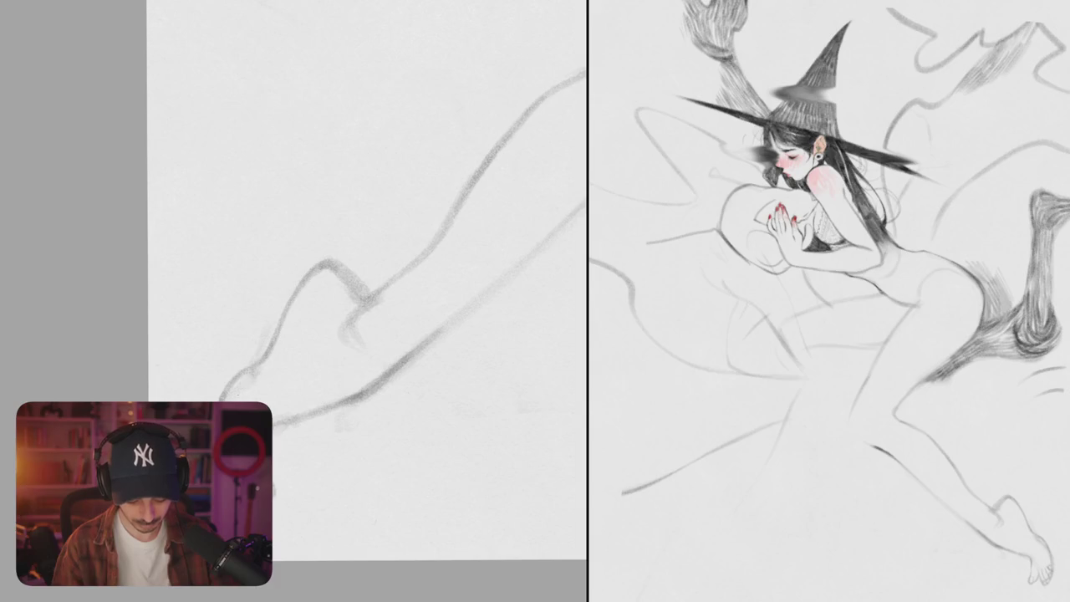
{"action": "key", "text": "ctrl+z"}
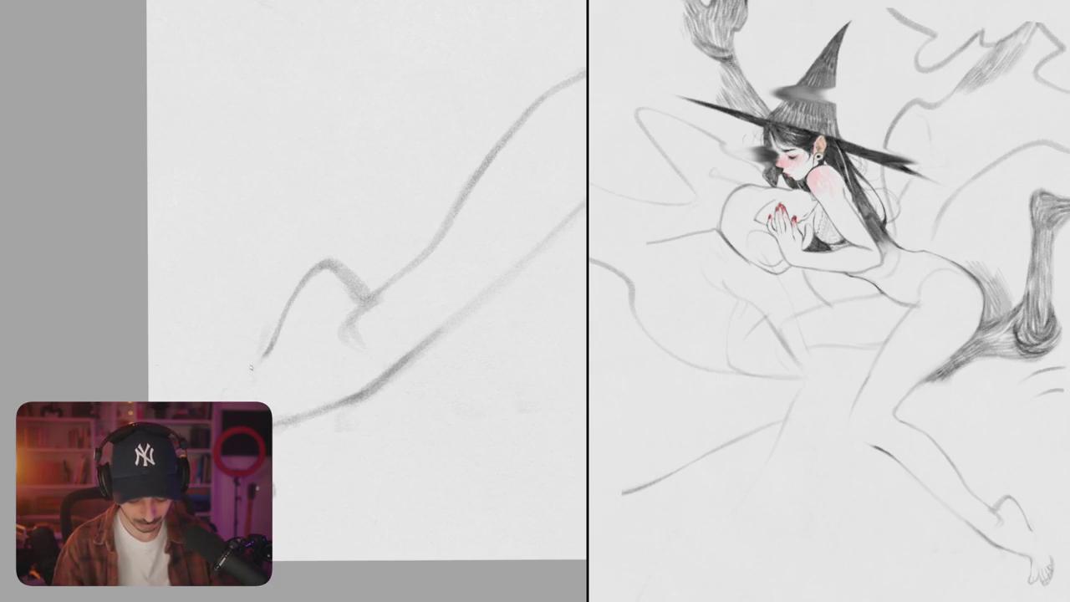
{"action": "left_click_drag", "start_coordinate": [266, 351], "coordinate": [219, 397]}
{"action": "scroll", "coordinate": [308, 361], "scroll_direction": "down", "scroll_amount": 5}
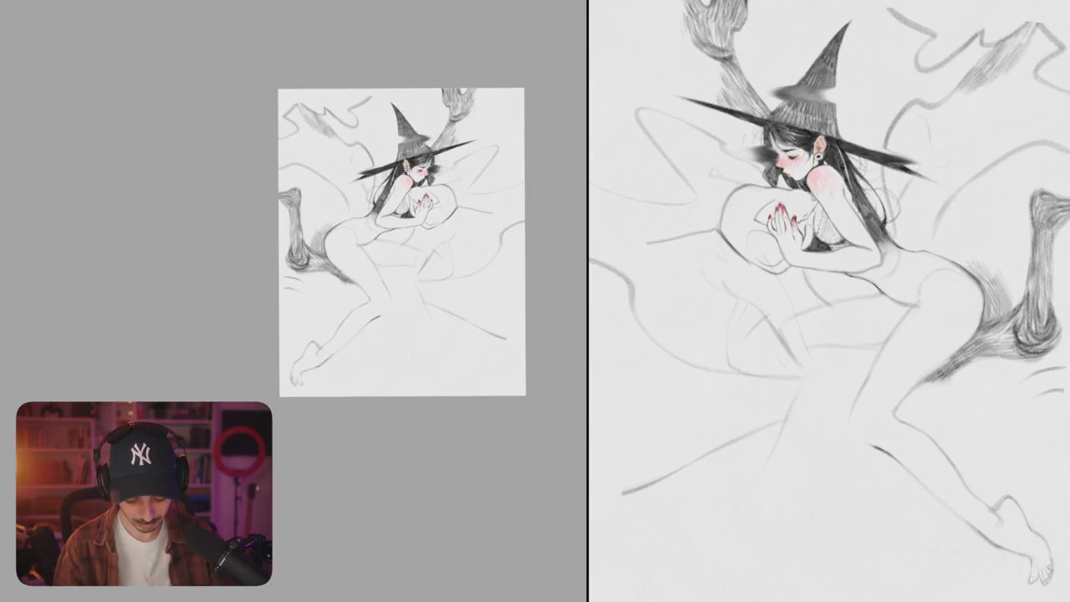
{"action": "scroll", "coordinate": [351, 351], "scroll_direction": "up", "scroll_amount": 5}
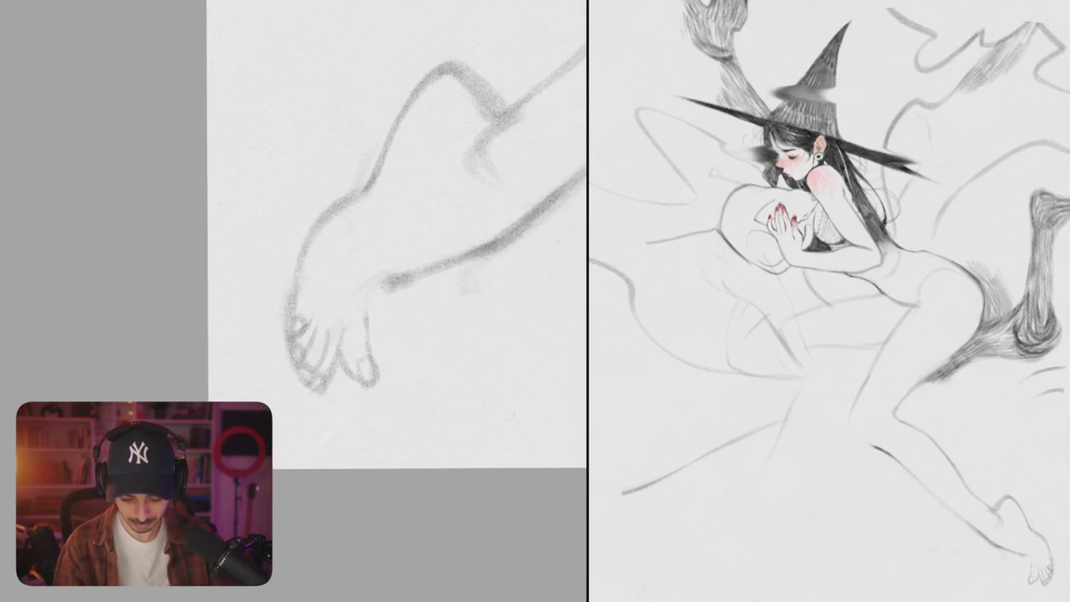
{"action": "scroll", "coordinate": [398, 339], "scroll_direction": "down", "scroll_amount": 3}
{"action": "scroll", "coordinate": [398, 338], "scroll_direction": "up", "scroll_amount": 3}
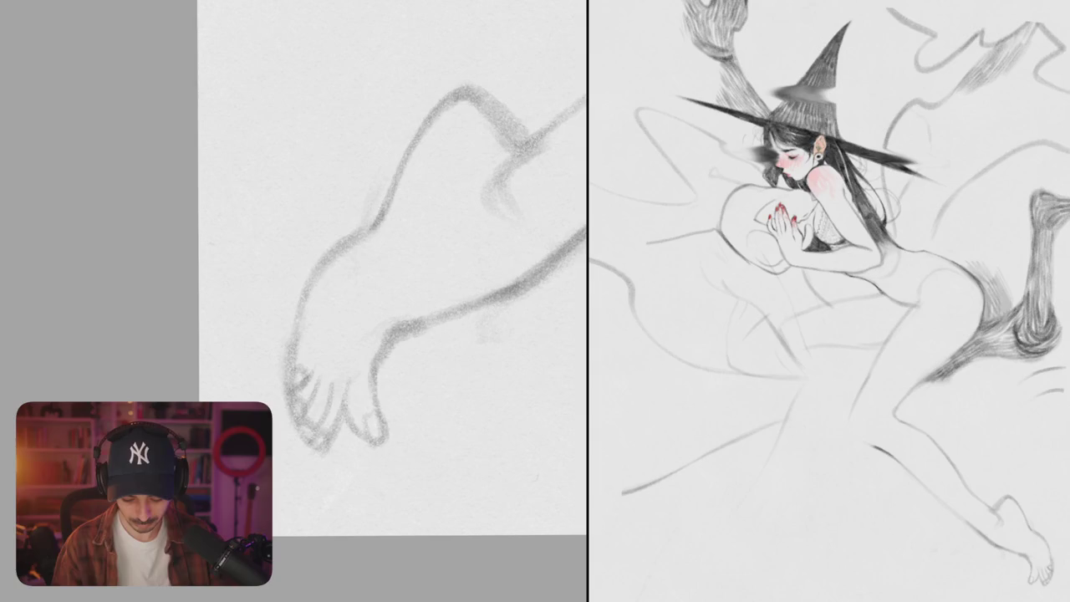
Step: Draw the inner toe line and erase to lighten the foot's upper-left contour
{"action": "left_click_drag", "start_coordinate": [380, 341], "coordinate": [344, 405]}
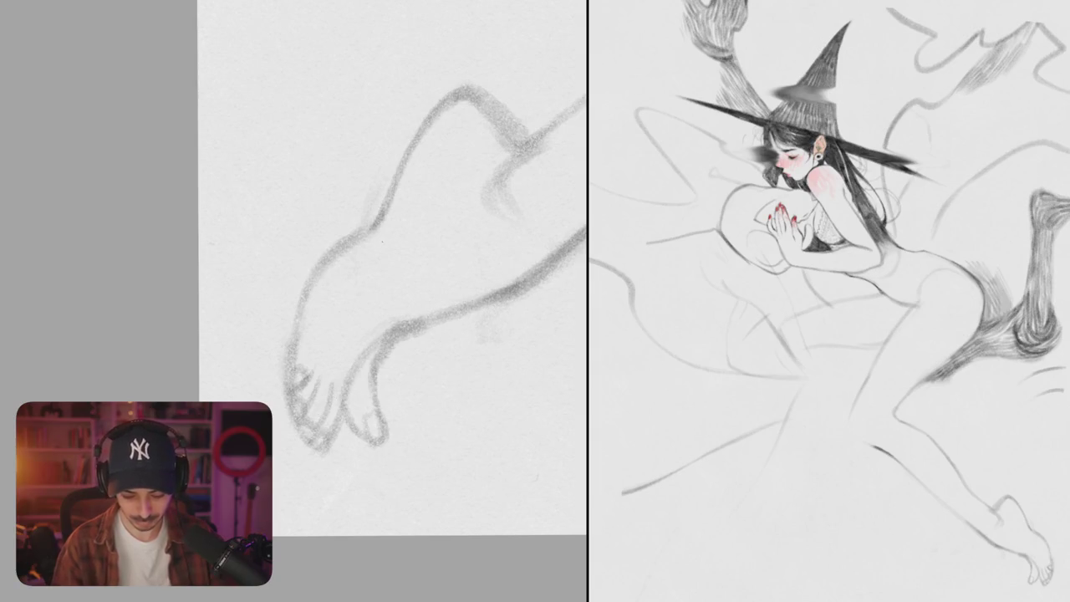
{"action": "mouse_move", "coordinate": [317, 266]}
{"action": "left_mouse_down"}
{"action": "mouse_move", "coordinate": [297, 319]}
{"action": "mouse_move", "coordinate": [320, 274]}
{"action": "left_mouse_up"}
{"action": "left_click_drag", "start_coordinate": [361, 230], "coordinate": [326, 263]}
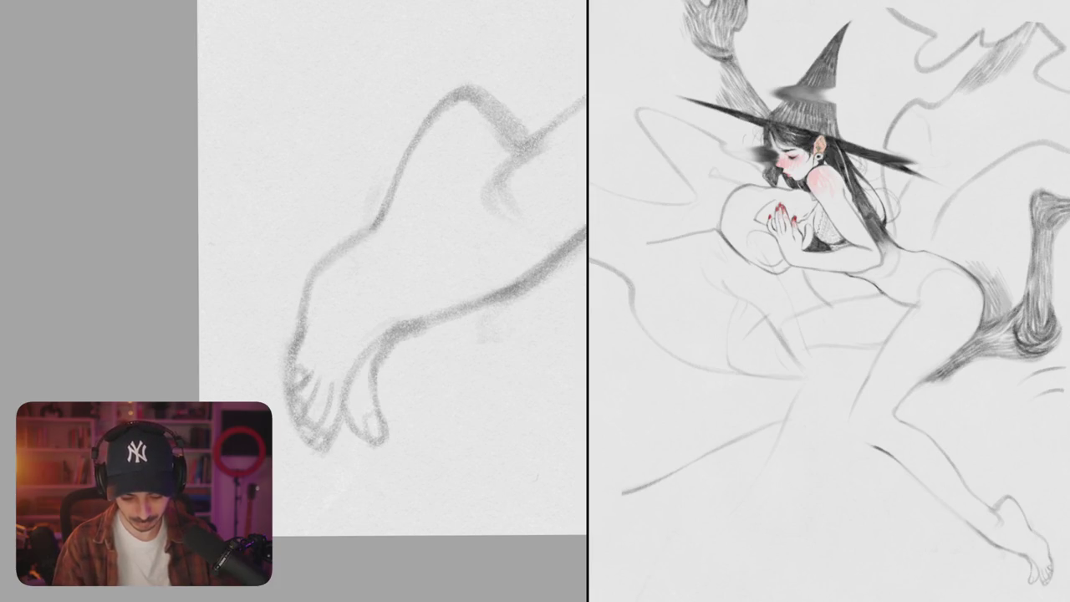
{"action": "scroll", "coordinate": [350, 290], "scroll_direction": "down", "scroll_amount": 5}
{"action": "scroll", "coordinate": [390, 272], "scroll_direction": "up", "scroll_amount": 5}
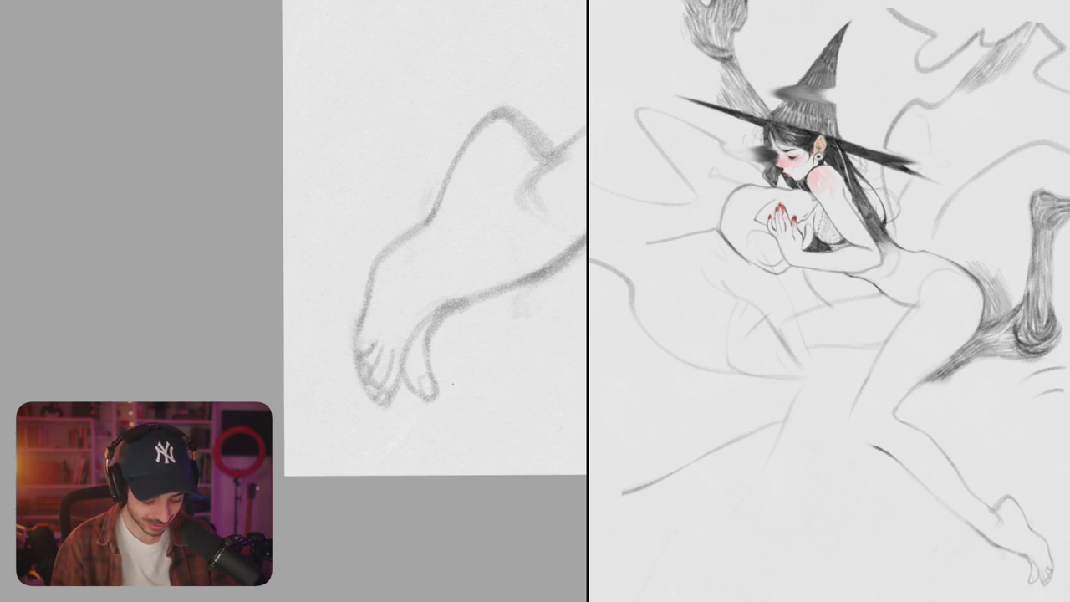
{"action": "left_click_drag", "start_coordinate": [435, 251], "coordinate": [372, 213]}
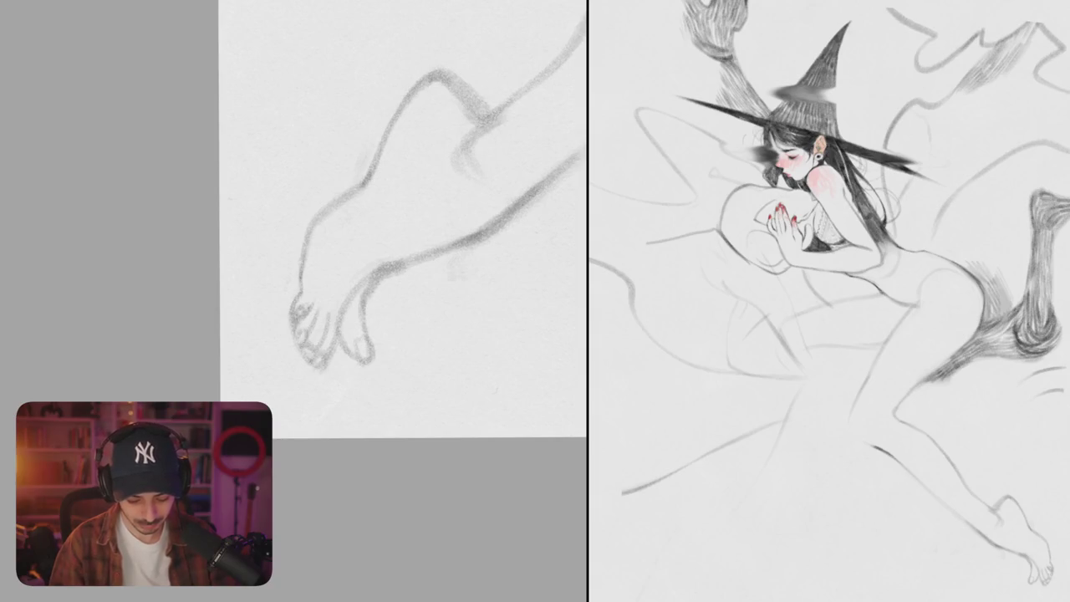
{"action": "scroll", "coordinate": [409, 295], "scroll_direction": "down", "scroll_amount": 5}
Step: Lighten the toe outline and redraw a toe loop at the foot tip
{"action": "mouse_move", "coordinate": [468, 251]}
{"action": "left_mouse_down"}
{"action": "mouse_move", "coordinate": [408, 295]}
{"action": "mouse_move", "coordinate": [347, 279]}
{"action": "left_mouse_up"}
{"action": "scroll", "coordinate": [408, 295], "scroll_direction": "up", "scroll_amount": 5}
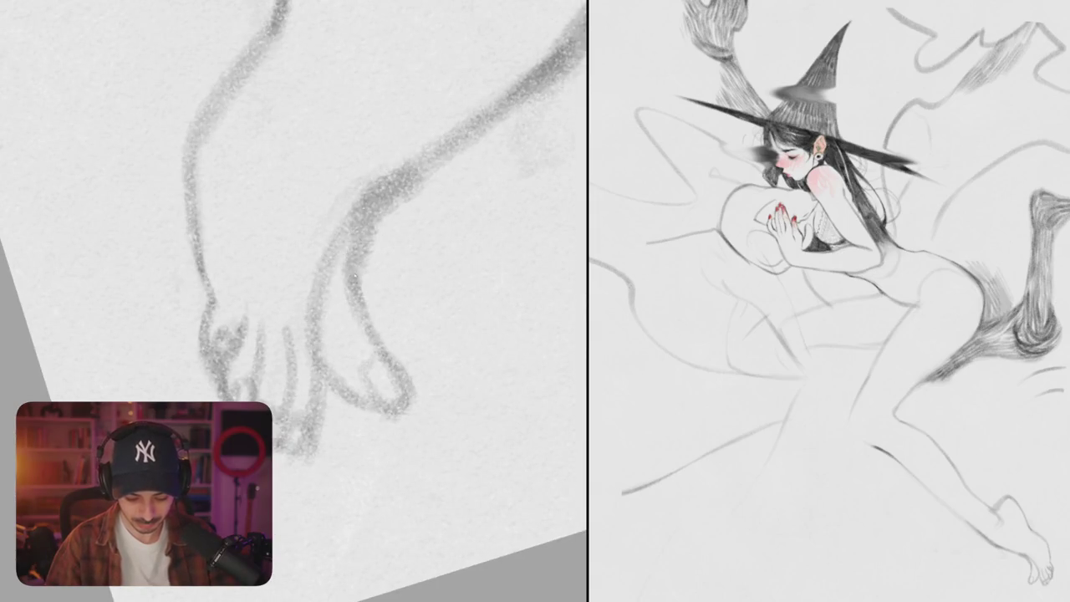
{"action": "mouse_move", "coordinate": [370, 225]}
{"action": "left_mouse_down"}
{"action": "mouse_move", "coordinate": [364, 308]}
{"action": "mouse_move", "coordinate": [400, 377]}
{"action": "mouse_move", "coordinate": [379, 405]}
{"action": "mouse_move", "coordinate": [351, 250]}
{"action": "mouse_move", "coordinate": [343, 267]}
{"action": "left_mouse_up"}
{"action": "mouse_move", "coordinate": [309, 405]}
{"action": "left_mouse_down"}
{"action": "mouse_move", "coordinate": [328, 393]}
{"action": "mouse_move", "coordinate": [341, 447]}
{"action": "left_mouse_up"}
{"action": "mouse_move", "coordinate": [292, 386]}
{"action": "left_mouse_down"}
{"action": "mouse_move", "coordinate": [296, 433]}
{"action": "mouse_move", "coordinate": [289, 413]}
{"action": "left_mouse_up"}
{"action": "mouse_move", "coordinate": [284, 363]}
{"action": "left_mouse_down"}
{"action": "mouse_move", "coordinate": [290, 426]}
{"action": "mouse_move", "coordinate": [304, 443]}
{"action": "left_mouse_up"}
Step: Redraw the line from the toe up the foot and erase the stray left toe stroke
{"action": "mouse_move", "coordinate": [336, 398]}
{"action": "left_mouse_down"}
{"action": "mouse_move", "coordinate": [339, 346]}
{"action": "mouse_move", "coordinate": [376, 275]}
{"action": "left_mouse_up"}
{"action": "mouse_move", "coordinate": [364, 317]}
{"action": "left_mouse_down"}
{"action": "mouse_move", "coordinate": [409, 257]}
{"action": "mouse_move", "coordinate": [363, 318]}
{"action": "left_mouse_up"}
{"action": "mouse_move", "coordinate": [384, 275]}
{"action": "left_mouse_down"}
{"action": "mouse_move", "coordinate": [338, 344]}
{"action": "mouse_move", "coordinate": [381, 269]}
{"action": "left_mouse_up"}
{"action": "left_click_drag", "start_coordinate": [339, 354], "coordinate": [351, 294]}
{"action": "left_click_drag", "start_coordinate": [282, 364], "coordinate": [287, 416]}
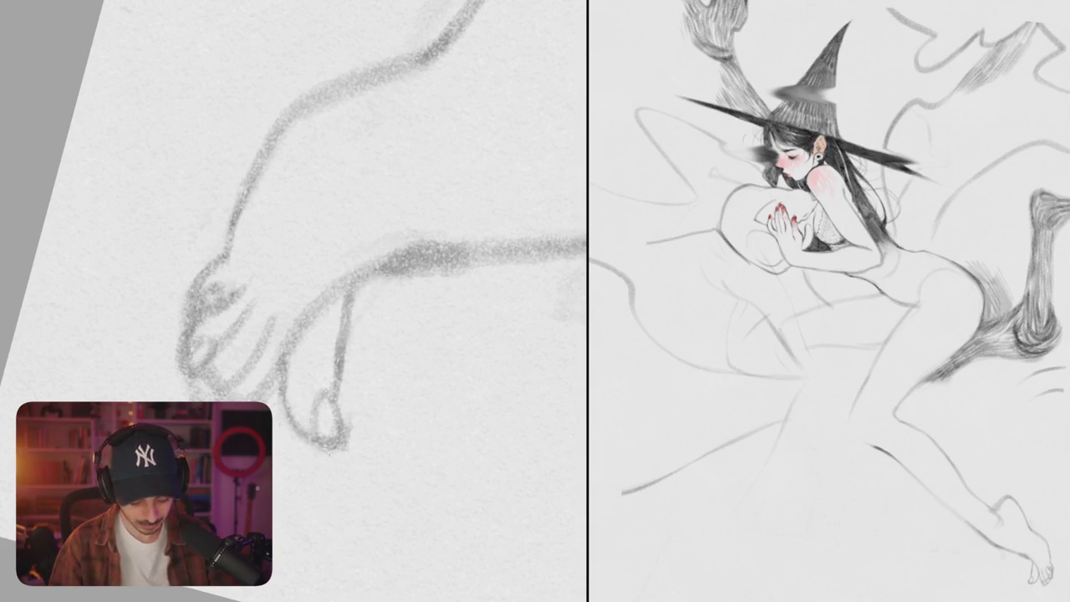
{"action": "scroll", "coordinate": [292, 301], "scroll_direction": "down", "scroll_amount": 3}
Step: Enclose the toes in a freehand lasso selection and start a transform
{"action": "mouse_move", "coordinate": [326, 447]}
{"action": "left_mouse_down"}
{"action": "mouse_move", "coordinate": [454, 289]}
{"action": "mouse_move", "coordinate": [346, 445]}
{"action": "left_mouse_up"}
{"action": "scroll", "coordinate": [347, 364], "scroll_direction": "up", "scroll_amount": 3}
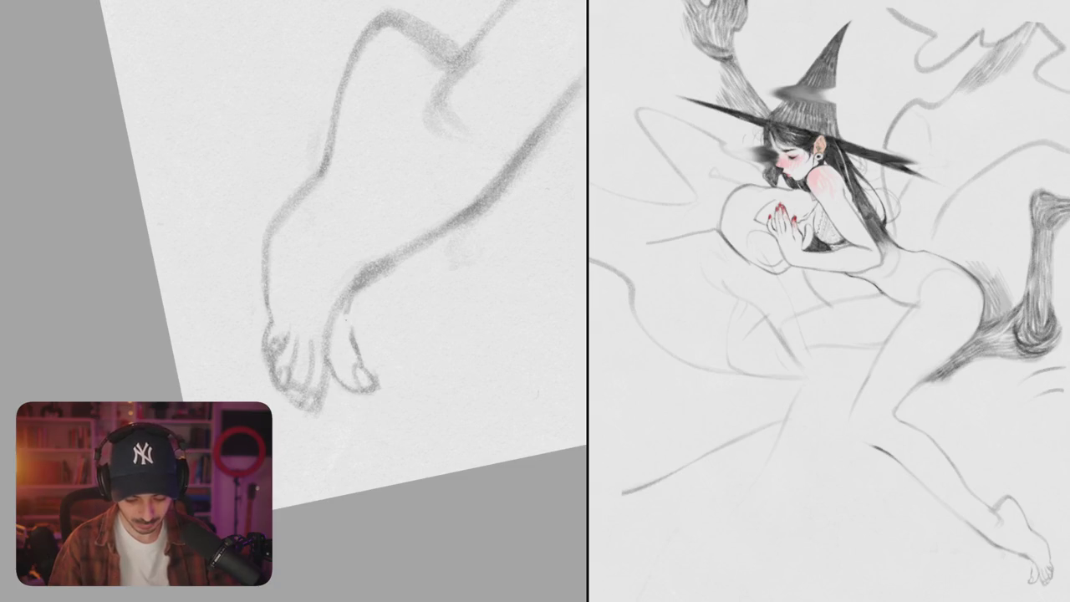
{"action": "mouse_move", "coordinate": [331, 349]}
{"action": "left_mouse_down"}
{"action": "mouse_move", "coordinate": [339, 408]}
{"action": "mouse_move", "coordinate": [372, 297]}
{"action": "left_mouse_up"}
{"action": "key", "text": "ctrl+t"}
Step: Shift the selected toes up-right, rotate them slightly clockwise, and commit
{"action": "left_click_drag", "start_coordinate": [393, 376], "coordinate": [410, 331]}
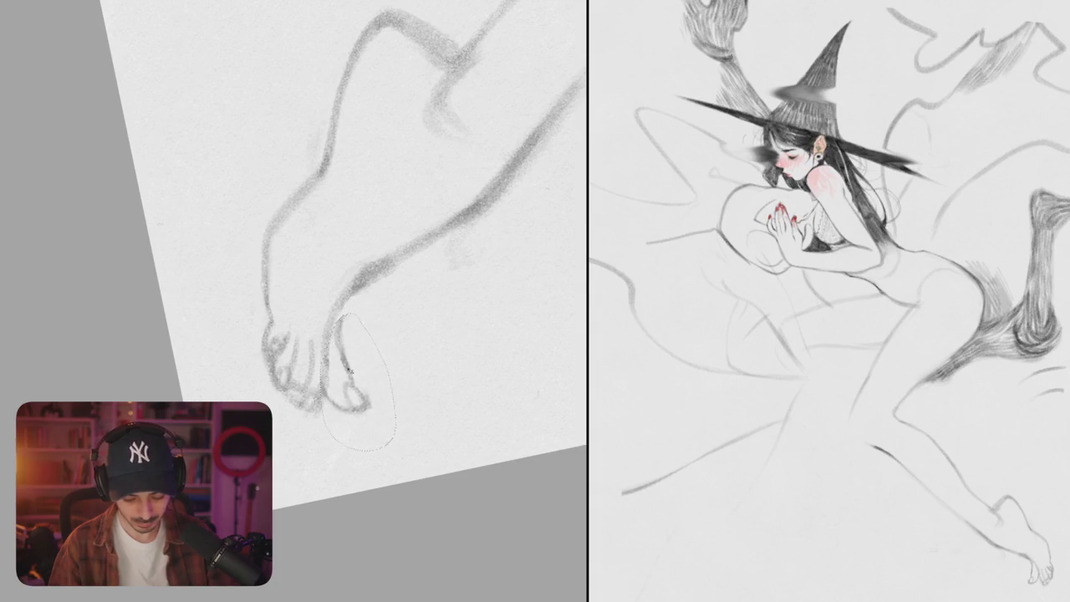
{"action": "left_click_drag", "start_coordinate": [364, 383], "coordinate": [374, 368]}
{"action": "left_click_drag", "start_coordinate": [413, 303], "coordinate": [420, 308]}
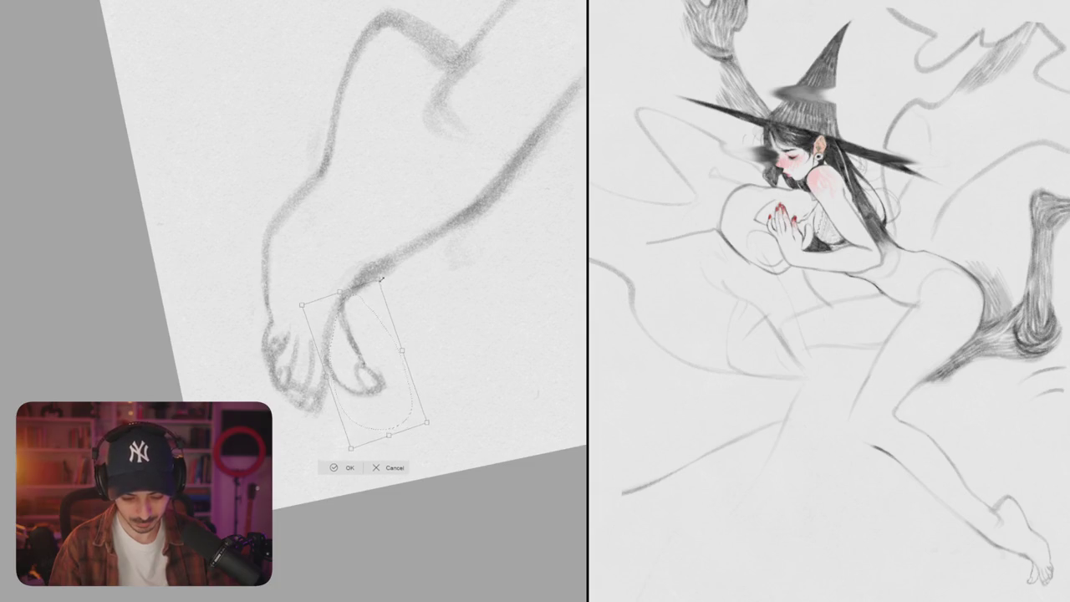
{"action": "key", "text": "Return"}
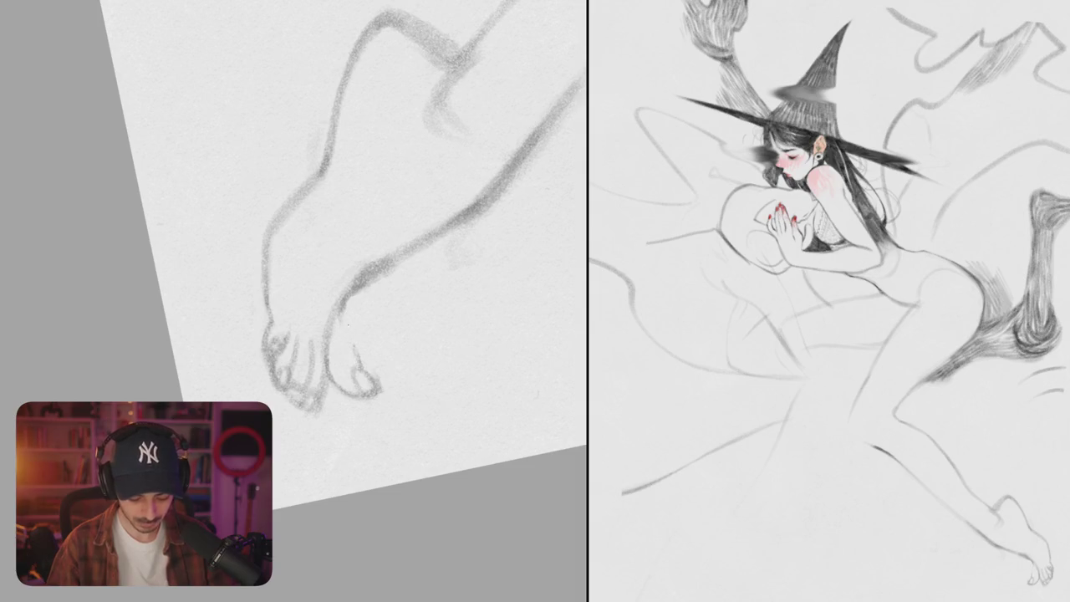
Step: Retouch the second toe's outline, then zoom out to the whole drawing
{"action": "left_click_drag", "start_coordinate": [350, 317], "coordinate": [361, 367]}
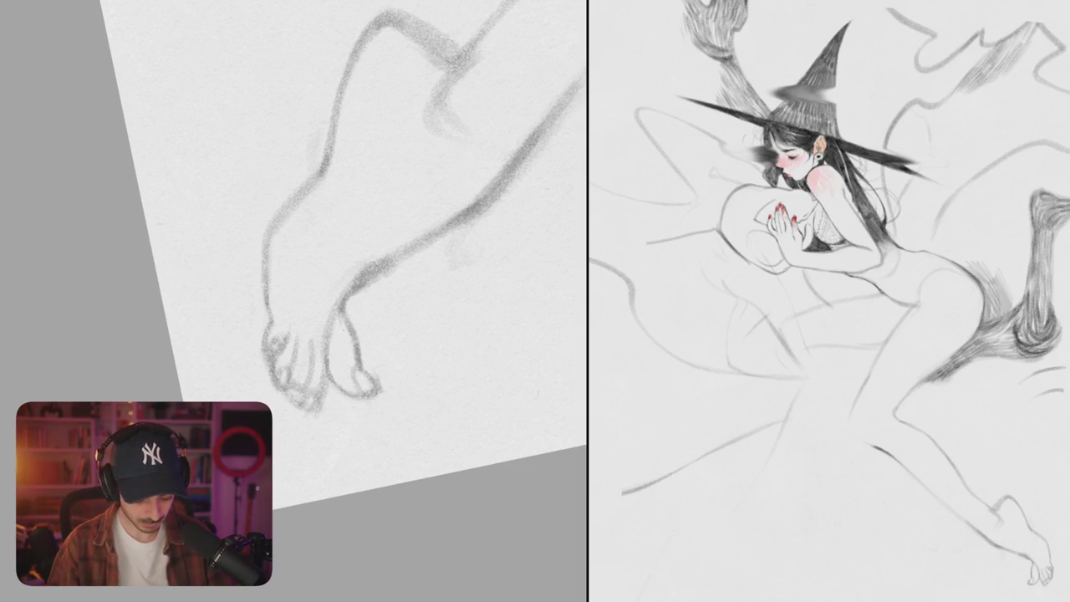
{"action": "left_click_drag", "start_coordinate": [352, 327], "coordinate": [362, 367]}
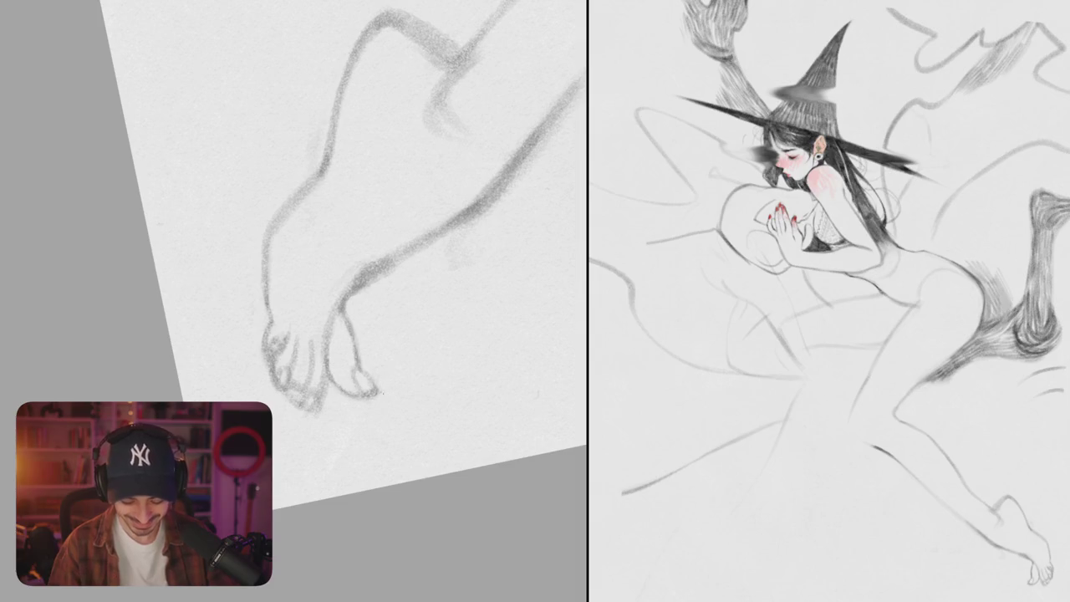
{"action": "key", "text": "ctrl+0"}
{"action": "mouse_move", "coordinate": [430, 377]}
{"action": "left_mouse_down"}
{"action": "mouse_move", "coordinate": [473, 316]}
{"action": "mouse_move", "coordinate": [384, 268]}
{"action": "mouse_move", "coordinate": [351, 275]}
{"action": "left_mouse_up"}
Step: Sketch a pencil line along the figure's side and a short stroke lower down
{"action": "scroll", "coordinate": [357, 247], "scroll_direction": "up", "scroll_amount": 3}
{"action": "scroll", "coordinate": [357, 247], "scroll_direction": "up", "scroll_amount": 3}
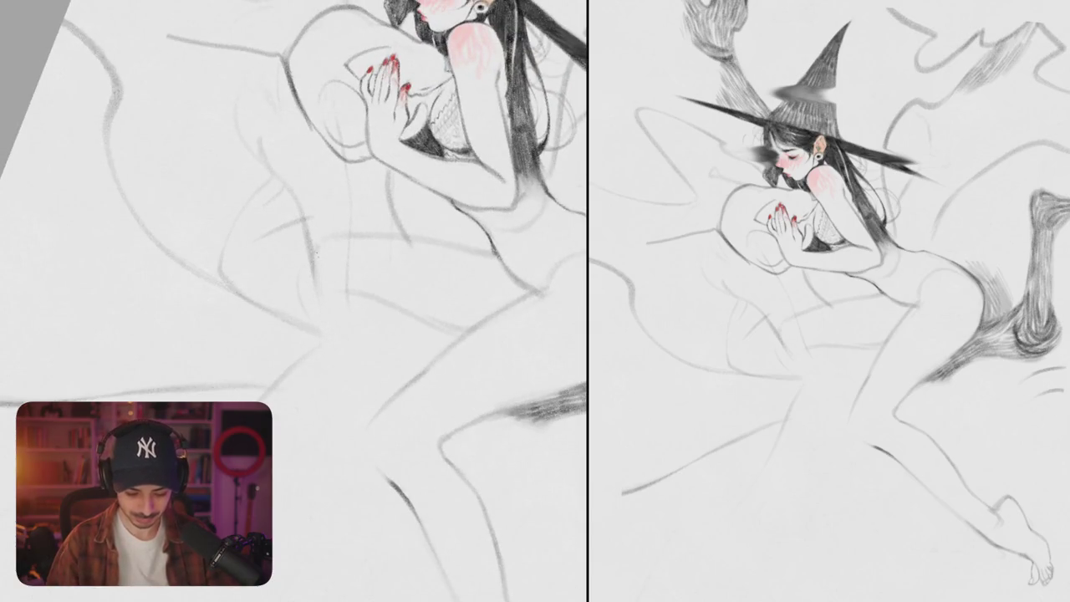
{"action": "scroll", "coordinate": [318, 293], "scroll_direction": "down", "scroll_amount": 3}
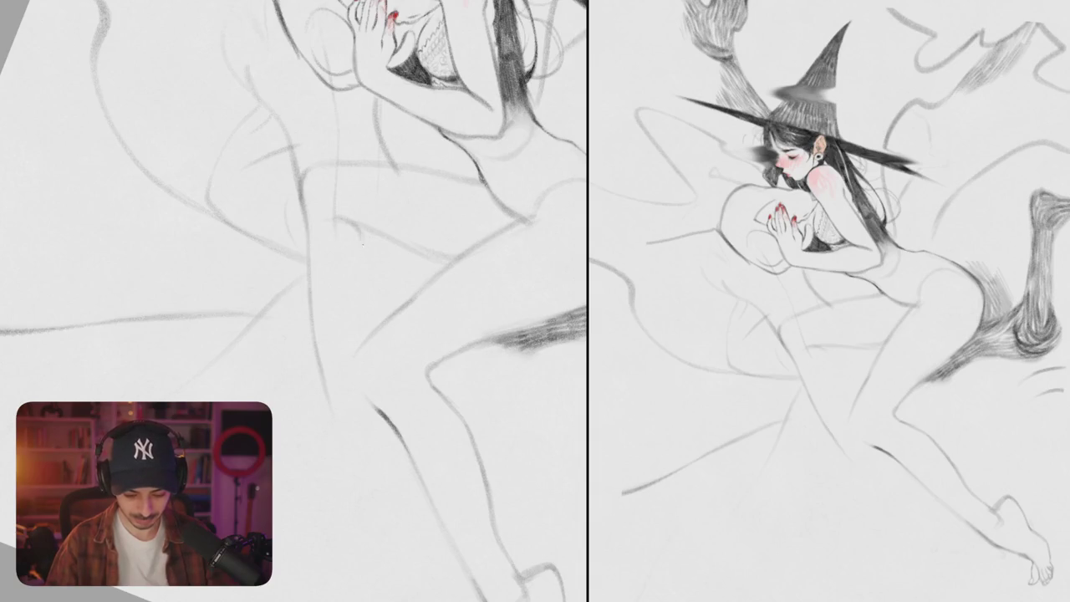
{"action": "left_click_drag", "start_coordinate": [354, 235], "coordinate": [363, 310]}
{"action": "left_click_drag", "start_coordinate": [354, 361], "coordinate": [374, 403]}
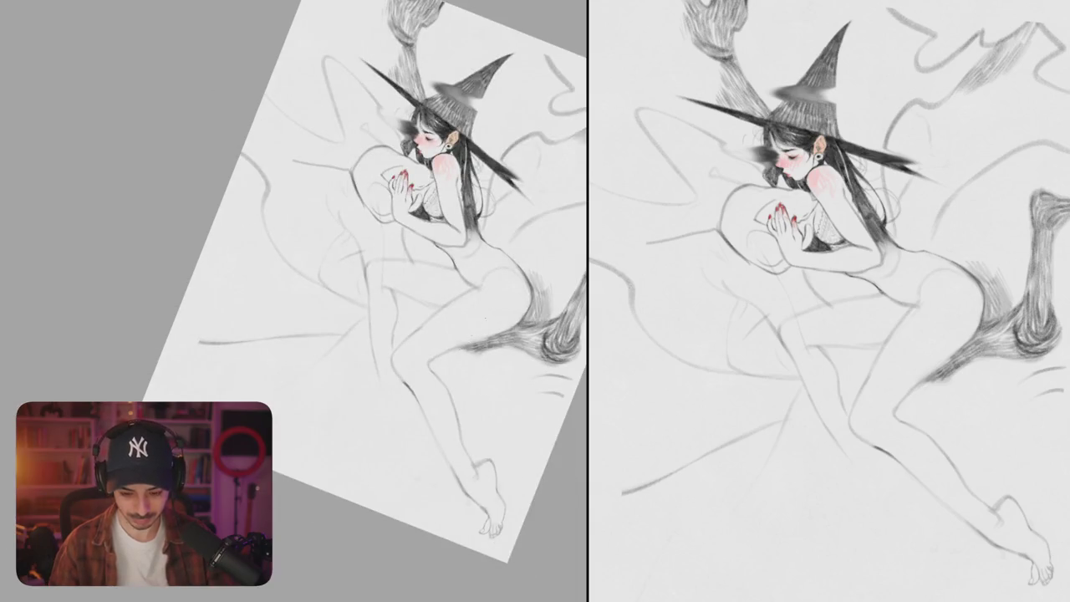
{"action": "scroll", "coordinate": [376, 250], "scroll_direction": "up", "scroll_amount": 5}
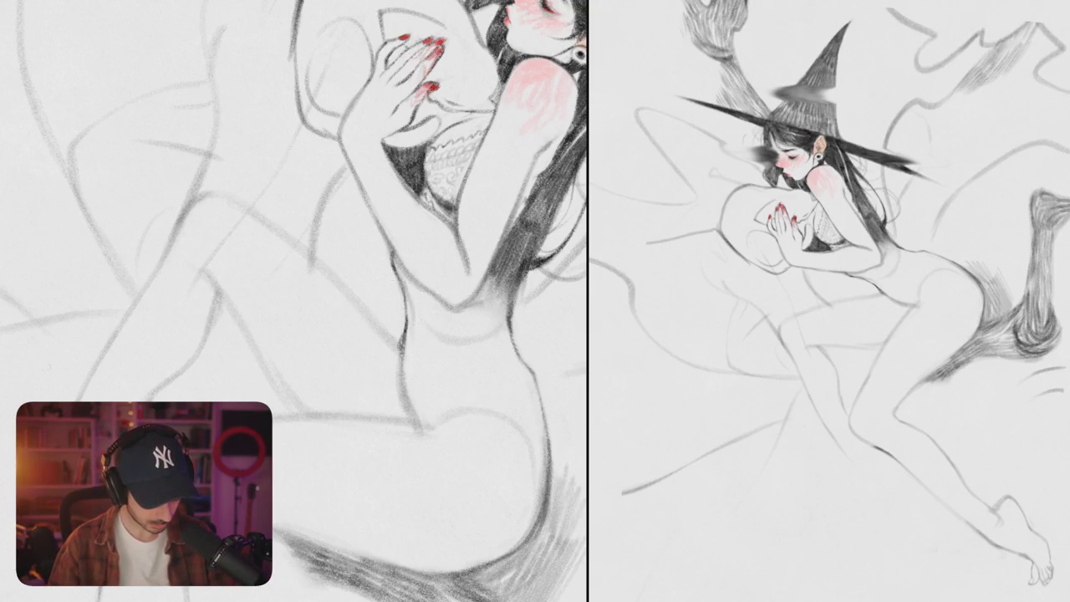
Step: Add a stroke on the witch's back and refine the hip outline
{"action": "left_click_drag", "start_coordinate": [403, 301], "coordinate": [374, 290]}
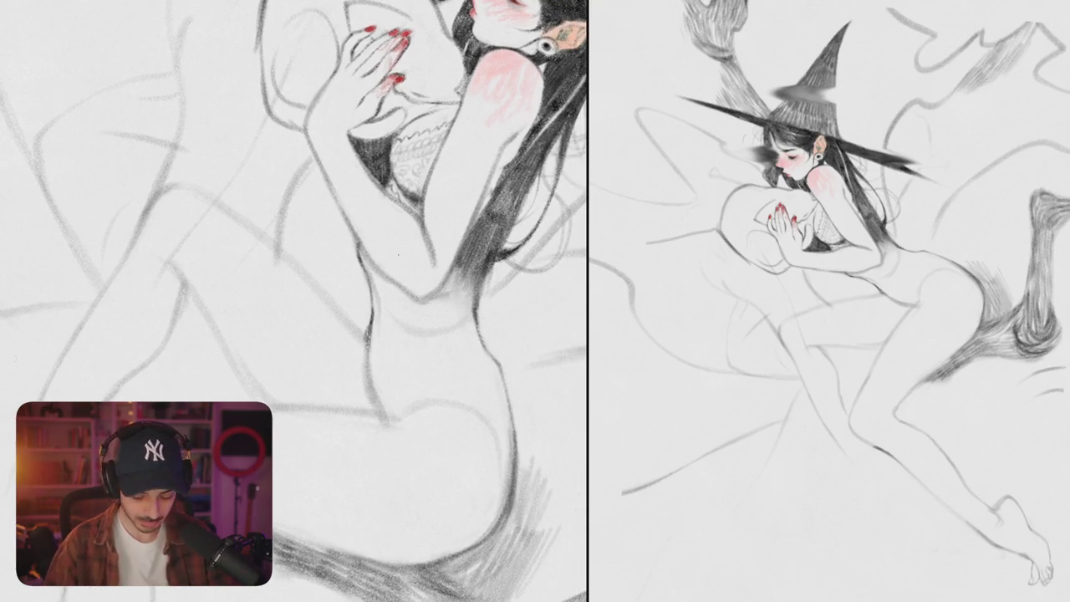
{"action": "mouse_move", "coordinate": [442, 322]}
{"action": "left_mouse_down"}
{"action": "mouse_move", "coordinate": [393, 308]}
{"action": "mouse_move", "coordinate": [430, 329]}
{"action": "mouse_move", "coordinate": [267, 351]}
{"action": "left_mouse_up"}
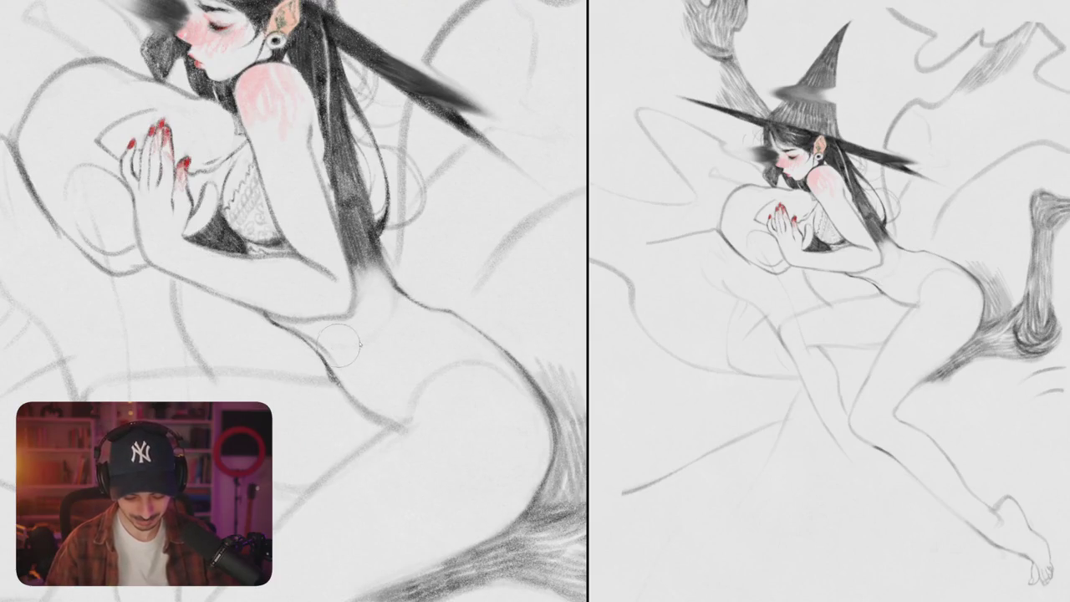
{"action": "mouse_move", "coordinate": [321, 316]}
{"action": "left_mouse_down"}
{"action": "mouse_move", "coordinate": [341, 354]}
{"action": "mouse_move", "coordinate": [399, 368]}
{"action": "mouse_move", "coordinate": [478, 338]}
{"action": "left_mouse_up"}
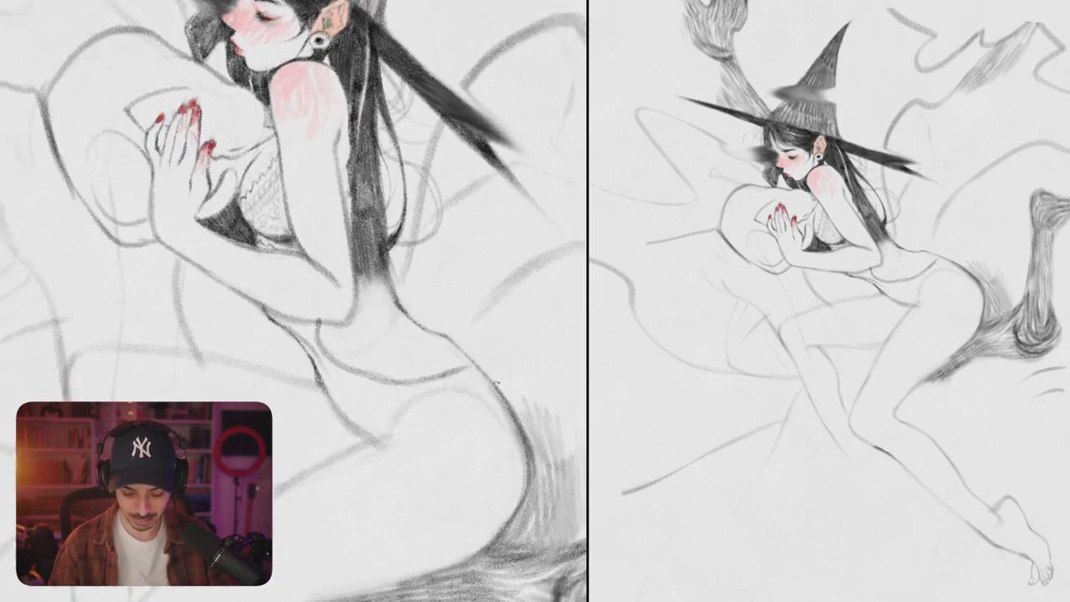
{"action": "mouse_move", "coordinate": [382, 336]}
{"action": "left_mouse_down"}
{"action": "mouse_move", "coordinate": [386, 367]}
{"action": "mouse_move", "coordinate": [456, 401]}
{"action": "left_mouse_up"}
{"action": "left_click_drag", "start_coordinate": [293, 301], "coordinate": [341, 393]}
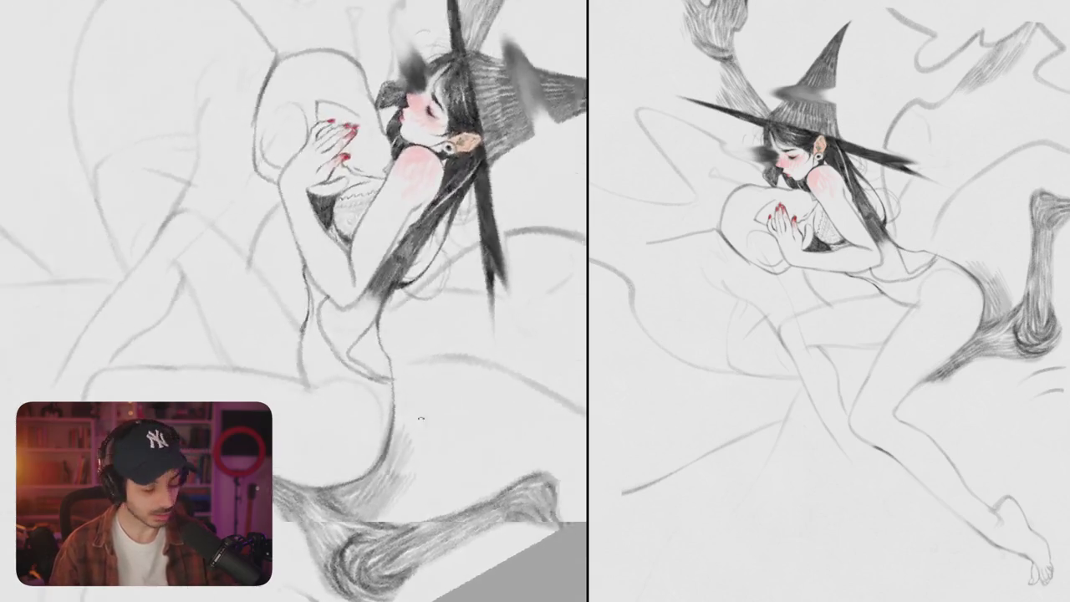
Step: Draw a new hip curve and darken it with repeated pencil strokes
{"action": "scroll", "coordinate": [341, 392], "scroll_direction": "up", "scroll_amount": 5}
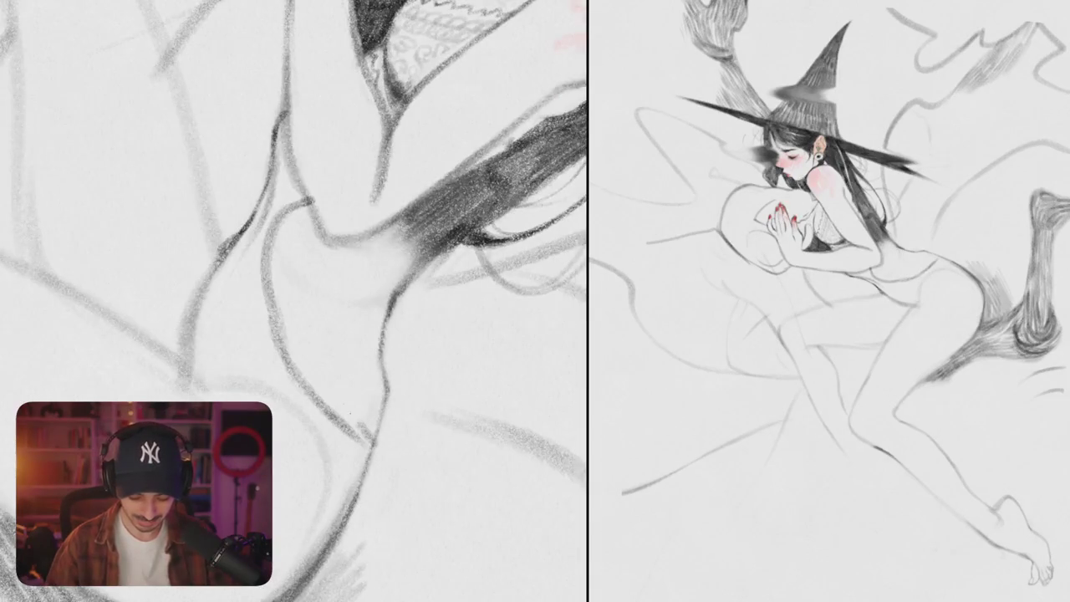
{"action": "left_click_drag", "start_coordinate": [368, 433], "coordinate": [410, 280]}
{"action": "mouse_move", "coordinate": [299, 207]}
{"action": "left_mouse_down"}
{"action": "mouse_move", "coordinate": [272, 260]}
{"action": "mouse_move", "coordinate": [271, 299]}
{"action": "left_mouse_up"}
{"action": "mouse_move", "coordinate": [316, 231]}
{"action": "left_mouse_down"}
{"action": "mouse_move", "coordinate": [281, 332]}
{"action": "mouse_move", "coordinate": [284, 381]}
{"action": "left_mouse_up"}
{"action": "mouse_move", "coordinate": [311, 264]}
{"action": "left_mouse_down"}
{"action": "mouse_move", "coordinate": [292, 376]}
{"action": "mouse_move", "coordinate": [334, 416]}
{"action": "left_mouse_up"}
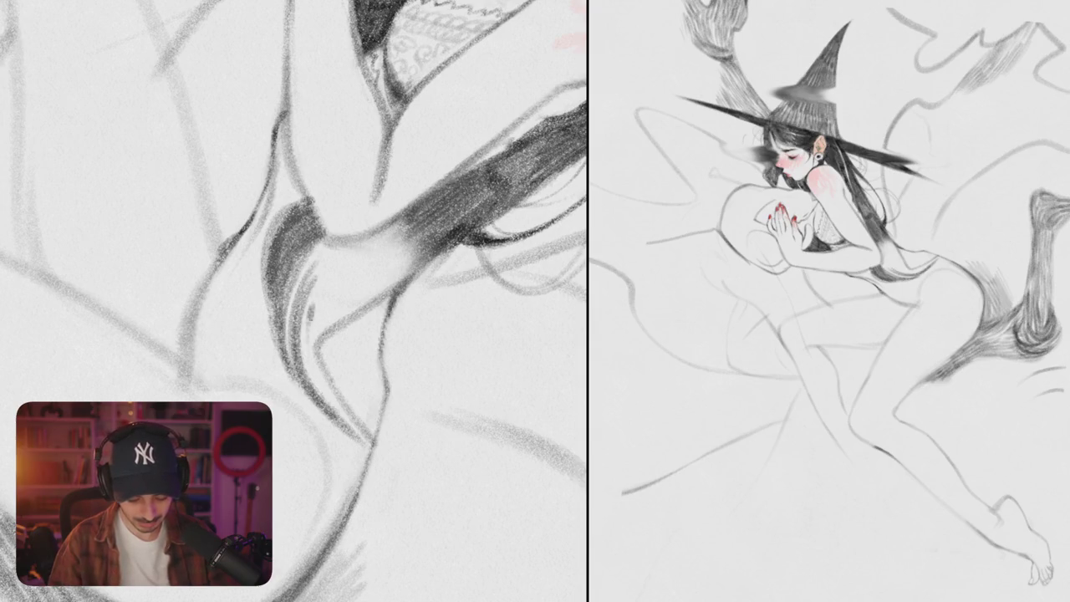
{"action": "left_click_drag", "start_coordinate": [309, 309], "coordinate": [361, 438]}
{"action": "left_click_drag", "start_coordinate": [321, 357], "coordinate": [371, 448]}
Step: Hatch shading inside the curve and a dark diagonal band by the hip
{"action": "left_click_drag", "start_coordinate": [336, 261], "coordinate": [306, 368]}
{"action": "mouse_move", "coordinate": [364, 274]}
{"action": "left_mouse_down"}
{"action": "mouse_move", "coordinate": [314, 339]}
{"action": "mouse_move", "coordinate": [421, 254]}
{"action": "left_mouse_up"}
{"action": "mouse_move", "coordinate": [338, 304]}
{"action": "left_mouse_down"}
{"action": "mouse_move", "coordinate": [418, 241]}
{"action": "mouse_move", "coordinate": [418, 227]}
{"action": "left_mouse_up"}
{"action": "mouse_move", "coordinate": [318, 280]}
{"action": "left_mouse_down"}
{"action": "mouse_move", "coordinate": [409, 219]}
{"action": "mouse_move", "coordinate": [314, 265]}
{"action": "mouse_move", "coordinate": [296, 315]}
{"action": "mouse_move", "coordinate": [305, 361]}
{"action": "left_mouse_up"}
{"action": "scroll", "coordinate": [295, 300], "scroll_direction": "down", "scroll_amount": 5}
{"action": "scroll", "coordinate": [294, 301], "scroll_direction": "up", "scroll_amount": 3}
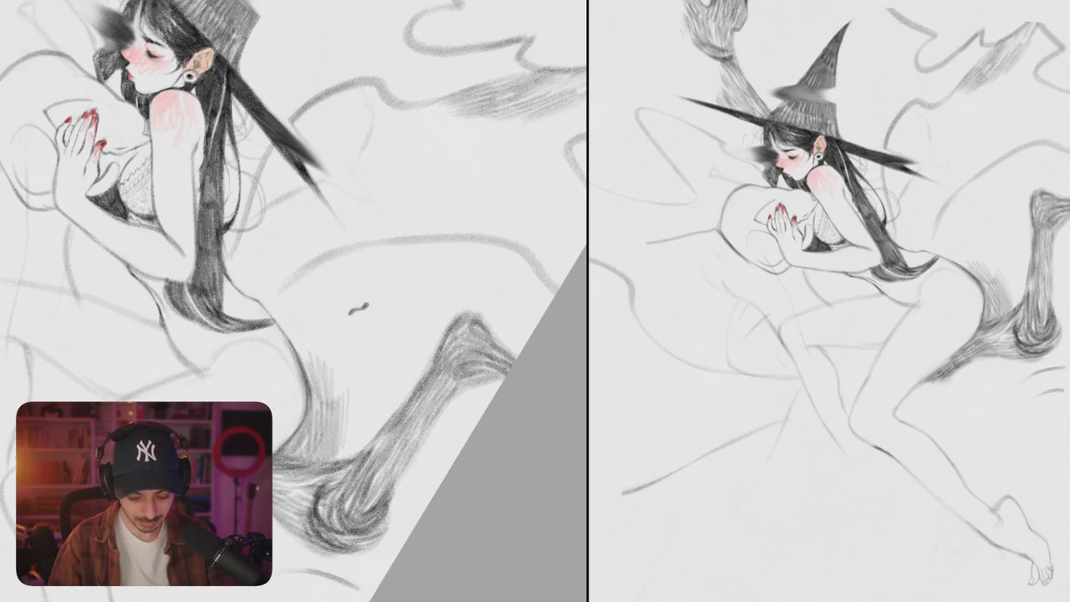
Step: Undo a stray diagonal stroke, then erase and redraw the hair tip and hip outline darker
{"action": "left_click_drag", "start_coordinate": [349, 313], "coordinate": [456, 263]}
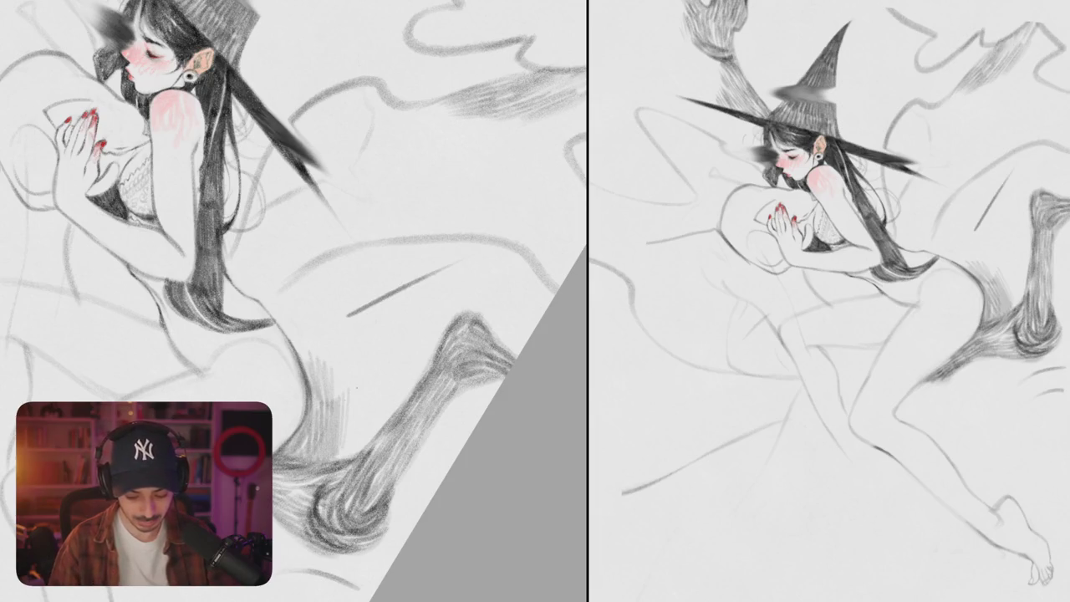
{"action": "key", "text": "ctrl+z"}
{"action": "scroll", "coordinate": [294, 301], "scroll_direction": "up", "scroll_amount": 2}
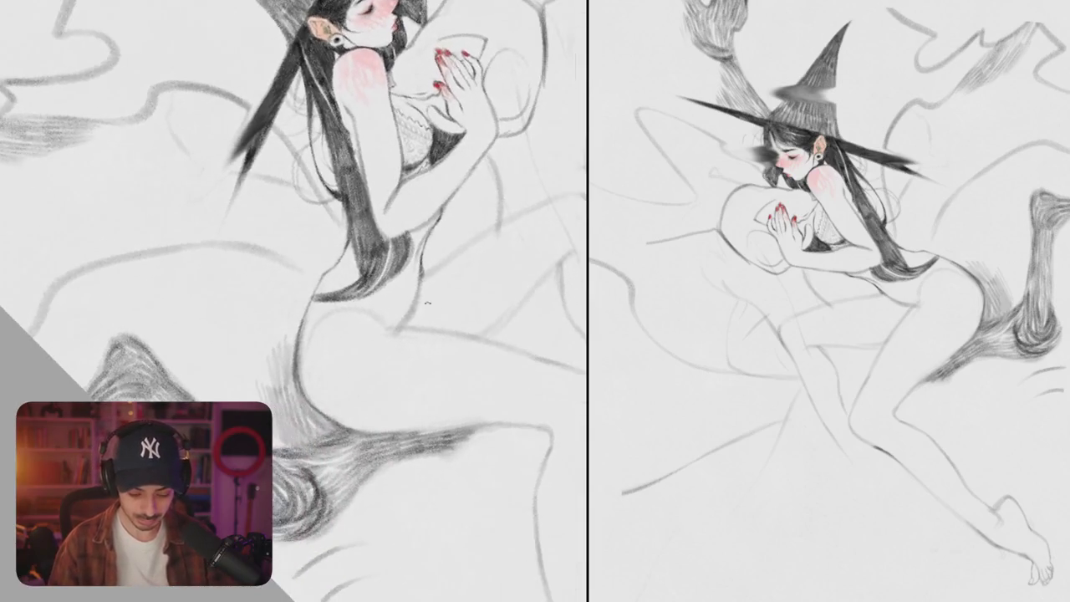
{"action": "scroll", "coordinate": [294, 301], "scroll_direction": "up", "scroll_amount": 3}
{"action": "mouse_move", "coordinate": [316, 291]}
{"action": "left_mouse_down"}
{"action": "mouse_move", "coordinate": [291, 351]}
{"action": "mouse_move", "coordinate": [281, 431]}
{"action": "left_mouse_up"}
{"action": "mouse_move", "coordinate": [339, 249]}
{"action": "left_mouse_down"}
{"action": "mouse_move", "coordinate": [295, 322]}
{"action": "mouse_move", "coordinate": [277, 451]}
{"action": "left_mouse_up"}
{"action": "scroll", "coordinate": [340, 370], "scroll_direction": "down", "scroll_amount": 3}
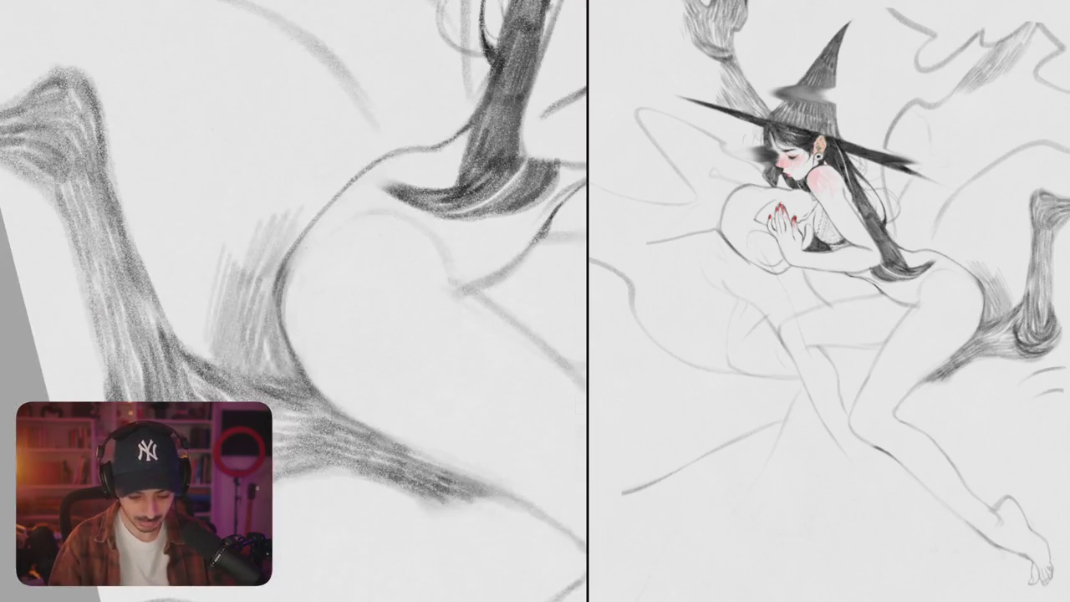
{"action": "left_click_drag", "start_coordinate": [292, 244], "coordinate": [280, 341]}
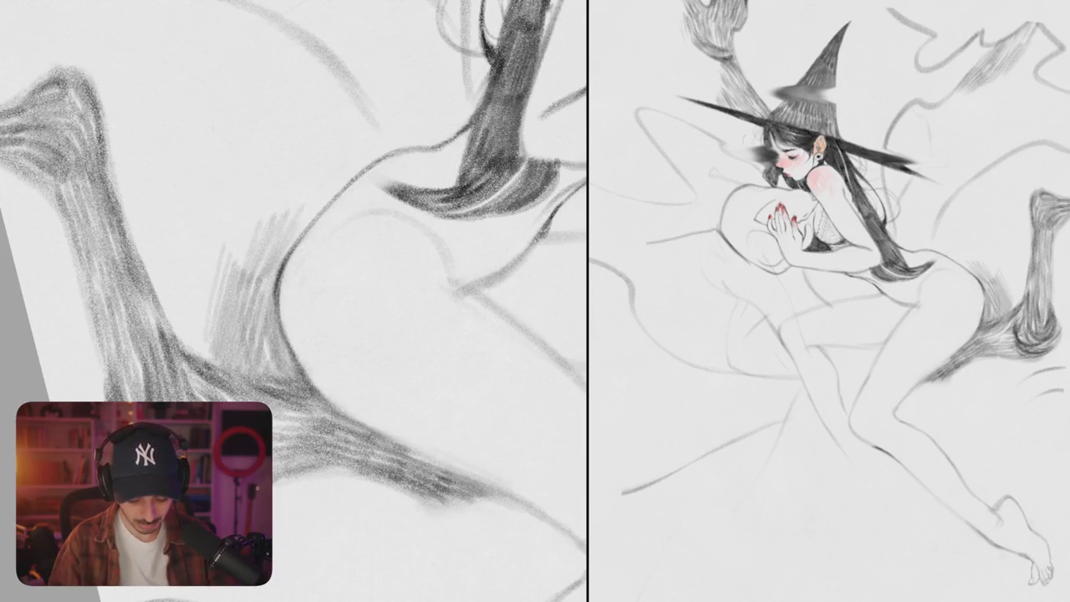
{"action": "scroll", "coordinate": [301, 345], "scroll_direction": "down", "scroll_amount": 5}
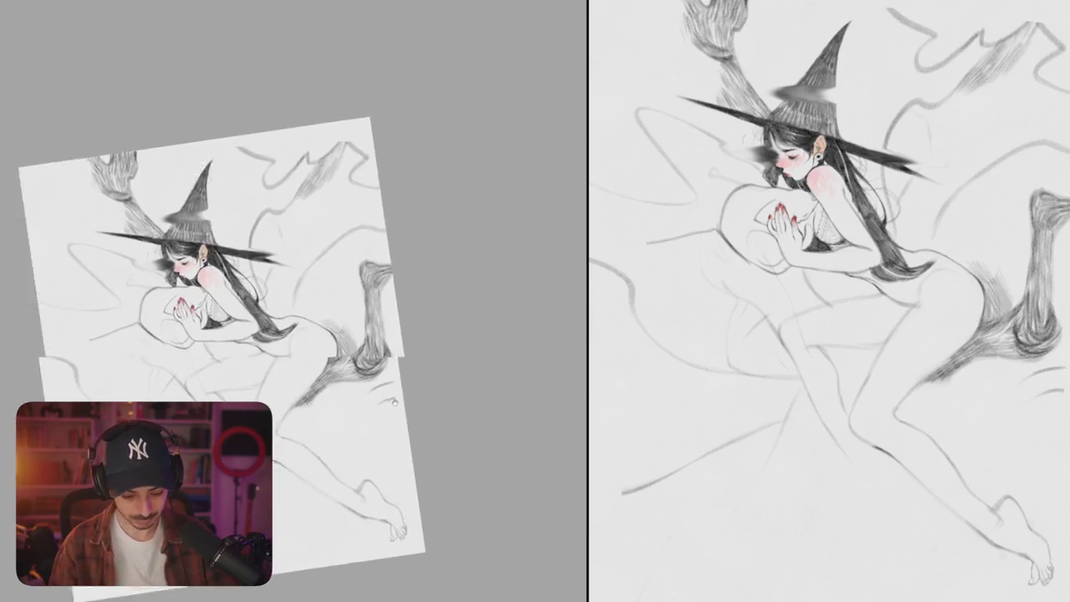
{"action": "scroll", "coordinate": [334, 276], "scroll_direction": "up", "scroll_amount": 5}
{"action": "left_click_drag", "start_coordinate": [349, 245], "coordinate": [344, 262]}
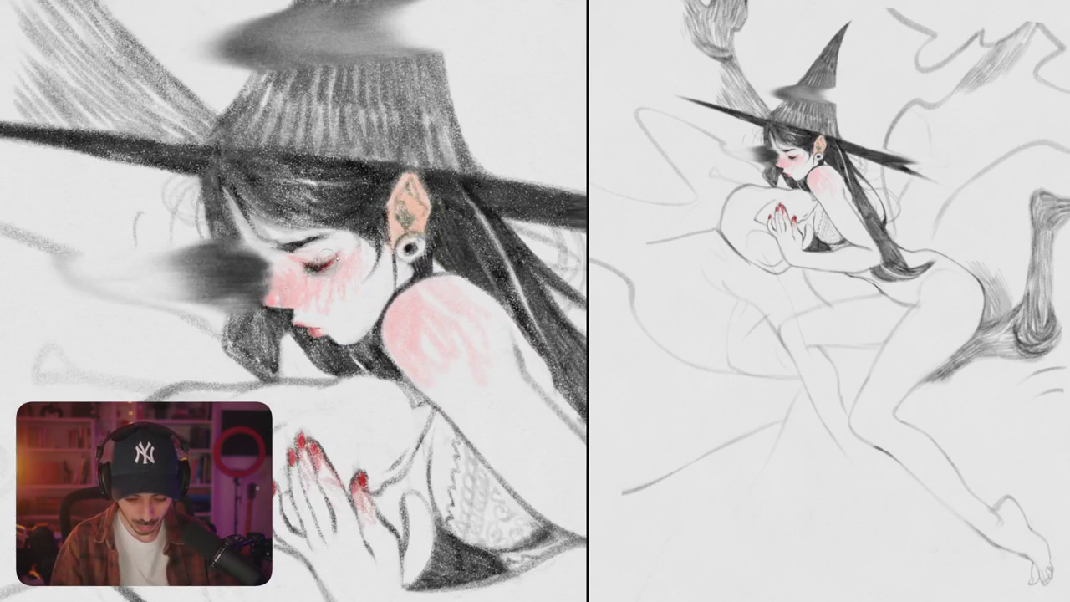
{"action": "scroll", "coordinate": [293, 301], "scroll_direction": "down", "scroll_amount": 3}
{"action": "scroll", "coordinate": [293, 301], "scroll_direction": "down", "scroll_amount": 3}
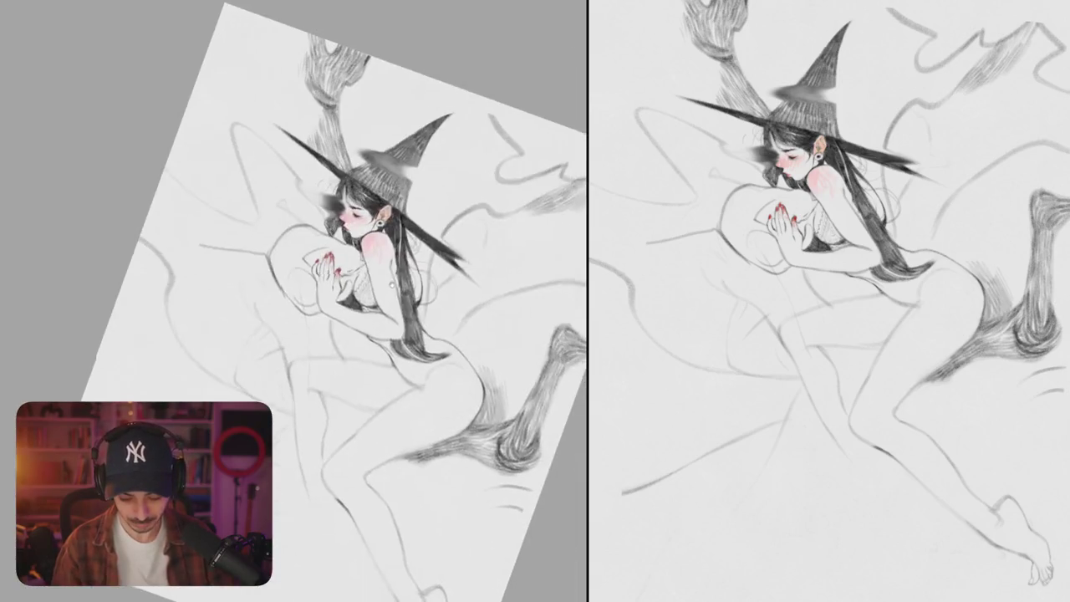
{"action": "scroll", "coordinate": [292, 301], "scroll_direction": "up", "scroll_amount": 5}
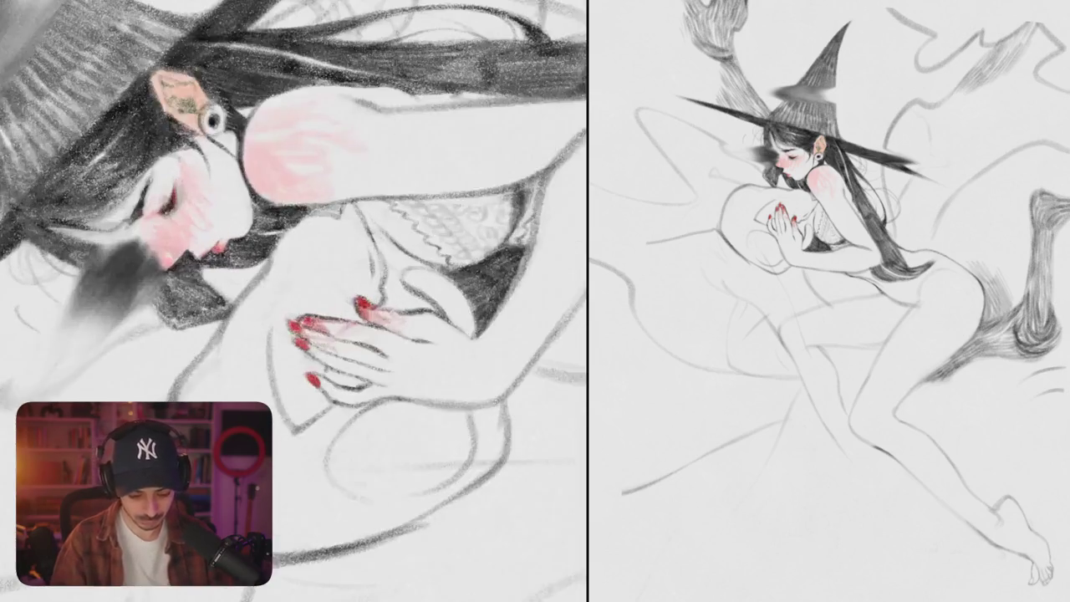
{"action": "scroll", "coordinate": [293, 301], "scroll_direction": "down", "scroll_amount": 1}
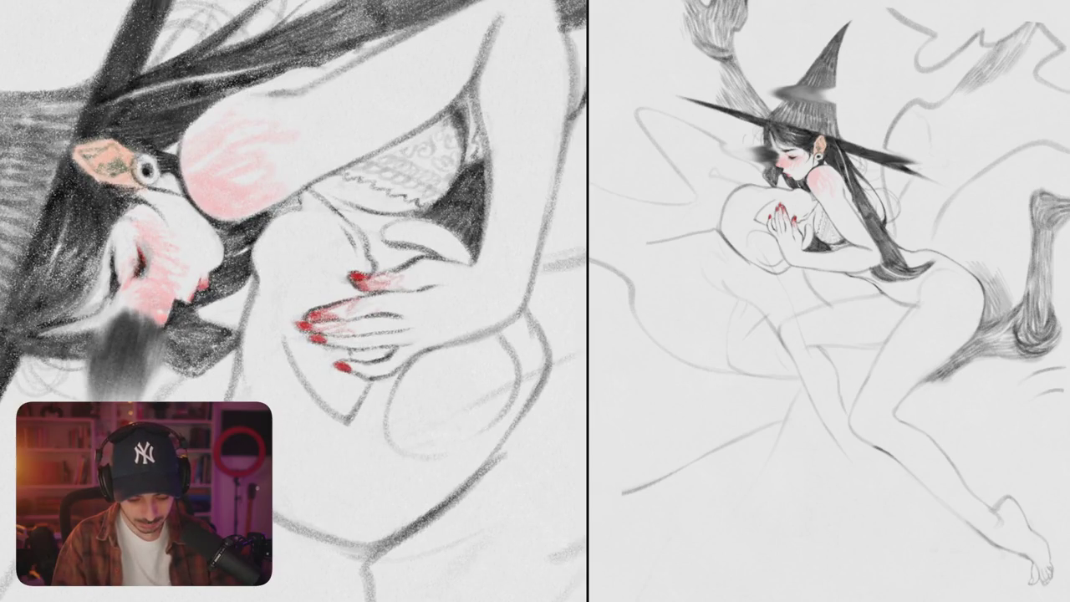
{"action": "scroll", "coordinate": [293, 301], "scroll_direction": "down", "scroll_amount": 2}
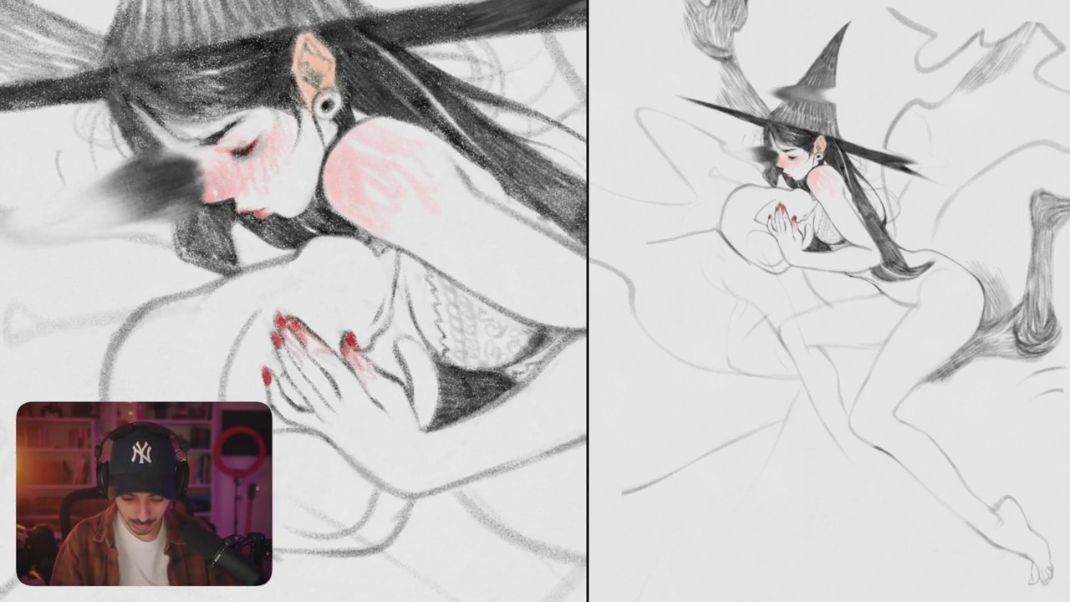
{"action": "scroll", "coordinate": [292, 301], "scroll_direction": "down", "scroll_amount": 2}
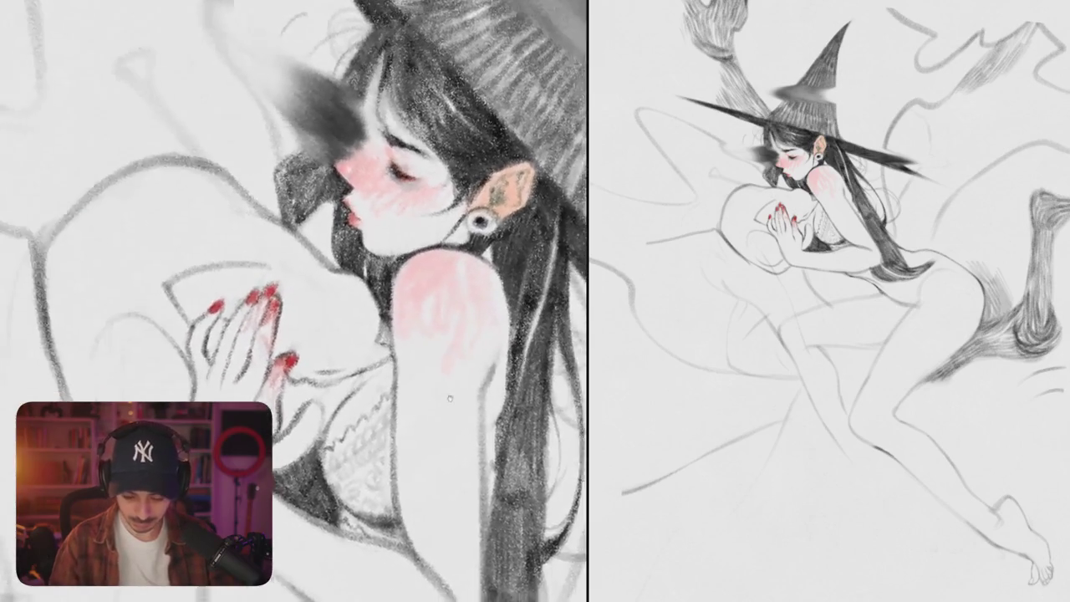
{"action": "scroll", "coordinate": [292, 301], "scroll_direction": "down", "scroll_amount": 1}
{"action": "key", "text": "ctrl+0"}
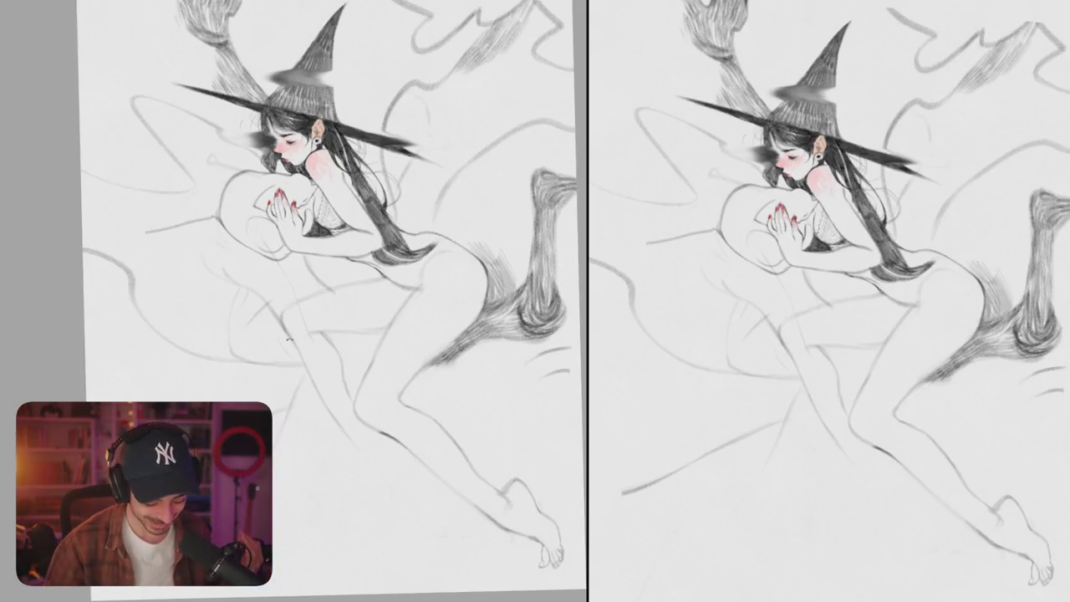
{"action": "key", "text": "Escape"}
{"action": "scroll", "coordinate": [334, 254], "scroll_direction": "up", "scroll_amount": 3}
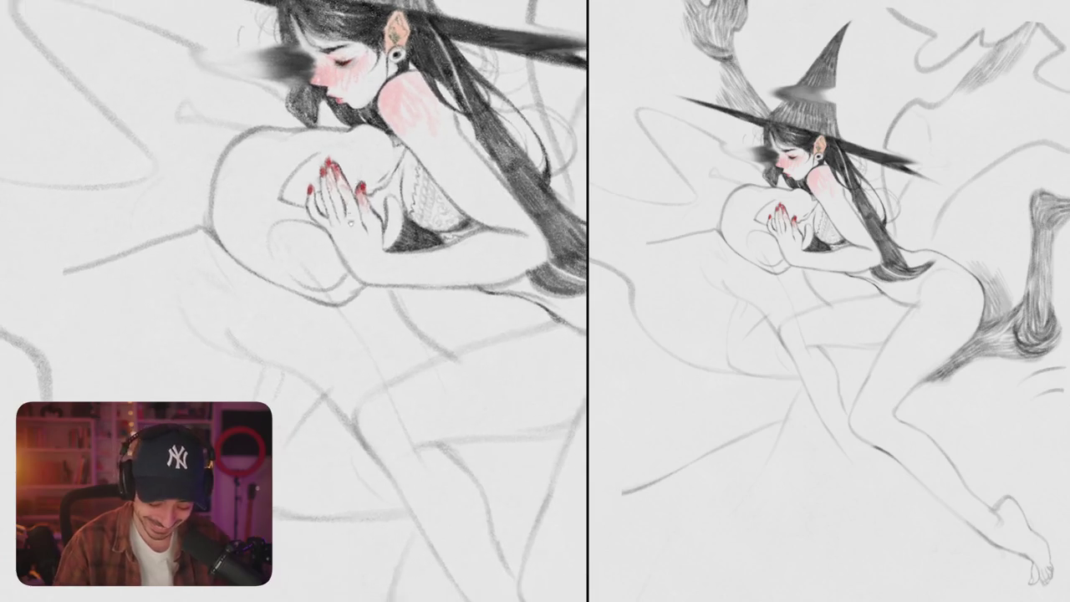
{"action": "scroll", "coordinate": [311, 200], "scroll_direction": "up", "scroll_amount": 2}
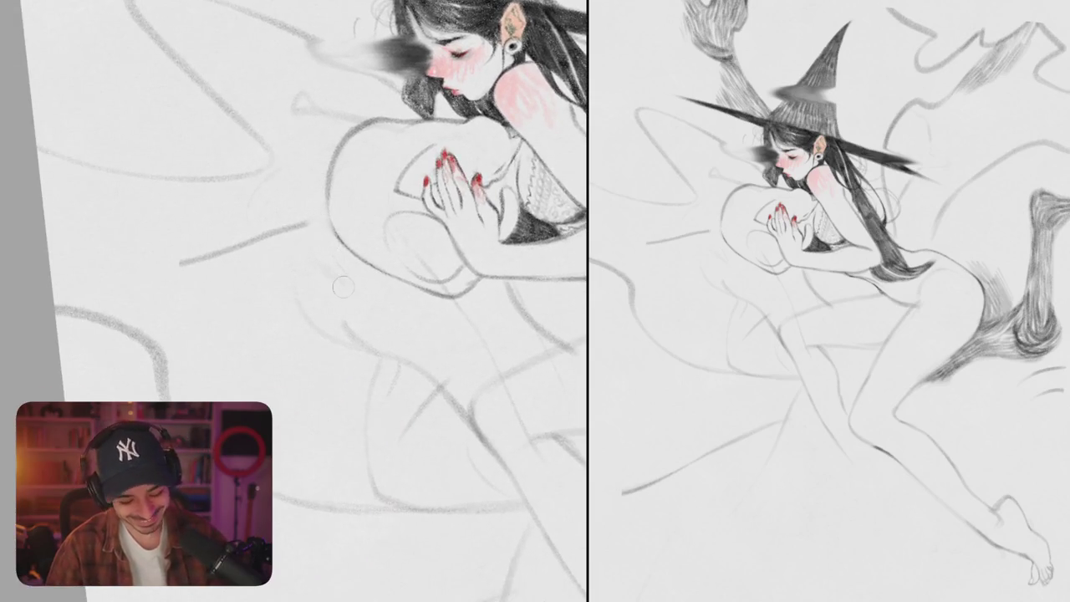
{"action": "left_click_drag", "start_coordinate": [322, 218], "coordinate": [278, 219]}
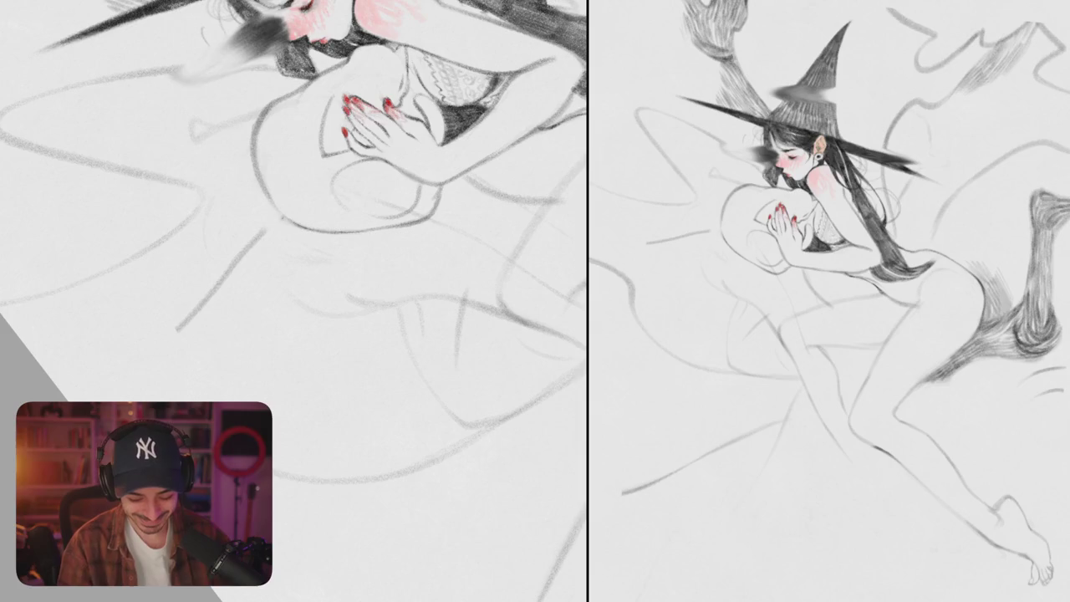
{"action": "scroll", "coordinate": [335, 251], "scroll_direction": "up", "scroll_amount": 3}
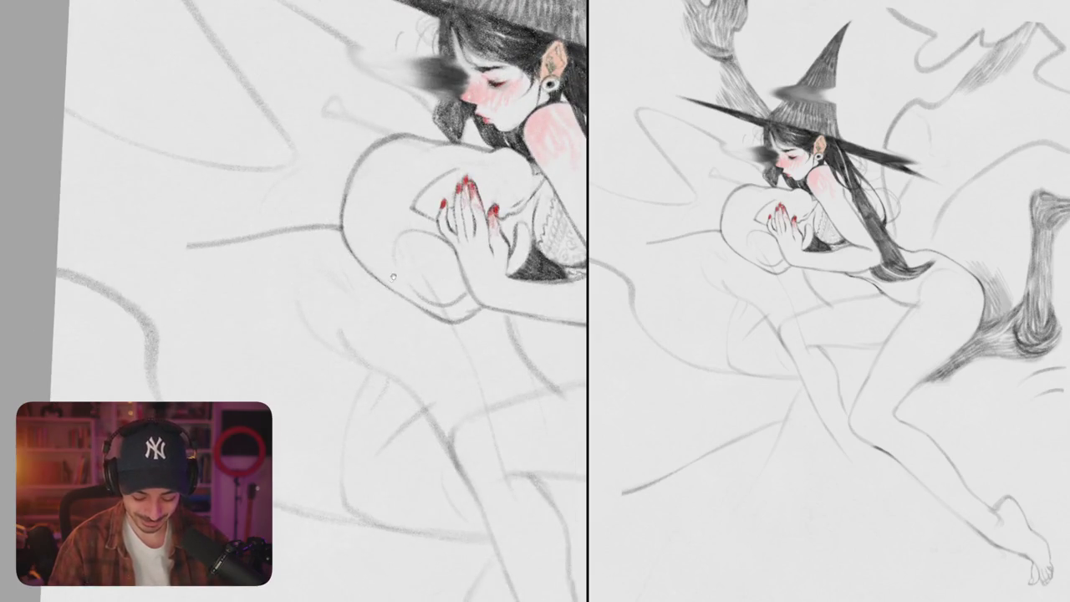
{"action": "left_click_drag", "start_coordinate": [334, 251], "coordinate": [242, 259]}
{"action": "scroll", "coordinate": [354, 296], "scroll_direction": "down", "scroll_amount": 5}
{"action": "mouse_move", "coordinate": [354, 296]}
{"action": "left_mouse_down"}
{"action": "mouse_move", "coordinate": [321, 194]}
{"action": "mouse_move", "coordinate": [473, 253]}
{"action": "left_mouse_up"}
{"action": "scroll", "coordinate": [320, 194], "scroll_direction": "up", "scroll_amount": 5}
{"action": "scroll", "coordinate": [321, 193], "scroll_direction": "down", "scroll_amount": 5}
{"action": "scroll", "coordinate": [473, 254], "scroll_direction": "up", "scroll_amount": 3}
{"action": "scroll", "coordinate": [473, 253], "scroll_direction": "up", "scroll_amount": 2}
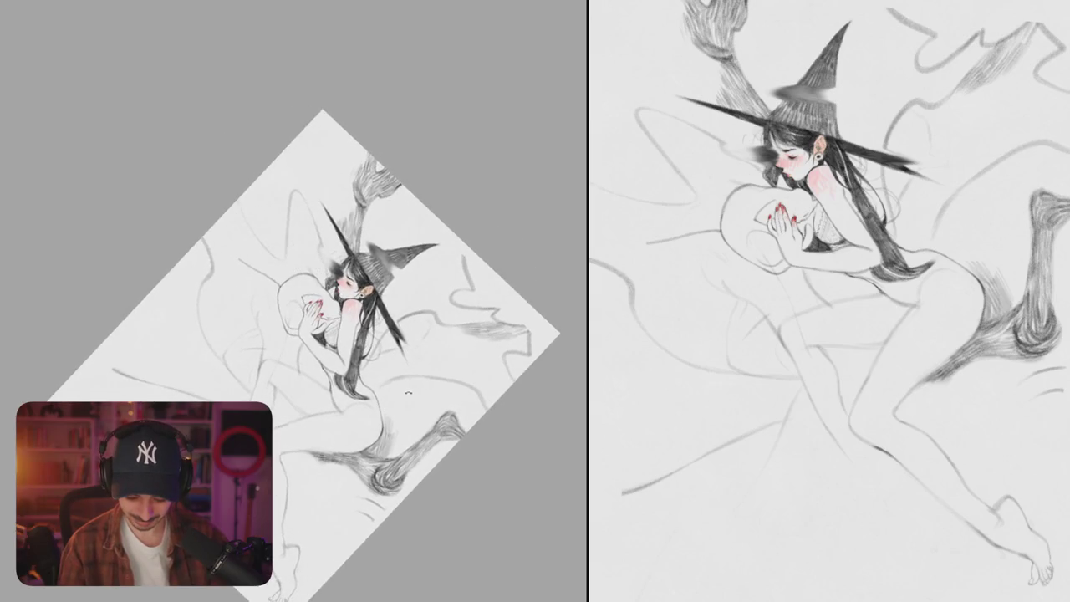
Step: Sketch strokes behind the witch's hat, near the brim, and along her hair
{"action": "left_click_drag", "start_coordinate": [412, 388], "coordinate": [398, 261]}
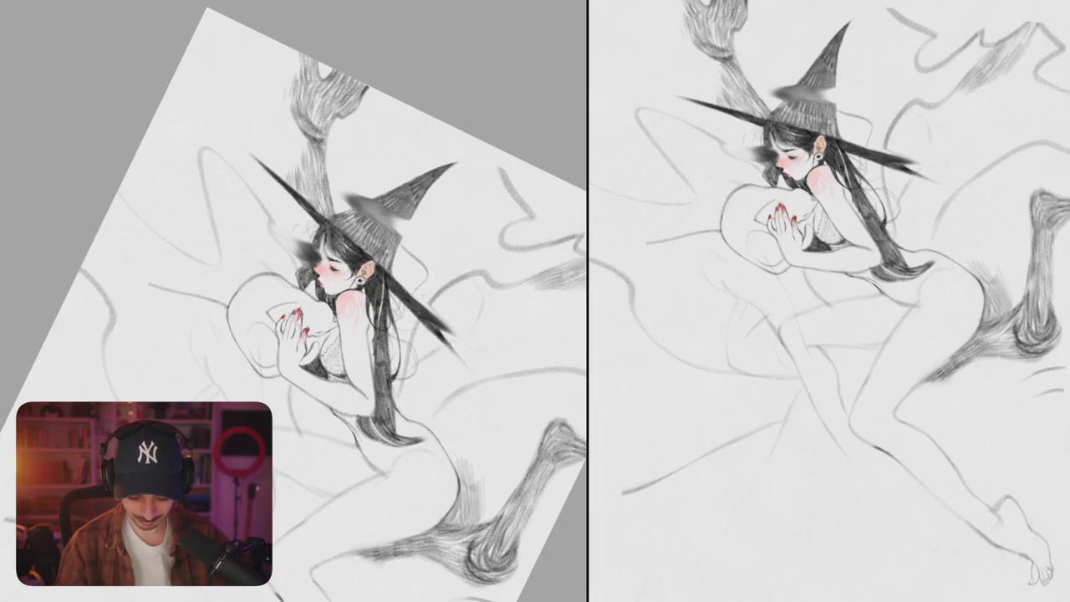
{"action": "mouse_move", "coordinate": [311, 198]}
{"action": "left_mouse_down"}
{"action": "mouse_move", "coordinate": [328, 161]}
{"action": "mouse_move", "coordinate": [381, 186]}
{"action": "left_mouse_up"}
{"action": "left_click_drag", "start_coordinate": [420, 261], "coordinate": [410, 286]}
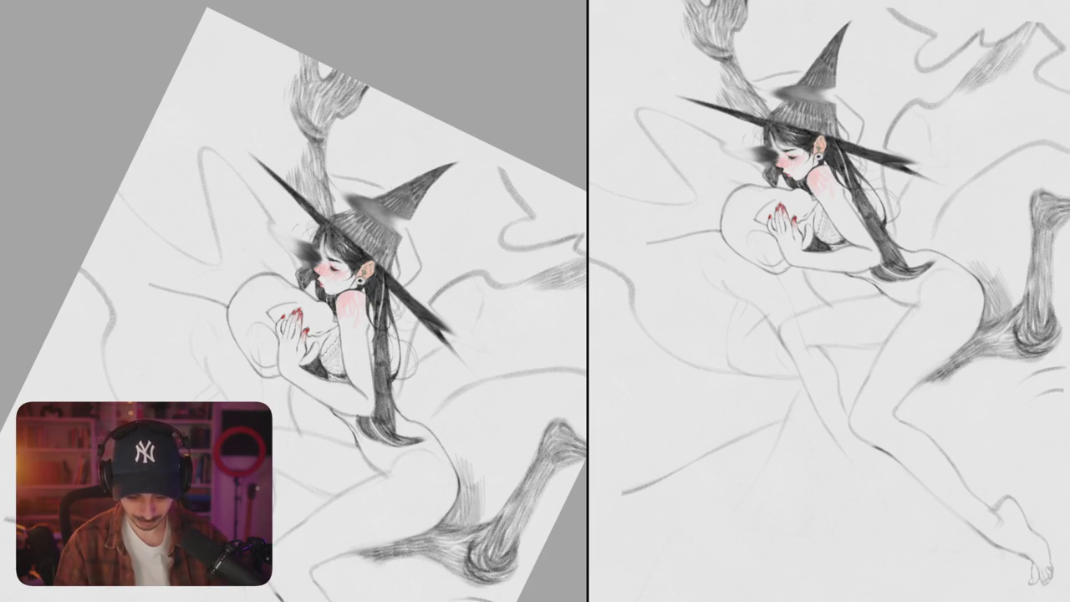
{"action": "left_click_drag", "start_coordinate": [418, 251], "coordinate": [251, 168]}
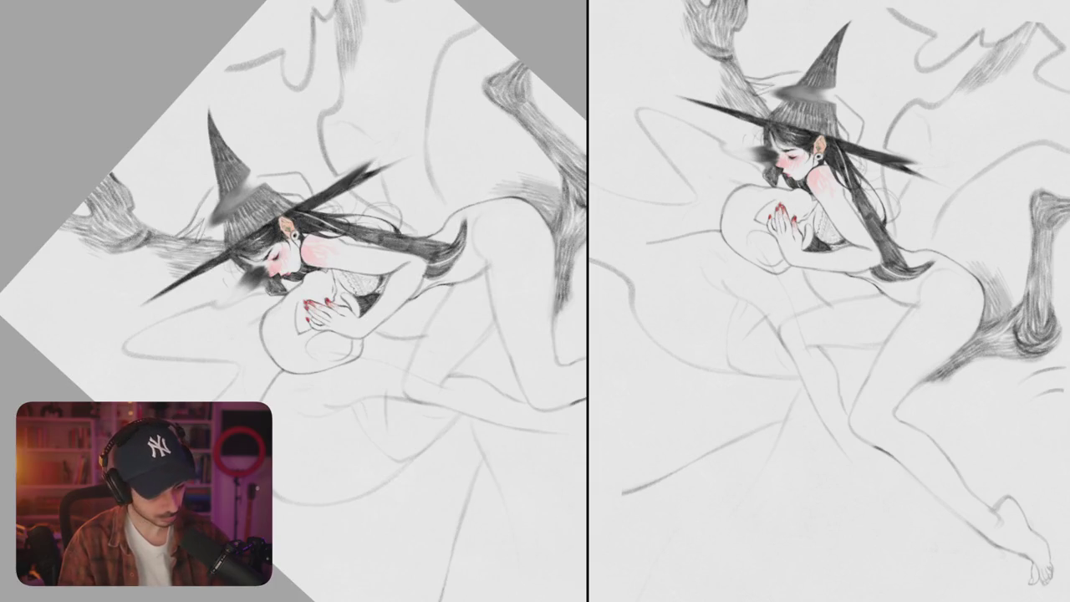
{"action": "left_click_drag", "start_coordinate": [227, 332], "coordinate": [239, 329]}
Step: Draw a long curved contour below her arm, undoing a stray line across the thigh
{"action": "left_click_drag", "start_coordinate": [293, 300], "coordinate": [251, 209]}
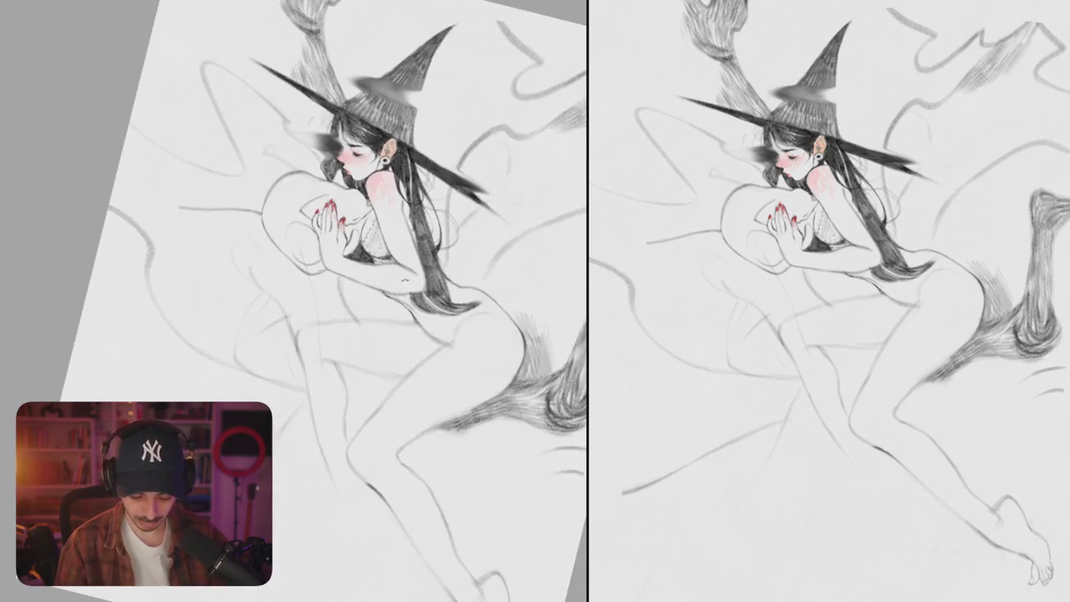
{"action": "mouse_move", "coordinate": [293, 301]}
{"action": "left_mouse_down"}
{"action": "mouse_move", "coordinate": [328, 329]}
{"action": "mouse_move", "coordinate": [336, 290]}
{"action": "mouse_move", "coordinate": [239, 326]}
{"action": "left_mouse_up"}
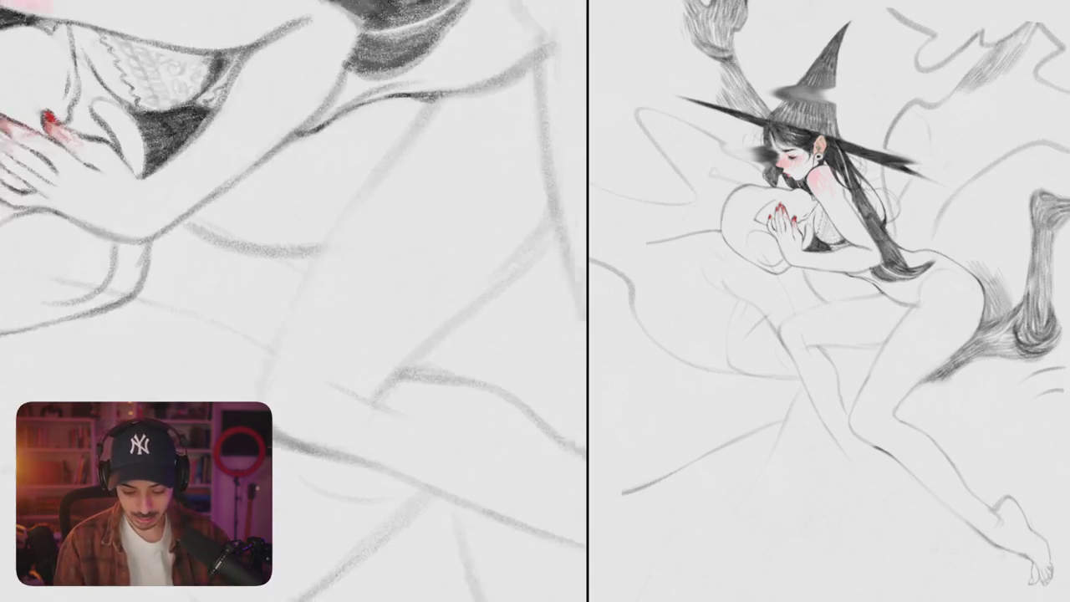
{"action": "left_click_drag", "start_coordinate": [198, 397], "coordinate": [527, 184]}
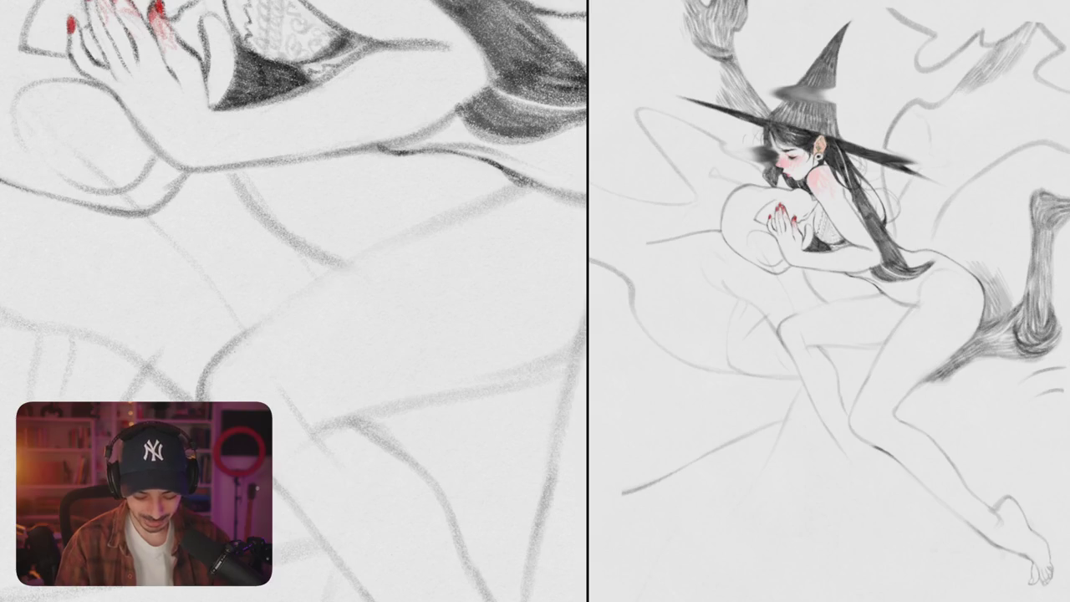
{"action": "left_click_drag", "start_coordinate": [335, 251], "coordinate": [234, 271]}
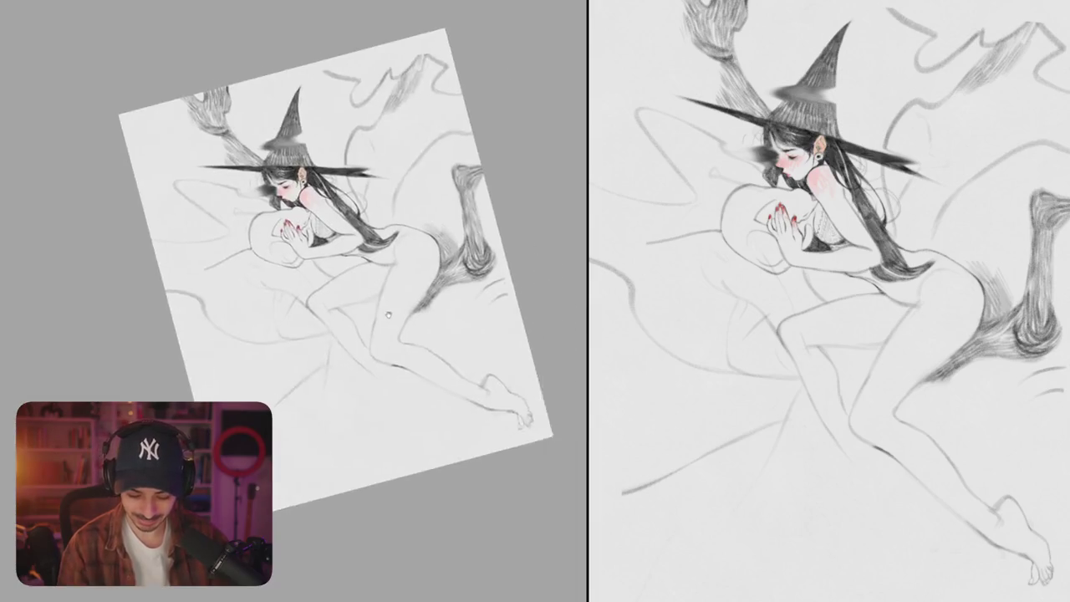
{"action": "left_click_drag", "start_coordinate": [396, 236], "coordinate": [260, 295]}
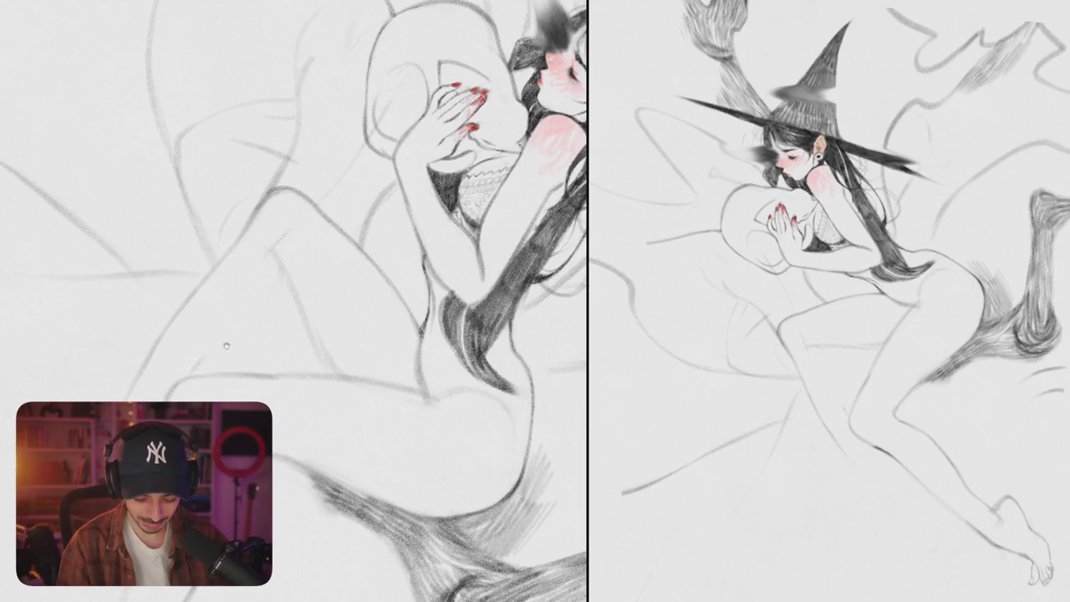
{"action": "left_click_drag", "start_coordinate": [215, 346], "coordinate": [320, 283]}
{"action": "left_click_drag", "start_coordinate": [260, 316], "coordinate": [346, 227]}
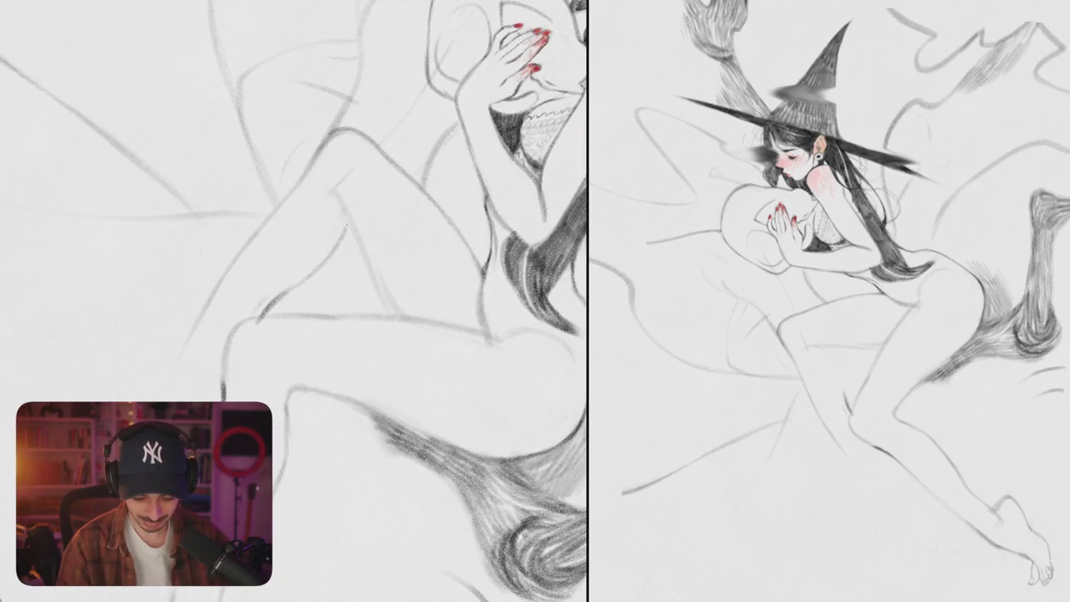
{"action": "key", "text": "ctrl+z"}
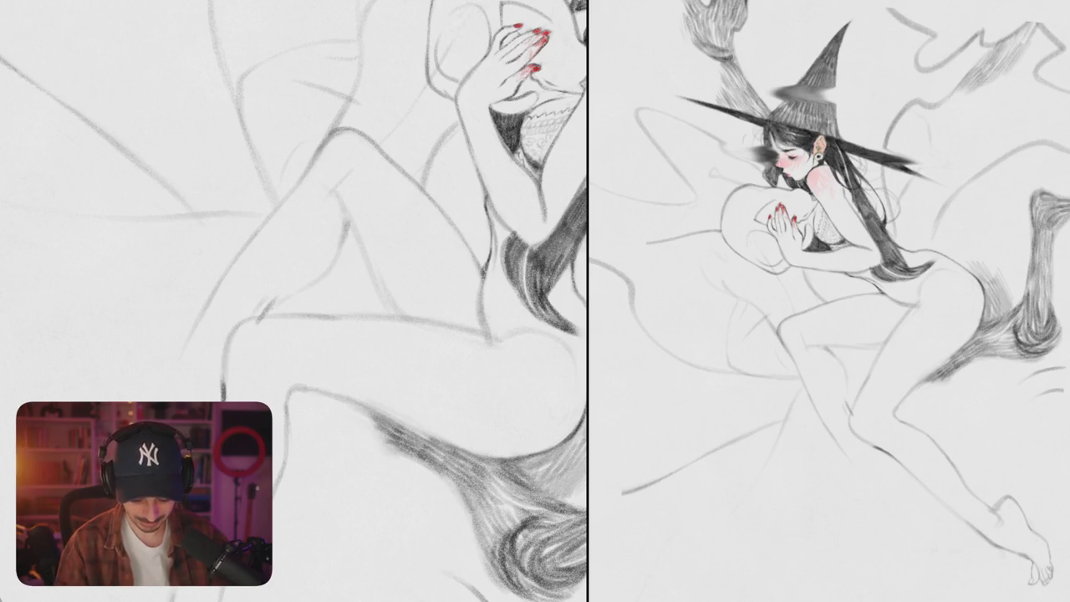
{"action": "key", "text": "ctrl+0"}
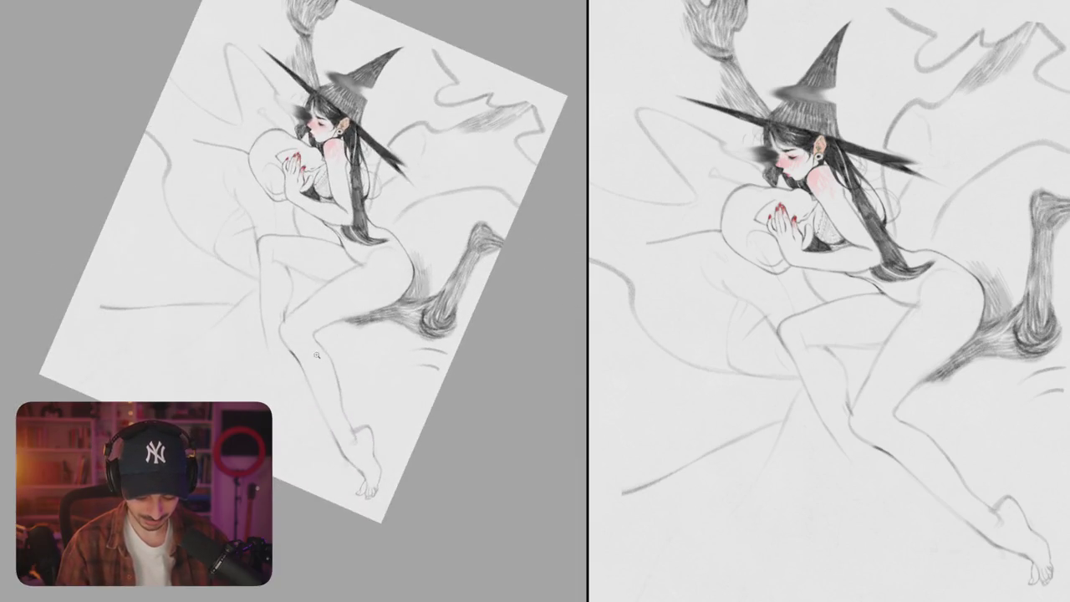
Step: Zoom in on the hips and redraw the hip line with a new stroke
{"action": "left_click", "coordinate": [316, 356]}
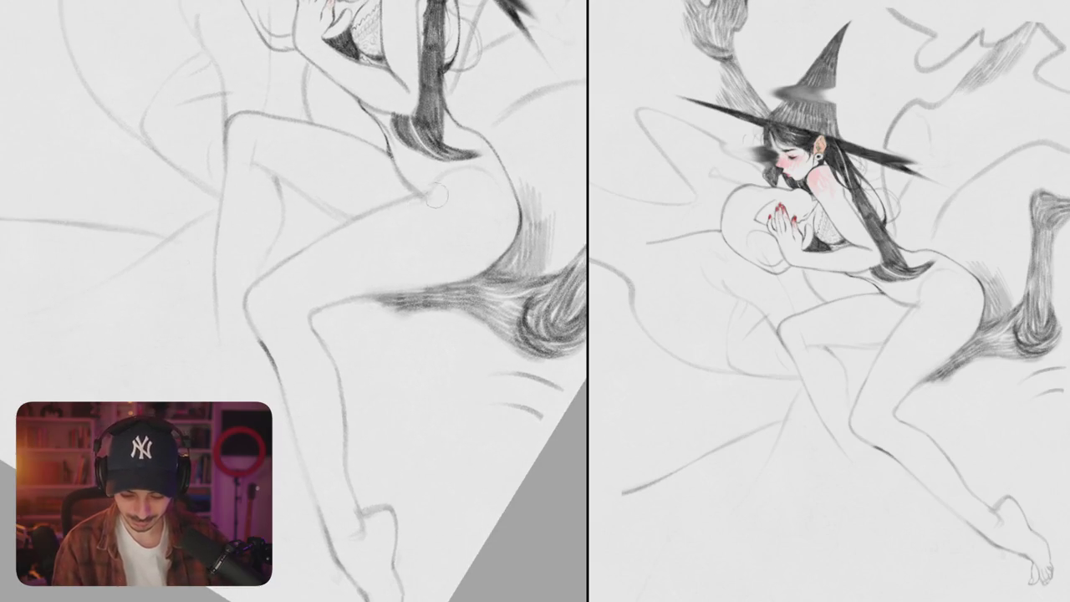
{"action": "left_click_drag", "start_coordinate": [350, 223], "coordinate": [420, 203]}
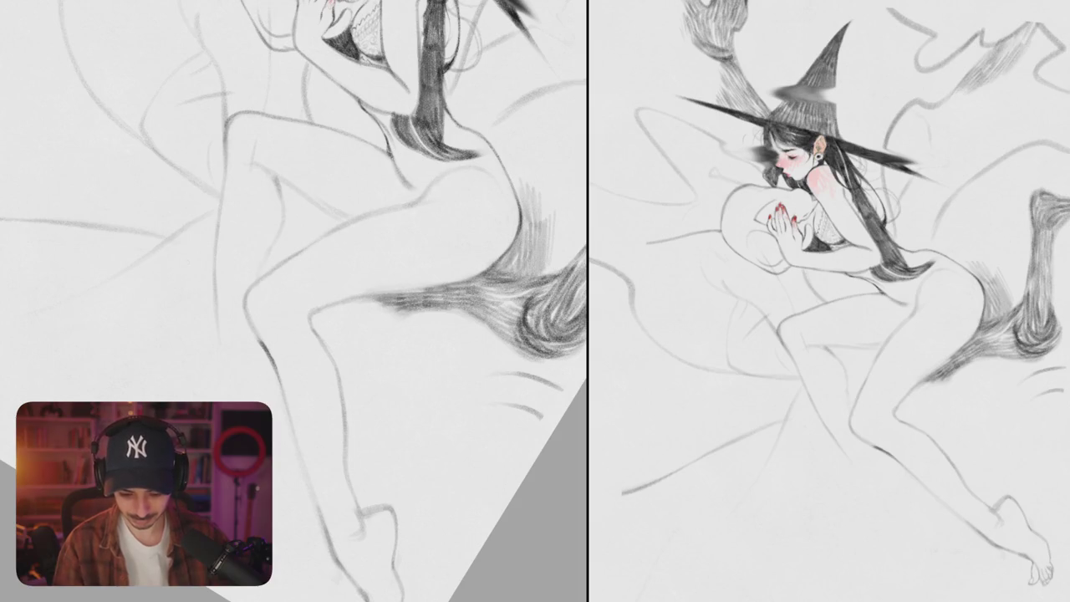
{"action": "scroll", "coordinate": [392, 301], "scroll_direction": "up", "scroll_amount": 2}
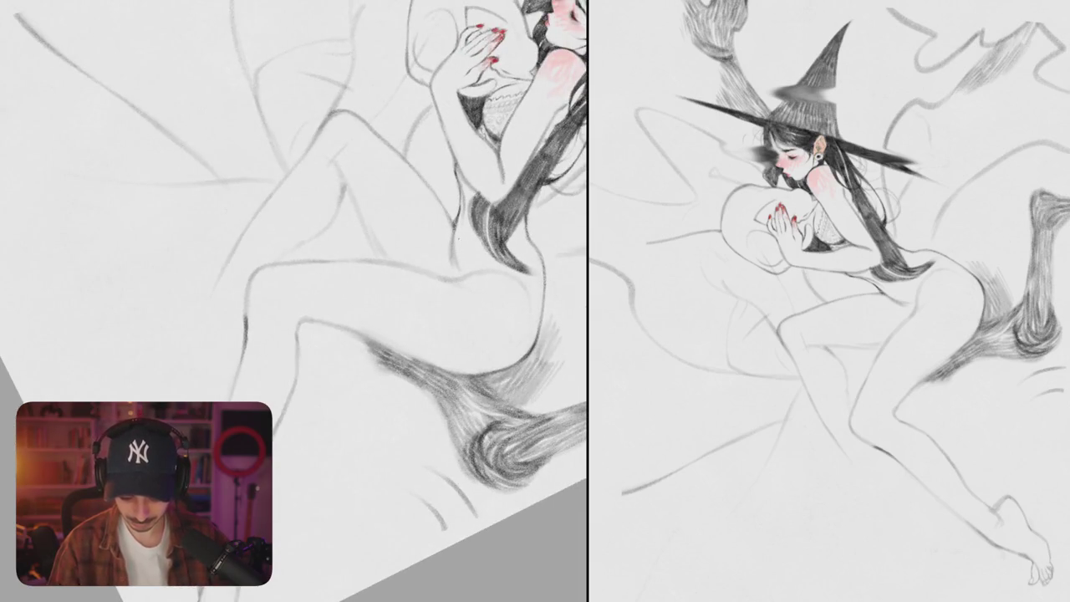
{"action": "scroll", "coordinate": [459, 271], "scroll_direction": "down", "scroll_amount": 3}
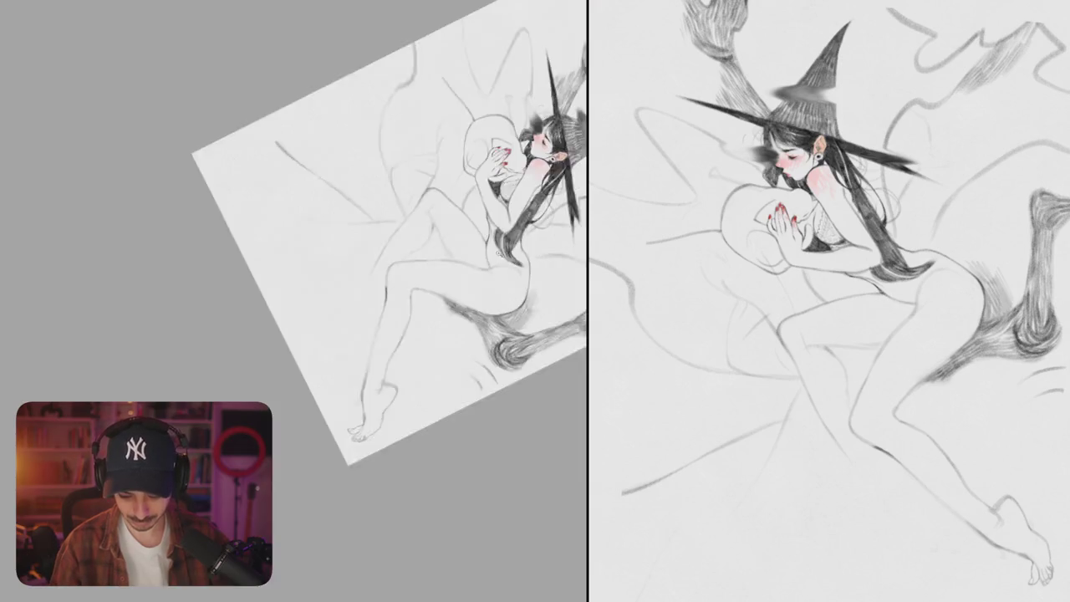
{"action": "scroll", "coordinate": [397, 176], "scroll_direction": "up", "scroll_amount": 5}
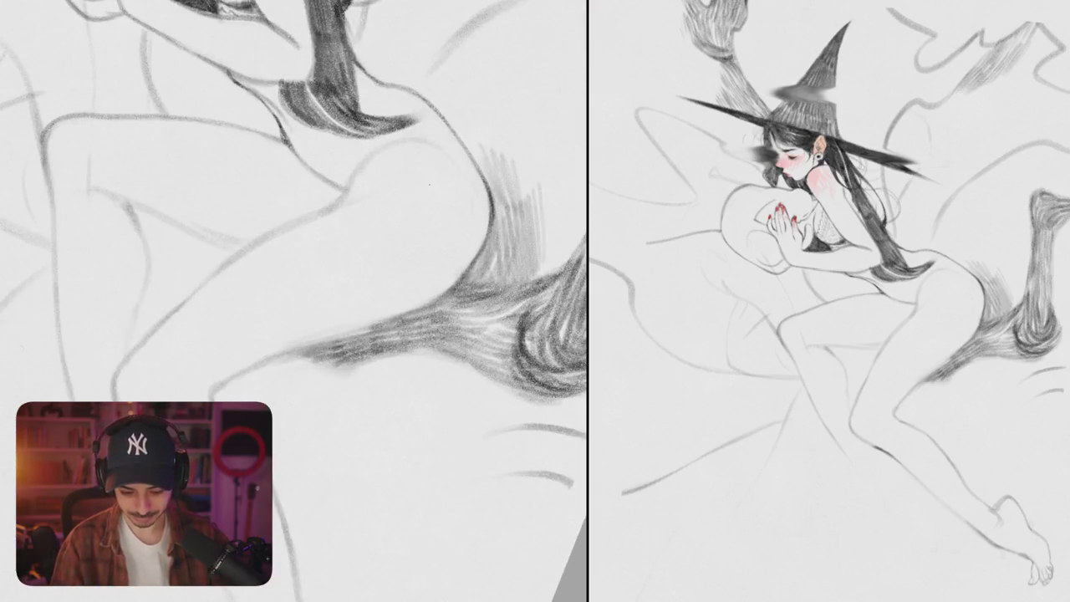
Step: Trace along the hip contour, undoing the trial and faint strokes
{"action": "left_click_drag", "start_coordinate": [334, 209], "coordinate": [456, 168]}
{"action": "left_click_drag", "start_coordinate": [469, 266], "coordinate": [476, 196]}
{"action": "key", "text": "ctrl+z"}
{"action": "key", "text": "ctrl+z"}
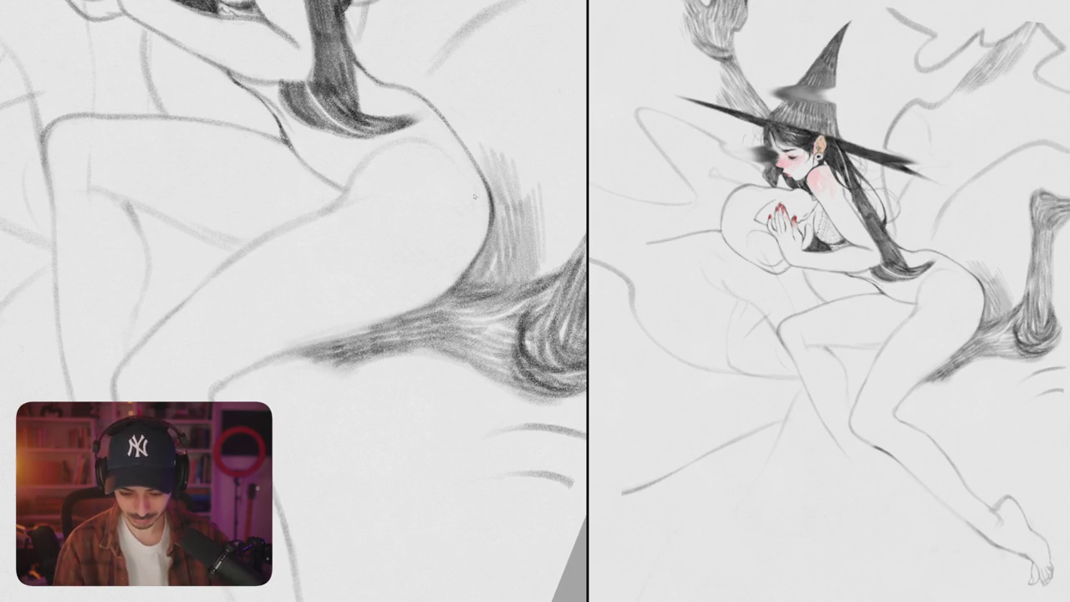
{"action": "mouse_move", "coordinate": [336, 211]}
{"action": "left_mouse_down"}
{"action": "mouse_move", "coordinate": [446, 170]}
{"action": "mouse_move", "coordinate": [488, 219]}
{"action": "left_mouse_up"}
{"action": "scroll", "coordinate": [368, 193], "scroll_direction": "up", "scroll_amount": 3}
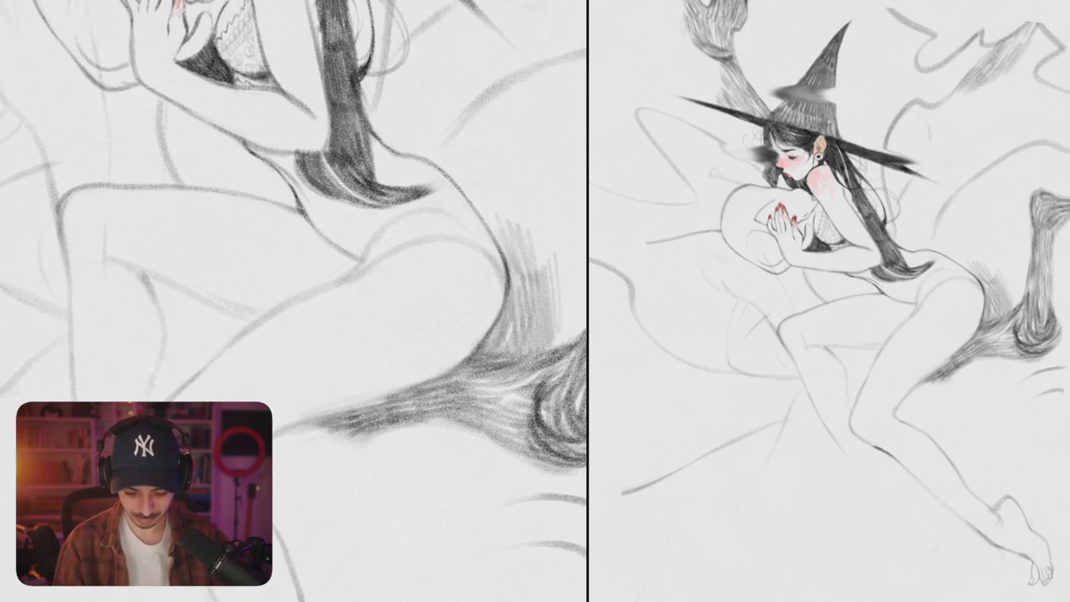
{"action": "left_click_drag", "start_coordinate": [324, 227], "coordinate": [401, 213]}
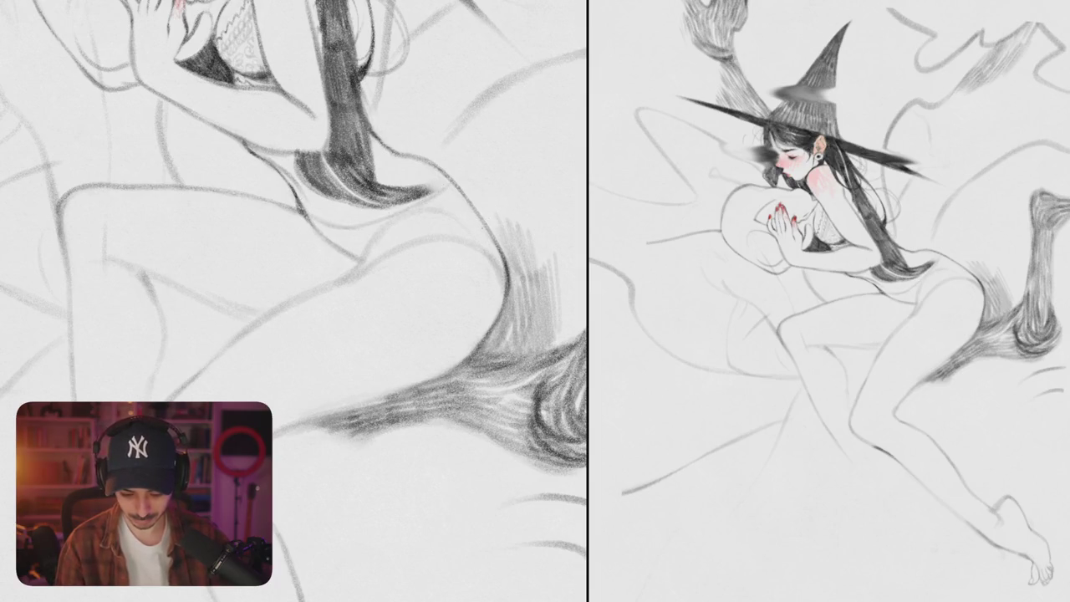
{"action": "key", "text": "ctrl+z"}
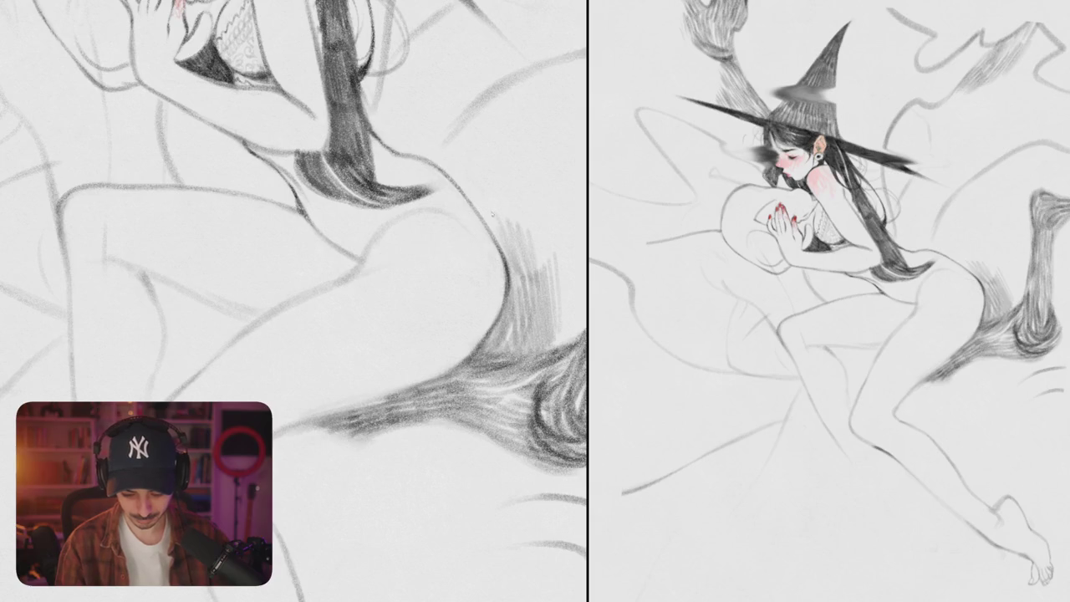
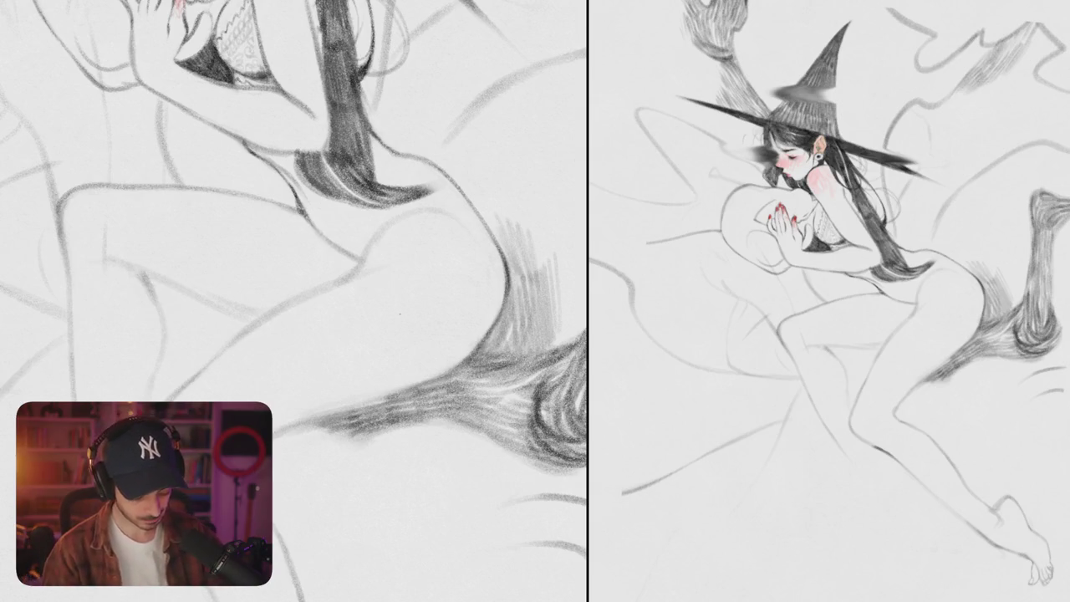
Step: Redraw the short back contour line near the shoulder, replacing the faint stroke
{"action": "left_click_drag", "start_coordinate": [502, 311], "coordinate": [469, 288]}
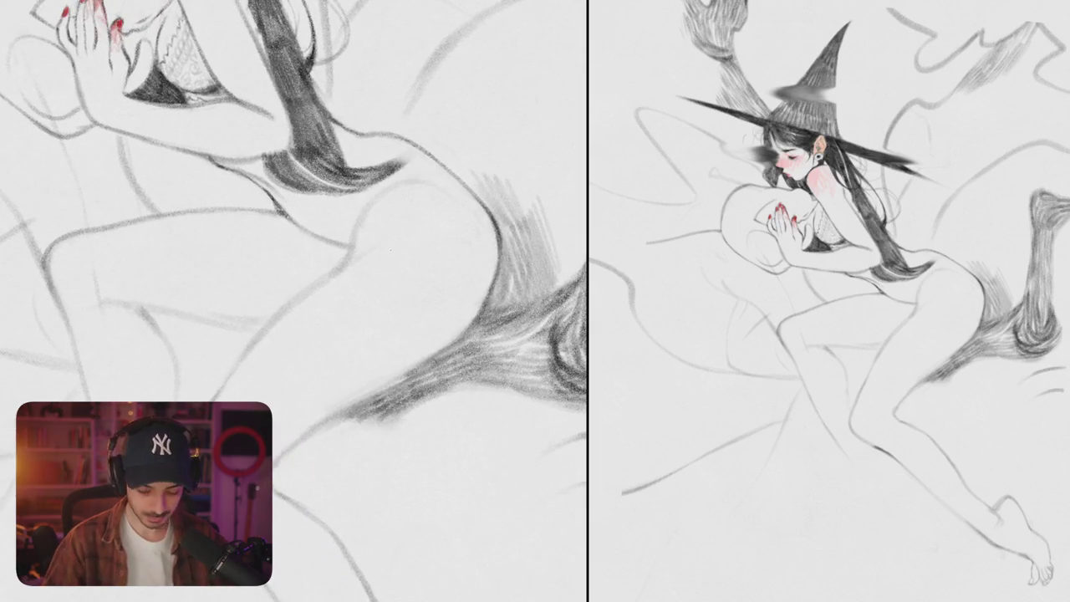
{"action": "left_click_drag", "start_coordinate": [355, 251], "coordinate": [414, 199]}
{"action": "key", "text": "ctrl+z"}
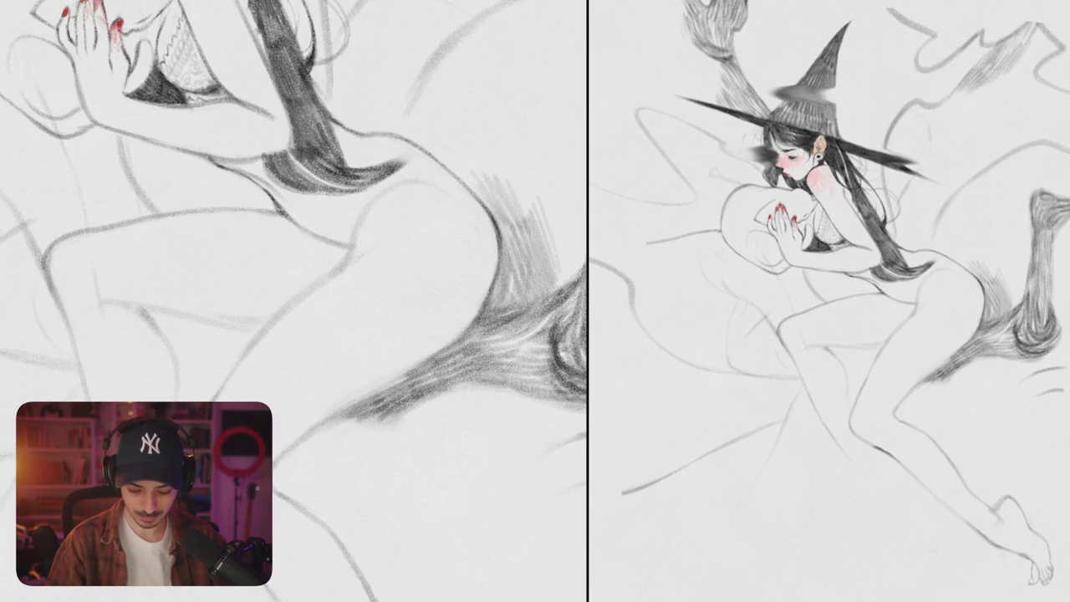
{"action": "left_click_drag", "start_coordinate": [397, 237], "coordinate": [420, 232]}
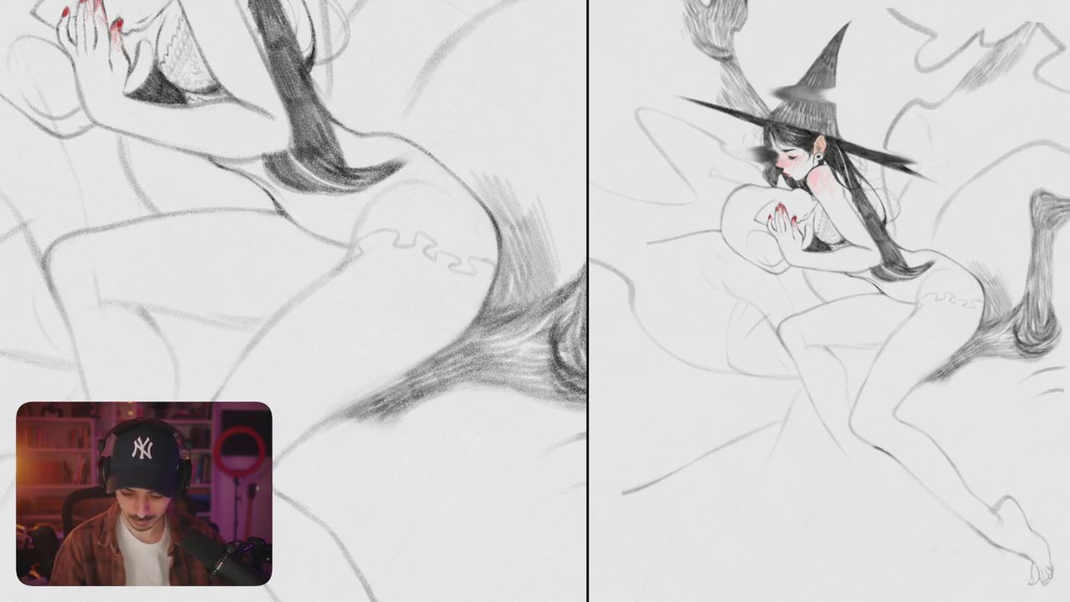
Step: Refine the wavy frill edge at the hip and darken a short body-outline section
{"action": "mouse_move", "coordinate": [493, 281]}
{"action": "left_mouse_down"}
{"action": "mouse_move", "coordinate": [505, 269]}
{"action": "mouse_move", "coordinate": [385, 285]}
{"action": "left_mouse_up"}
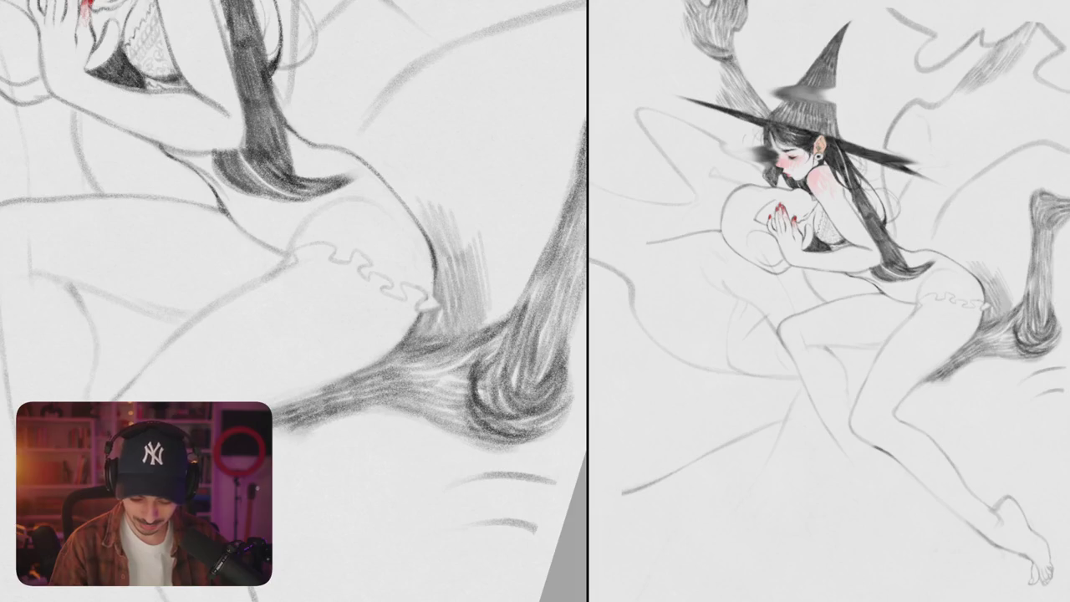
{"action": "mouse_move", "coordinate": [432, 249]}
{"action": "left_mouse_down"}
{"action": "mouse_move", "coordinate": [436, 296]}
{"action": "mouse_move", "coordinate": [447, 271]}
{"action": "left_mouse_up"}
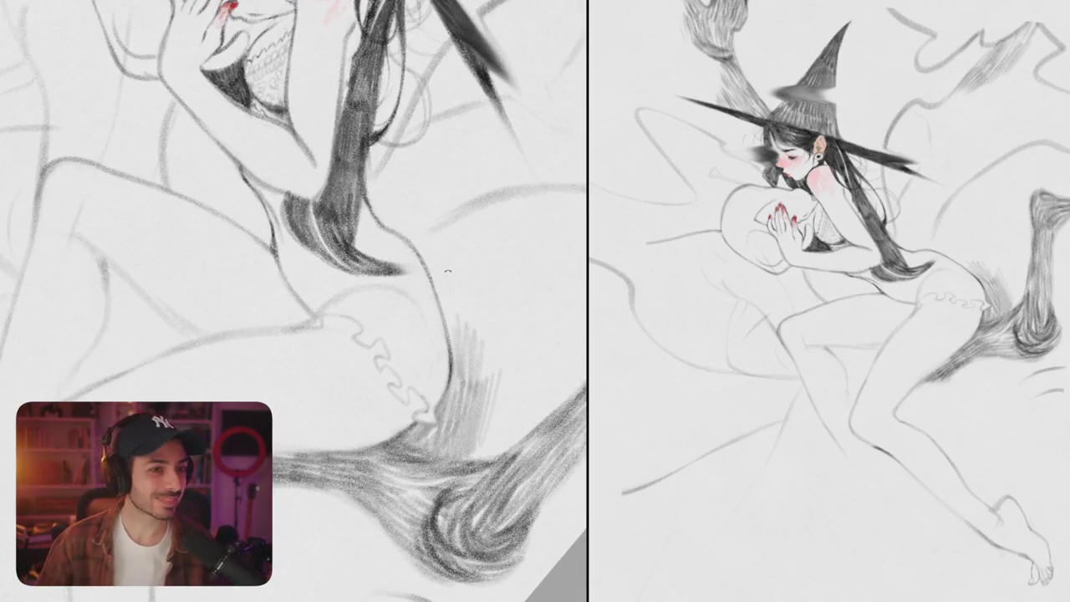
{"action": "left_click_drag", "start_coordinate": [377, 328], "coordinate": [428, 345]}
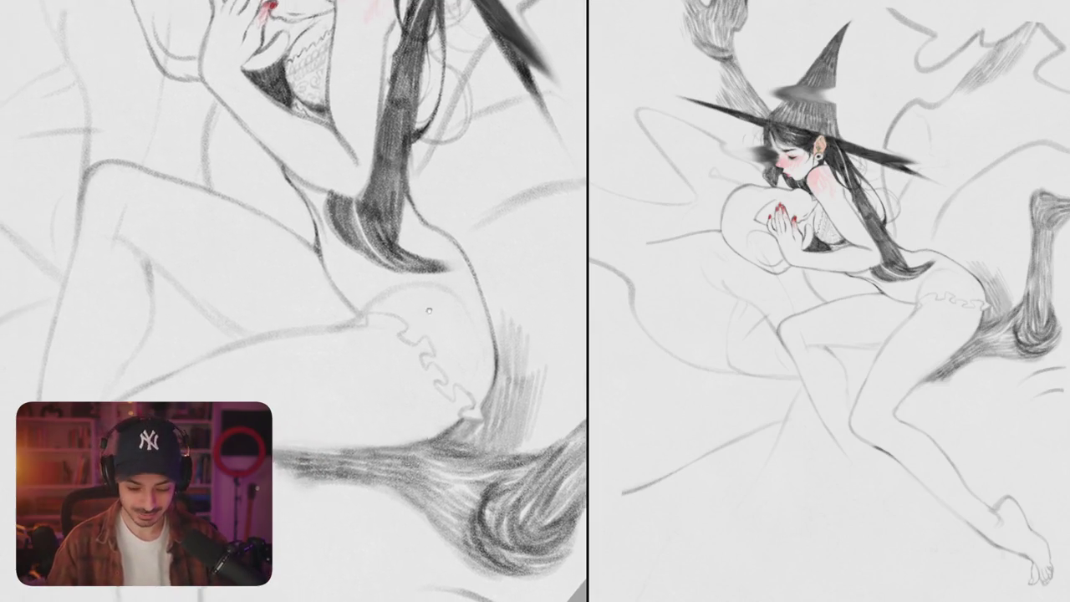
{"action": "left_click_drag", "start_coordinate": [318, 241], "coordinate": [324, 266]}
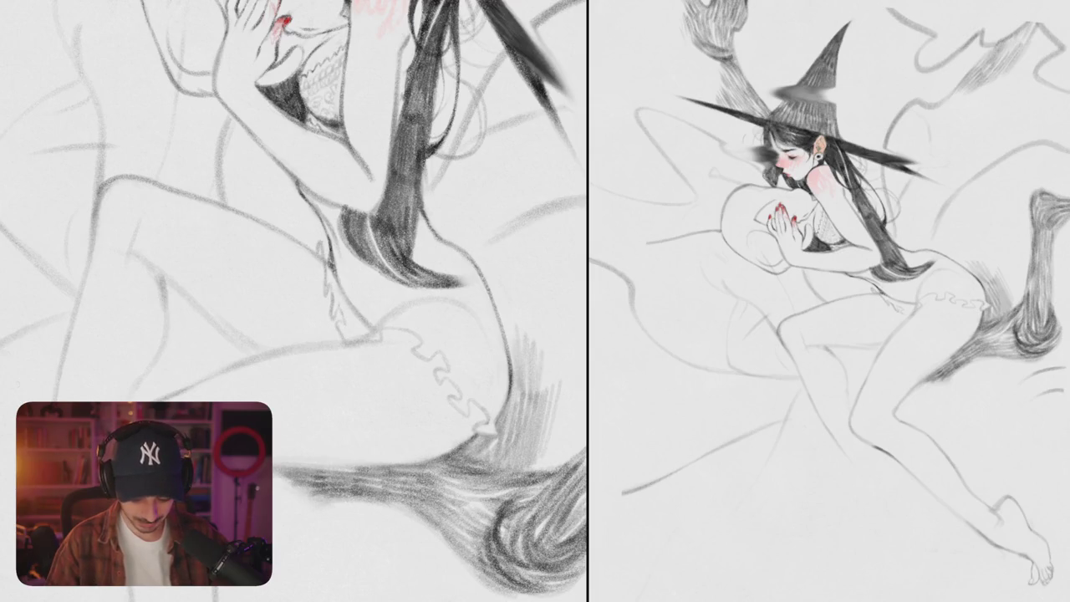
{"action": "scroll", "coordinate": [317, 301], "scroll_direction": "up", "scroll_amount": 3}
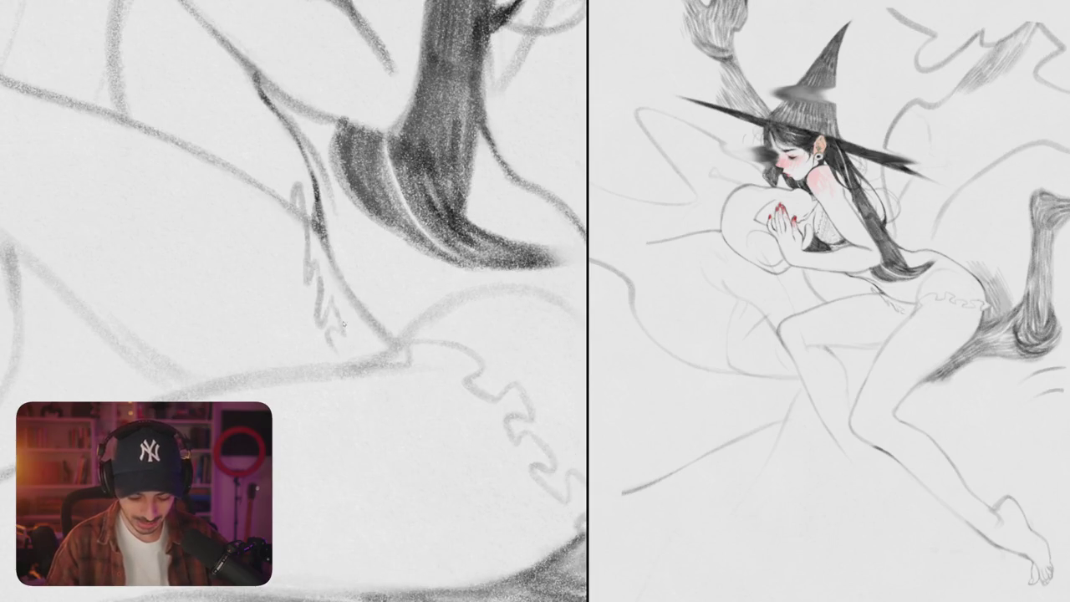
Step: Draw a zigzag frill down the inner thigh along the underwear edge
{"action": "mouse_move", "coordinate": [323, 311]}
{"action": "left_mouse_down"}
{"action": "mouse_move", "coordinate": [326, 324]}
{"action": "mouse_move", "coordinate": [341, 321]}
{"action": "mouse_move", "coordinate": [343, 355]}
{"action": "left_mouse_up"}
{"action": "left_click_drag", "start_coordinate": [376, 251], "coordinate": [317, 351]}
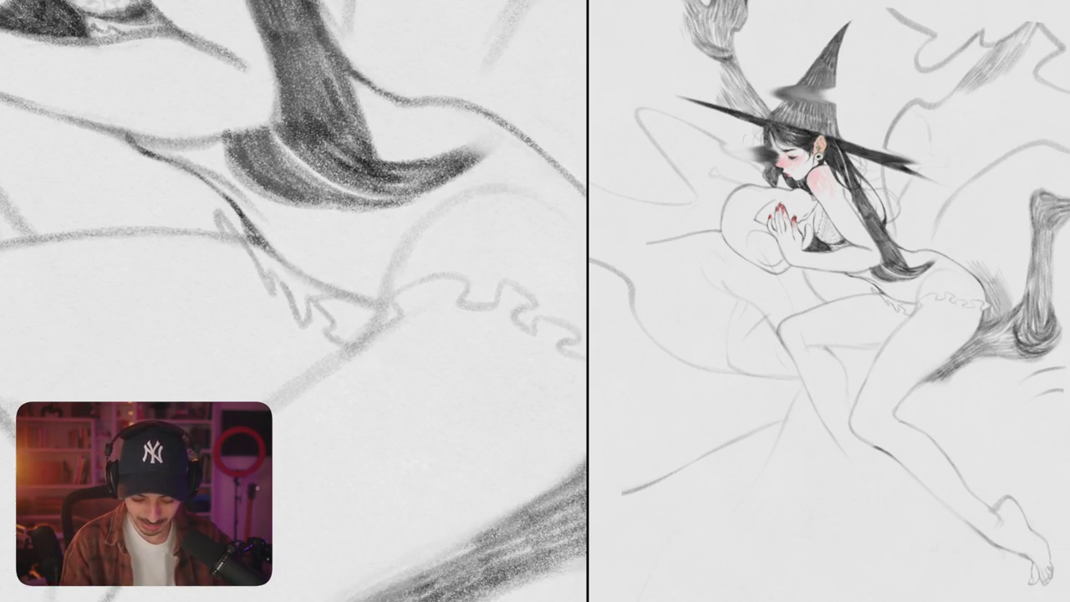
{"action": "left_click_drag", "start_coordinate": [293, 250], "coordinate": [376, 301]}
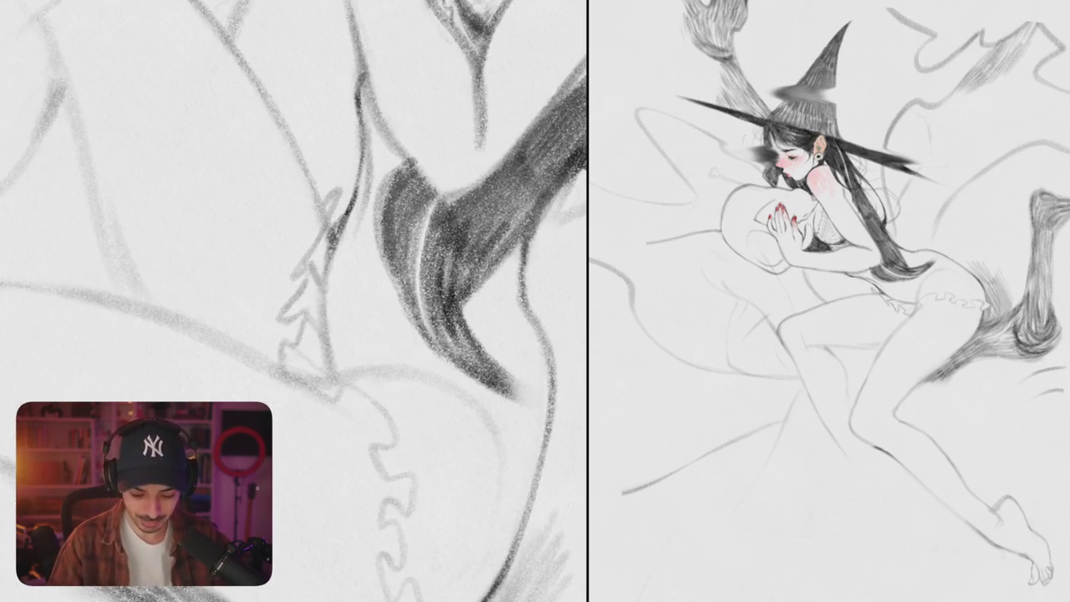
{"action": "mouse_move", "coordinate": [335, 250]}
{"action": "left_mouse_down"}
{"action": "mouse_move", "coordinate": [399, 294]}
{"action": "mouse_move", "coordinate": [452, 404]}
{"action": "left_mouse_up"}
{"action": "scroll", "coordinate": [451, 404], "scroll_direction": "up", "scroll_amount": 3}
{"action": "scroll", "coordinate": [451, 404], "scroll_direction": "up", "scroll_amount": 3}
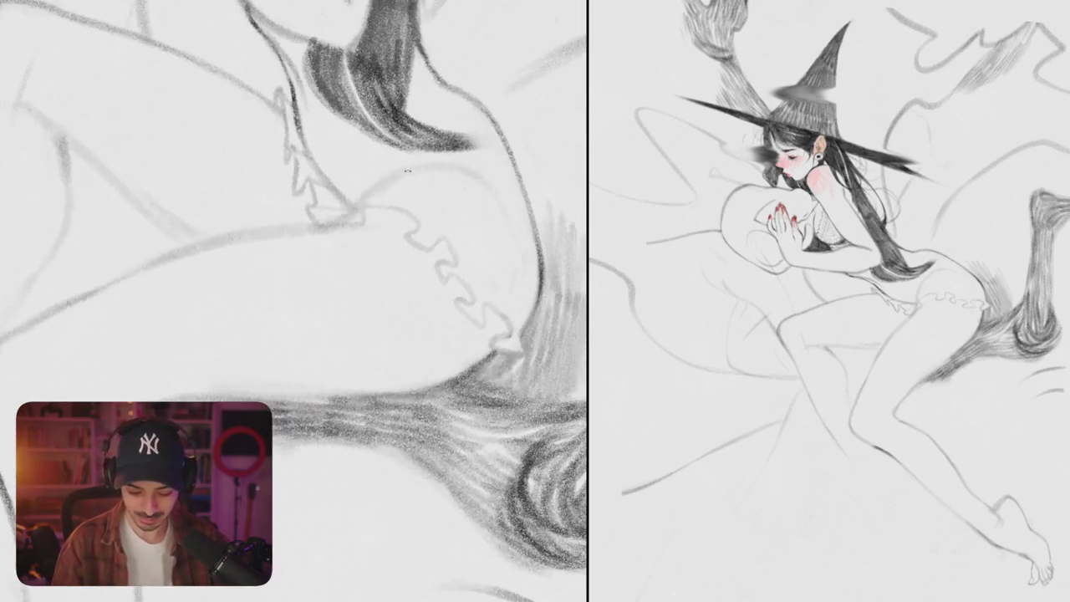
{"action": "left_click_drag", "start_coordinate": [294, 301], "coordinate": [258, 368]}
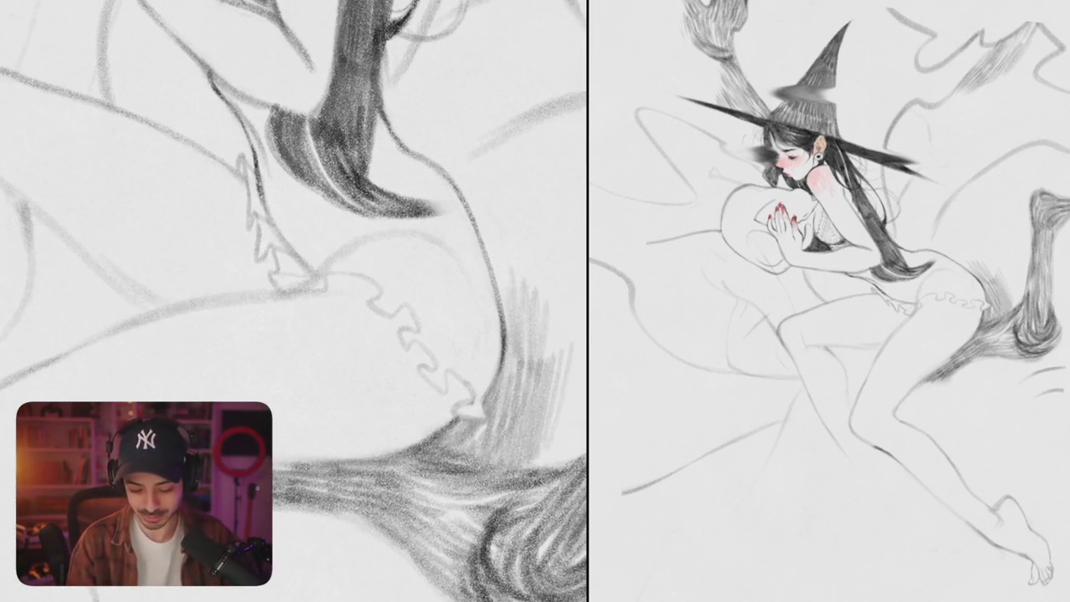
Step: Add curved ruffle lines along the hip and a longer ruffle line across the thigh
{"action": "mouse_move", "coordinate": [353, 269]}
{"action": "left_mouse_down"}
{"action": "mouse_move", "coordinate": [428, 289]}
{"action": "mouse_move", "coordinate": [495, 367]}
{"action": "left_mouse_up"}
{"action": "left_click_drag", "start_coordinate": [293, 301], "coordinate": [376, 347]}
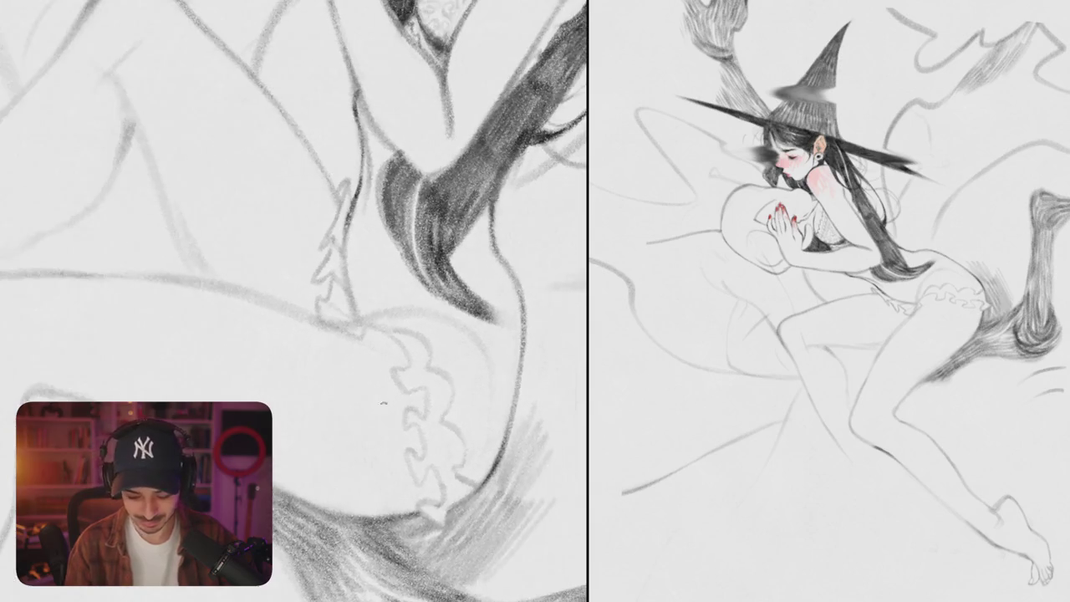
{"action": "left_click_drag", "start_coordinate": [376, 250], "coordinate": [418, 318]}
{"action": "left_click_drag", "start_coordinate": [368, 272], "coordinate": [380, 343]}
{"action": "mouse_move", "coordinate": [417, 317]}
{"action": "left_mouse_down"}
{"action": "mouse_move", "coordinate": [468, 385]}
{"action": "mouse_move", "coordinate": [386, 256]}
{"action": "left_mouse_up"}
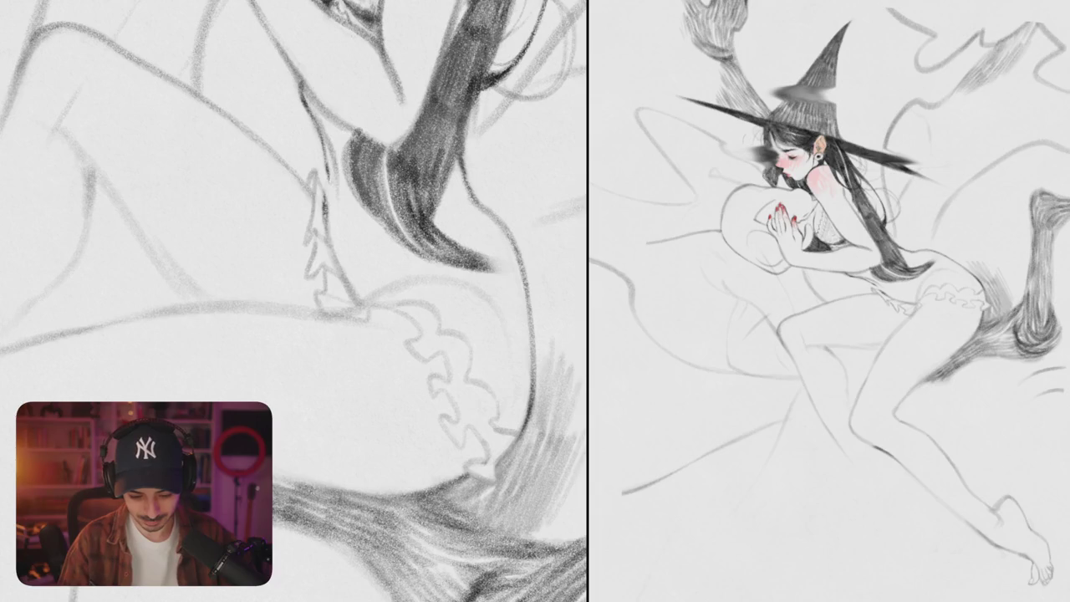
{"action": "left_click_drag", "start_coordinate": [293, 301], "coordinate": [317, 242]}
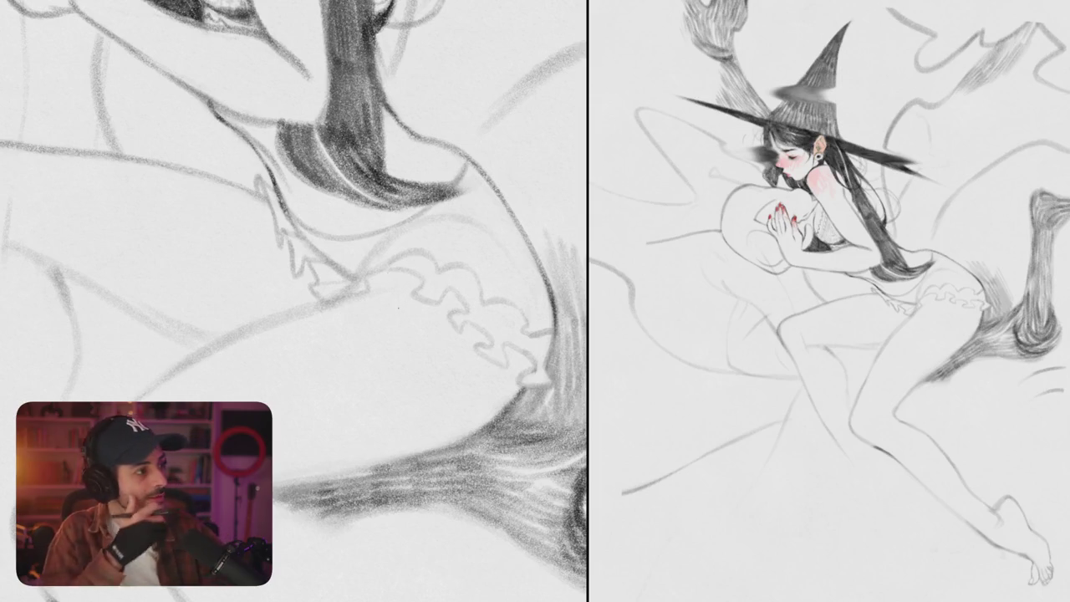
{"action": "left_click", "coordinate": [435, 219]}
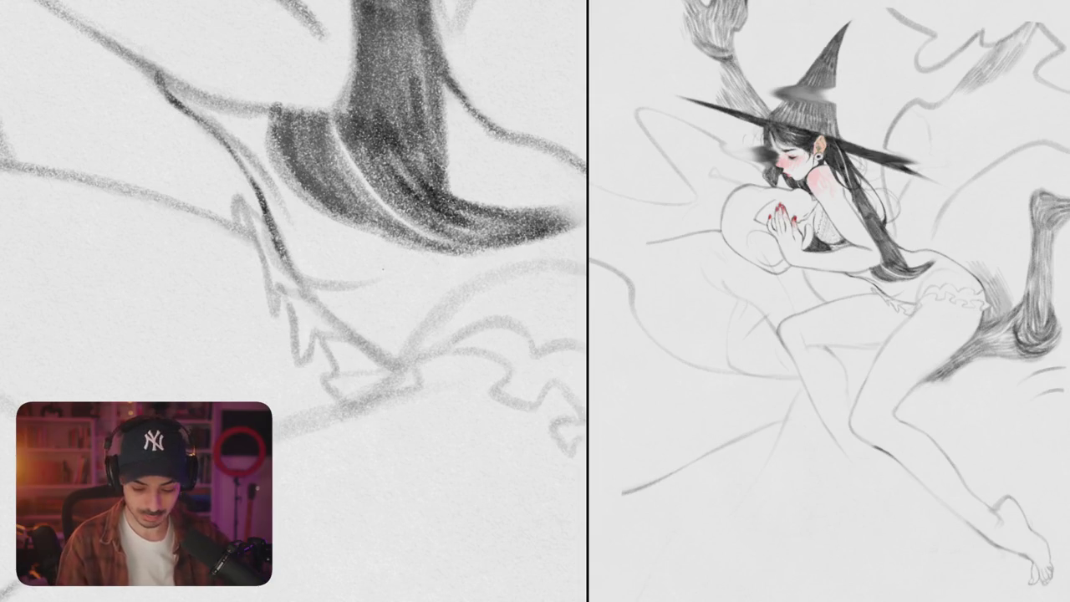
{"action": "left_click_drag", "start_coordinate": [335, 292], "coordinate": [438, 256]}
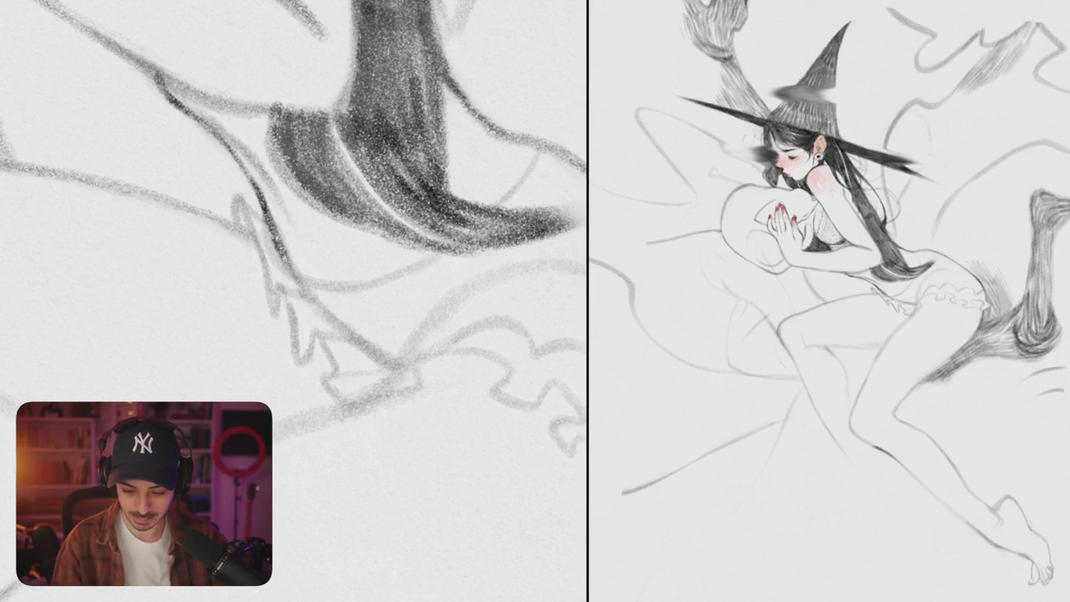
{"action": "key", "text": "ctrl+0"}
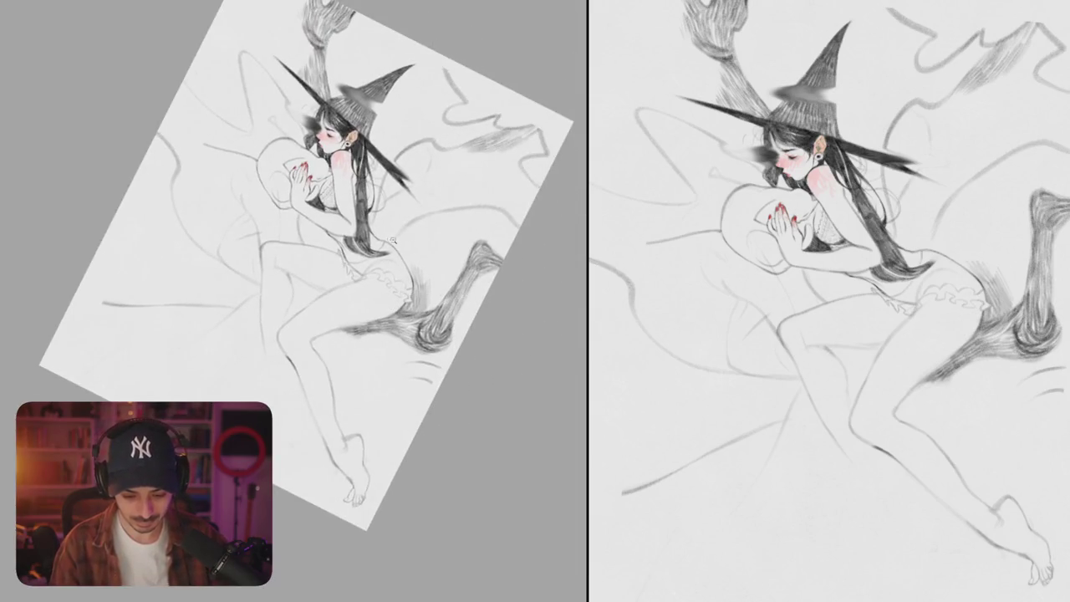
Step: Sketch a bow at the hip with hanging ribbons, darkening its knot and lower-left loop
{"action": "scroll", "coordinate": [398, 242], "scroll_direction": "up", "scroll_amount": 5}
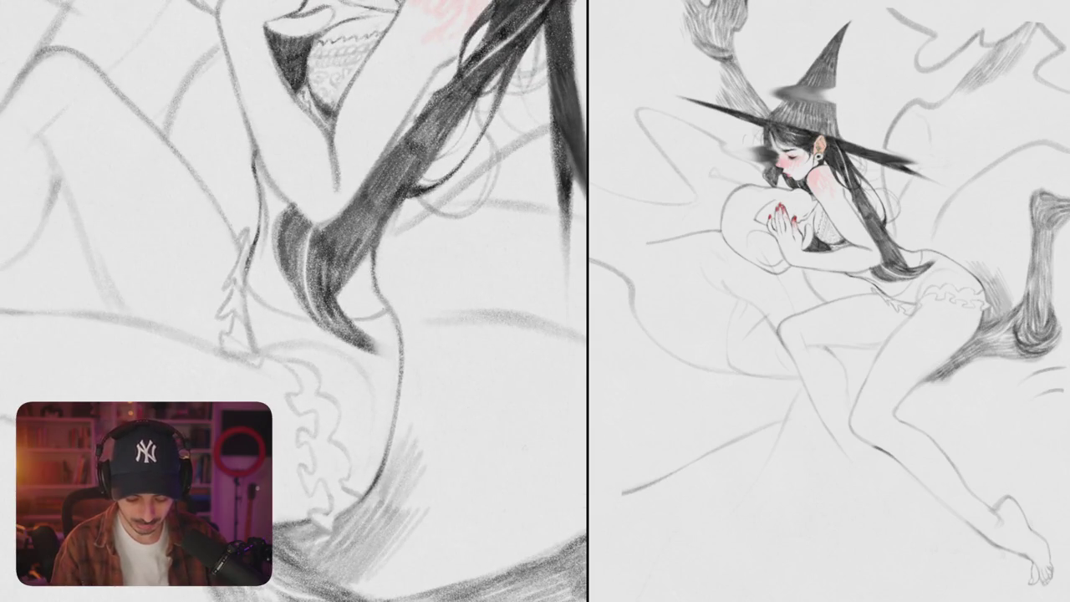
{"action": "left_click_drag", "start_coordinate": [376, 250], "coordinate": [317, 351]}
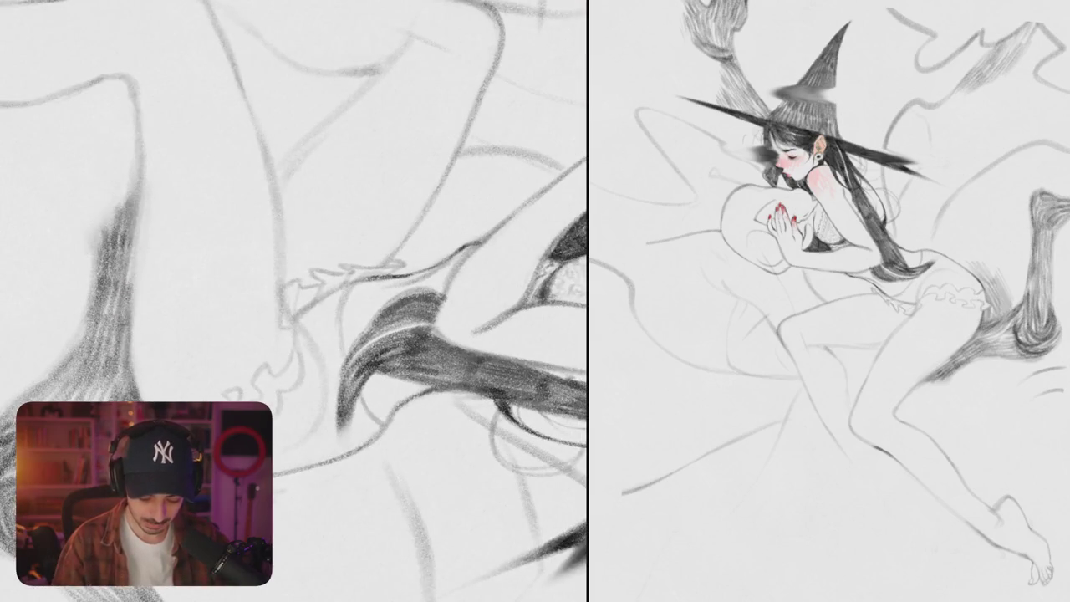
{"action": "mouse_move", "coordinate": [340, 305]}
{"action": "left_mouse_down"}
{"action": "mouse_move", "coordinate": [307, 287]}
{"action": "mouse_move", "coordinate": [343, 285]}
{"action": "left_mouse_up"}
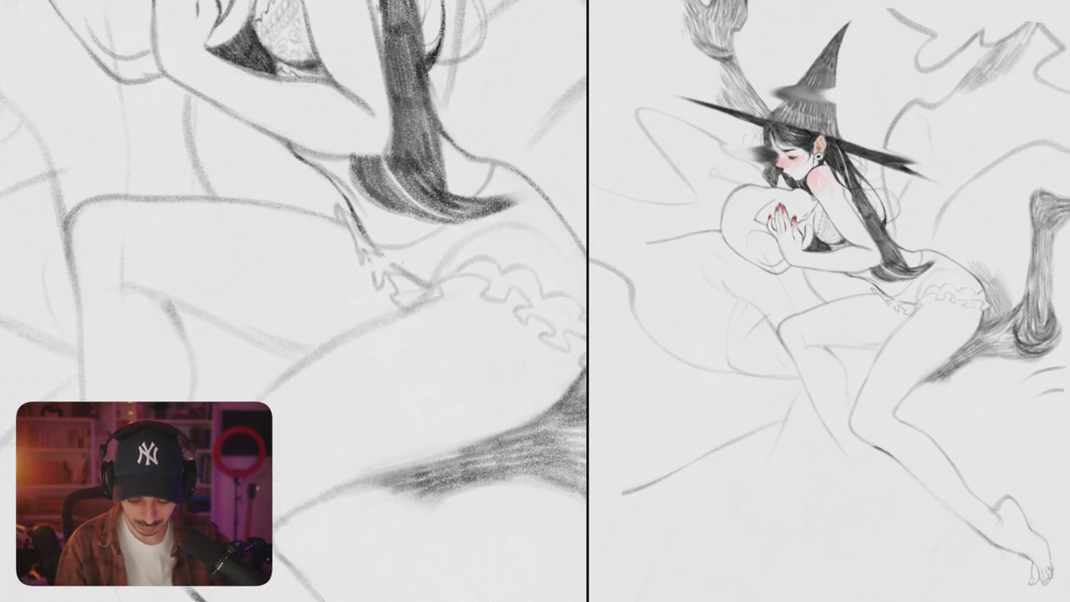
{"action": "left_click_drag", "start_coordinate": [393, 256], "coordinate": [323, 272]}
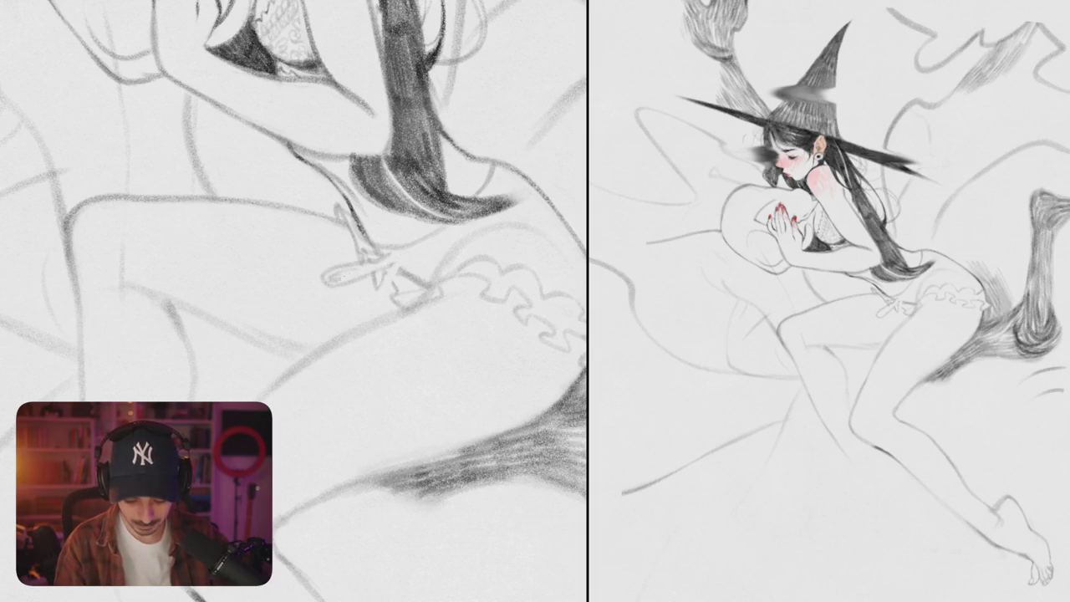
{"action": "mouse_move", "coordinate": [390, 259]}
{"action": "left_mouse_down"}
{"action": "mouse_move", "coordinate": [356, 309]}
{"action": "mouse_move", "coordinate": [384, 301]}
{"action": "mouse_move", "coordinate": [388, 288]}
{"action": "left_mouse_up"}
{"action": "left_click_drag", "start_coordinate": [394, 266], "coordinate": [370, 311]}
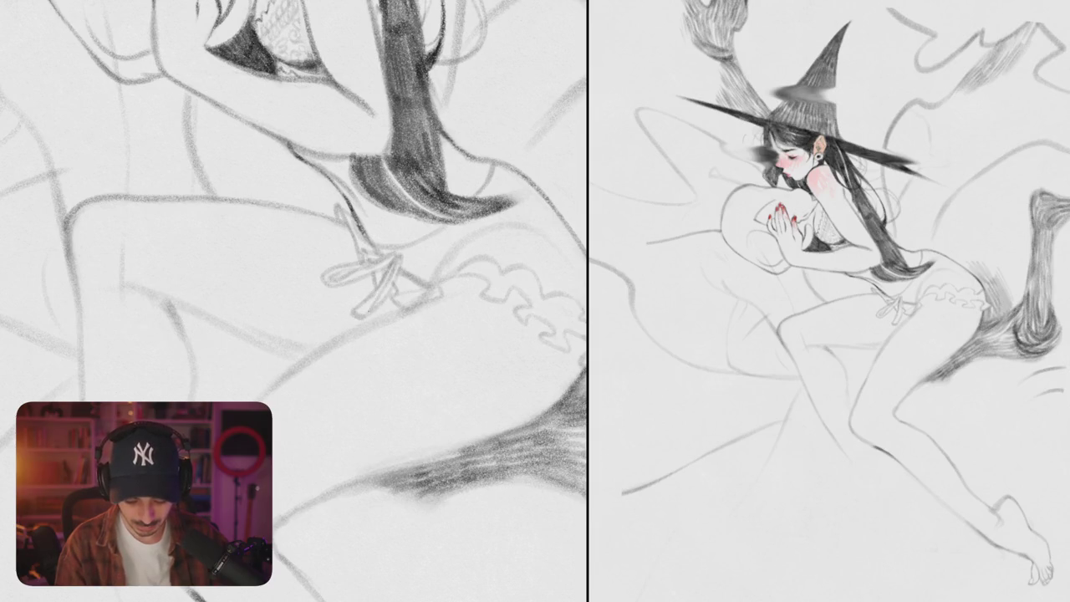
{"action": "mouse_move", "coordinate": [381, 272]}
{"action": "left_mouse_down"}
{"action": "mouse_move", "coordinate": [338, 298]}
{"action": "mouse_move", "coordinate": [351, 284]}
{"action": "left_mouse_up"}
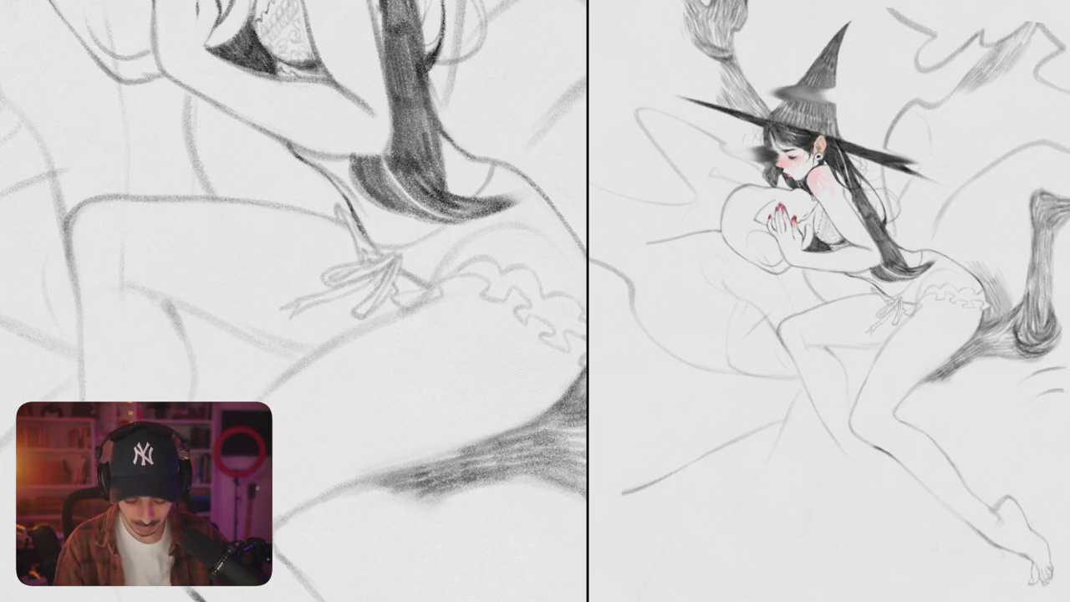
{"action": "mouse_move", "coordinate": [371, 287]}
{"action": "left_mouse_down"}
{"action": "mouse_move", "coordinate": [324, 314]}
{"action": "mouse_move", "coordinate": [317, 334]}
{"action": "left_mouse_up"}
Step: Add ribbon lines to the bow and a small ruffle beside the hair tip
{"action": "scroll", "coordinate": [293, 301], "scroll_direction": "down", "scroll_amount": 5}
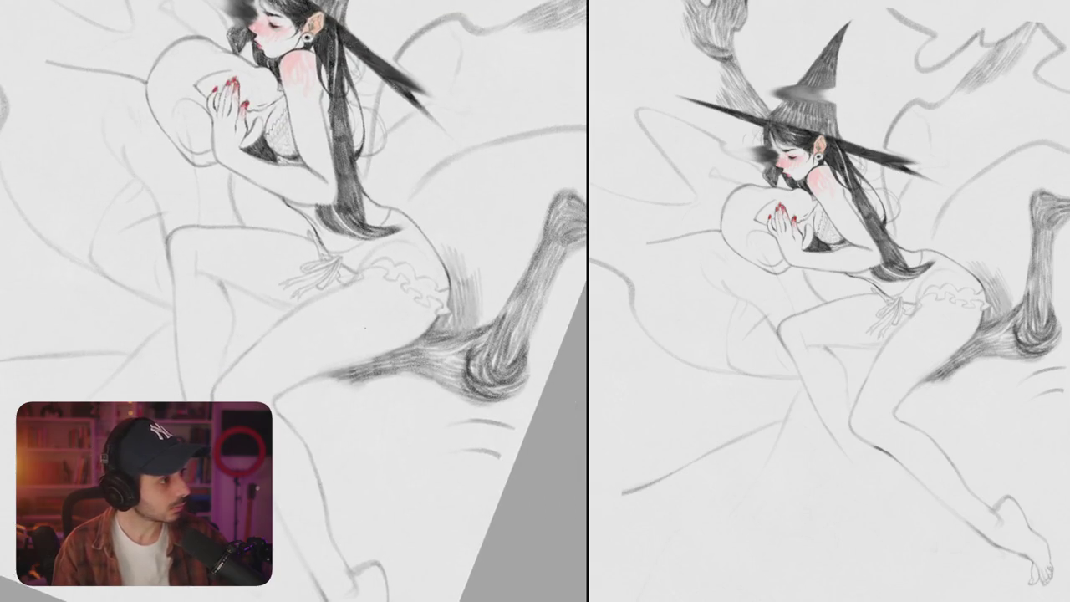
{"action": "left_click_drag", "start_coordinate": [293, 301], "coordinate": [359, 318]}
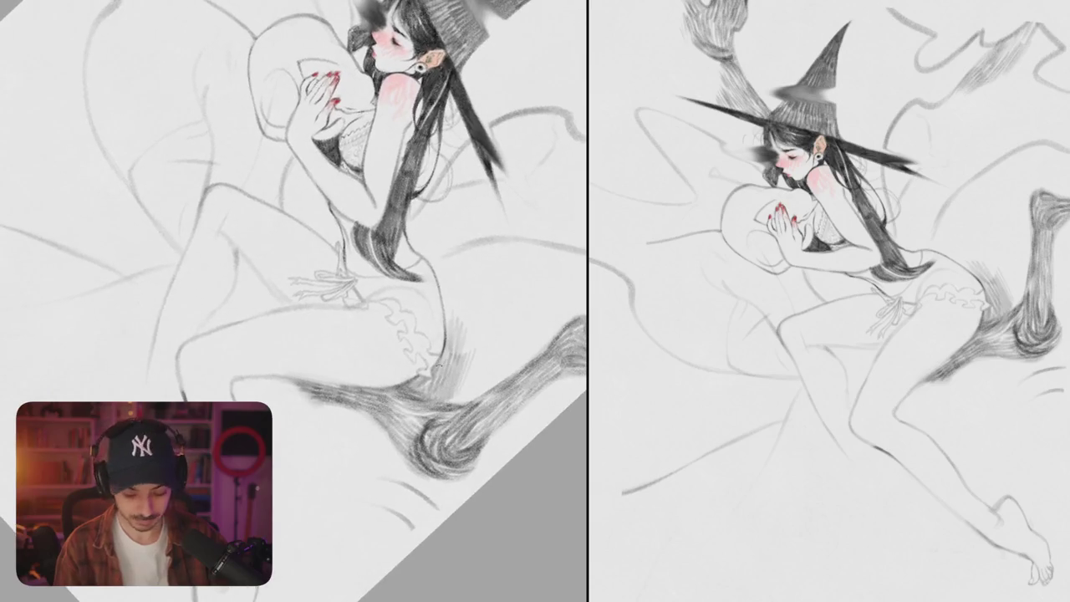
{"action": "scroll", "coordinate": [326, 284], "scroll_direction": "up", "scroll_amount": 2}
{"action": "scroll", "coordinate": [326, 284], "scroll_direction": "up", "scroll_amount": 5}
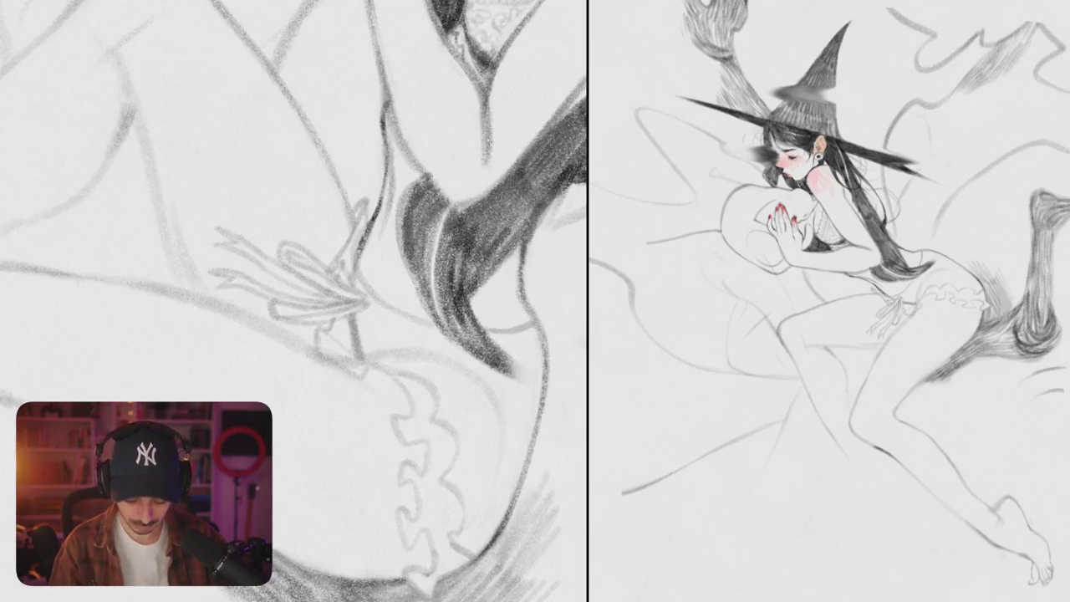
{"action": "left_click_drag", "start_coordinate": [293, 300], "coordinate": [276, 284]}
{"action": "left_click_drag", "start_coordinate": [351, 253], "coordinate": [422, 224]}
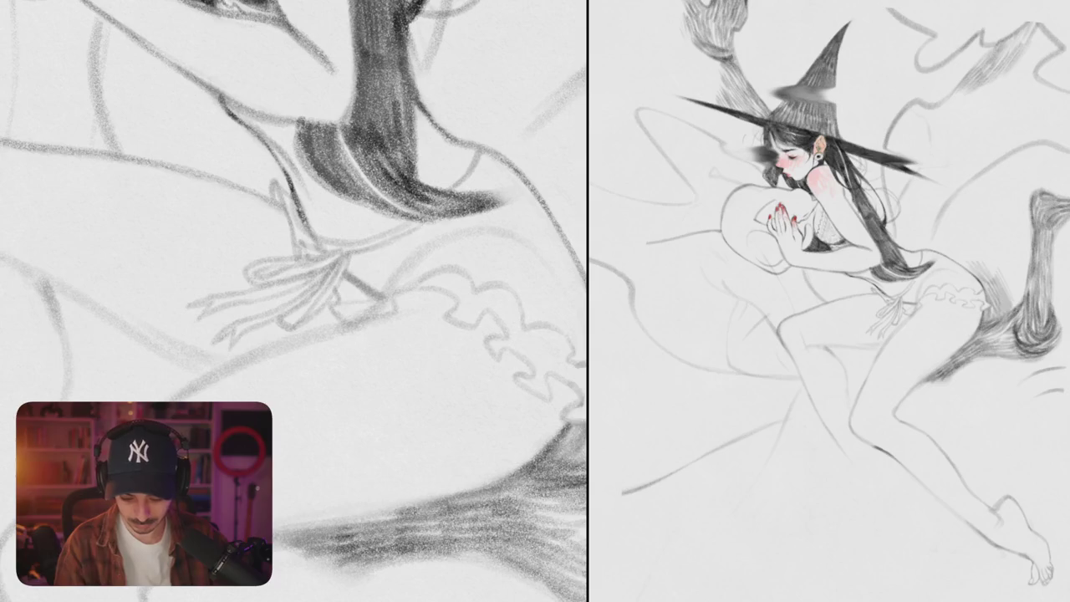
{"action": "left_click_drag", "start_coordinate": [292, 276], "coordinate": [259, 351]}
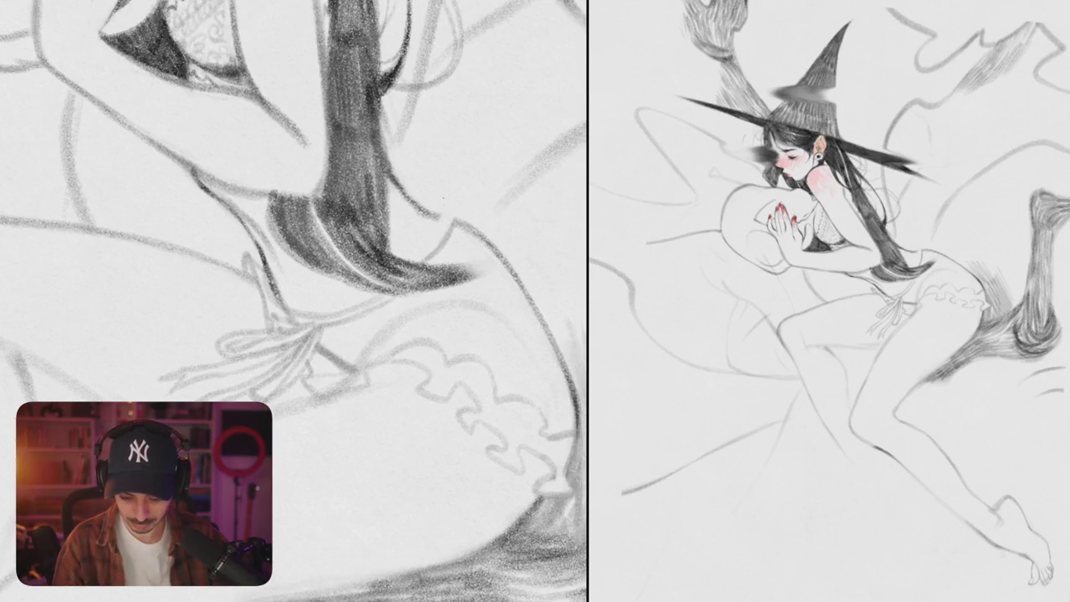
{"action": "mouse_move", "coordinate": [414, 202]}
{"action": "left_mouse_down"}
{"action": "mouse_move", "coordinate": [438, 187]}
{"action": "mouse_move", "coordinate": [453, 201]}
{"action": "mouse_move", "coordinate": [430, 236]}
{"action": "left_mouse_up"}
{"action": "left_click_drag", "start_coordinate": [428, 228], "coordinate": [413, 250]}
Step: Darken the hair strand falling over the bow, replacing a misplaced stroke
{"action": "left_click_drag", "start_coordinate": [292, 335], "coordinate": [284, 310]}
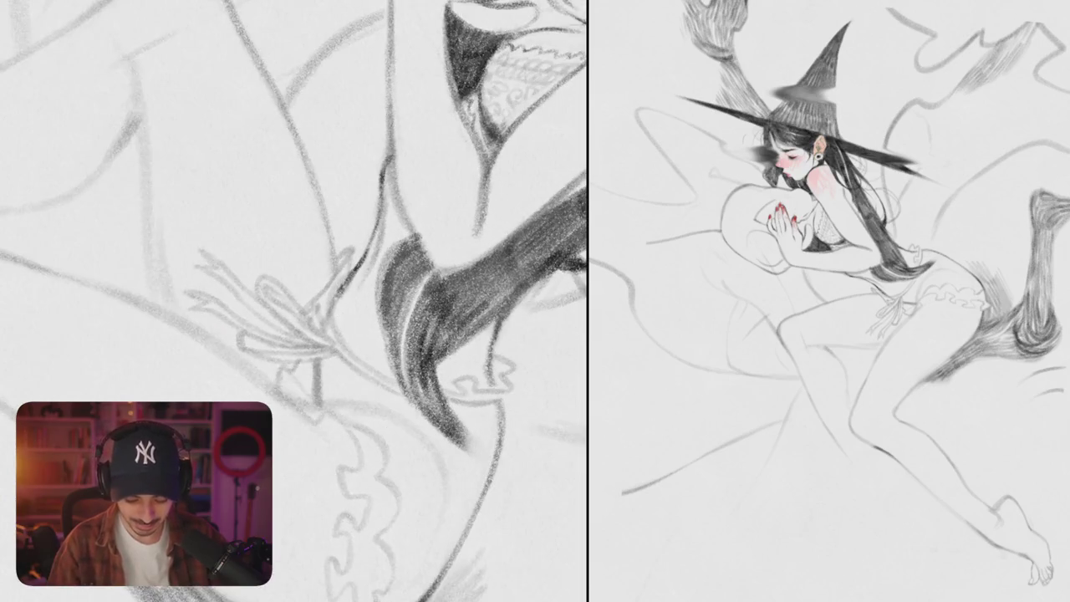
{"action": "mouse_move", "coordinate": [348, 269]}
{"action": "left_mouse_down"}
{"action": "mouse_move", "coordinate": [324, 312]}
{"action": "mouse_move", "coordinate": [366, 354]}
{"action": "left_mouse_up"}
{"action": "key", "text": "ctrl+z"}
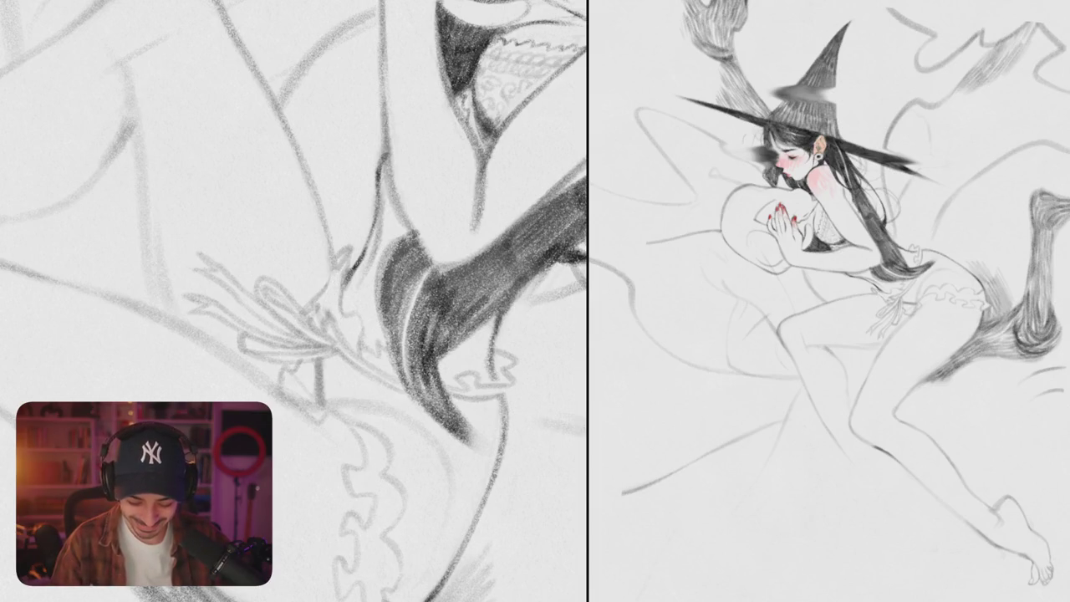
{"action": "left_click_drag", "start_coordinate": [339, 272], "coordinate": [337, 298]}
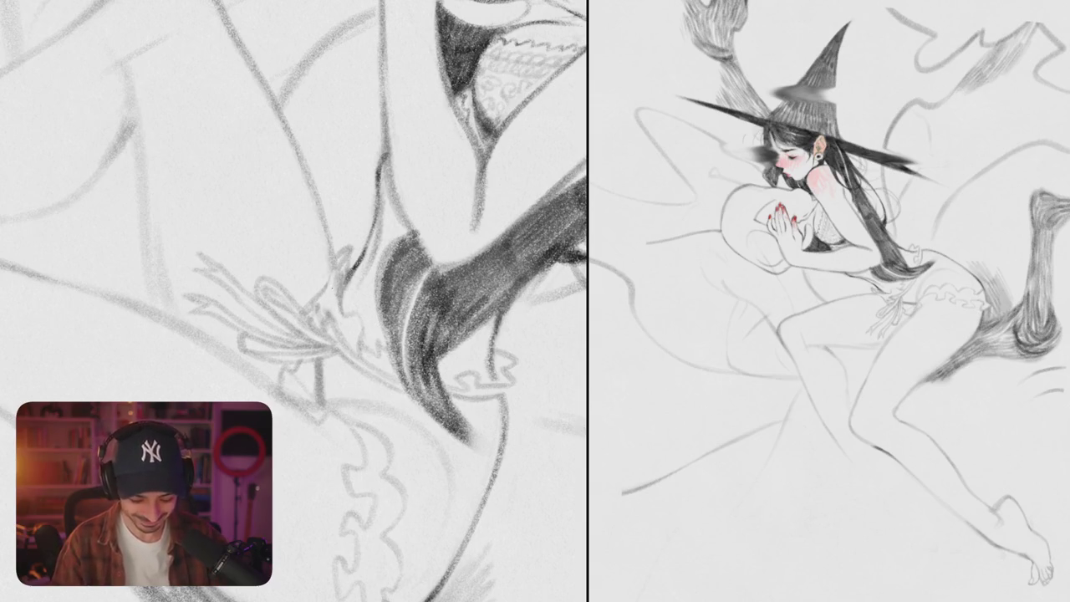
{"action": "left_click_drag", "start_coordinate": [333, 274], "coordinate": [328, 313]}
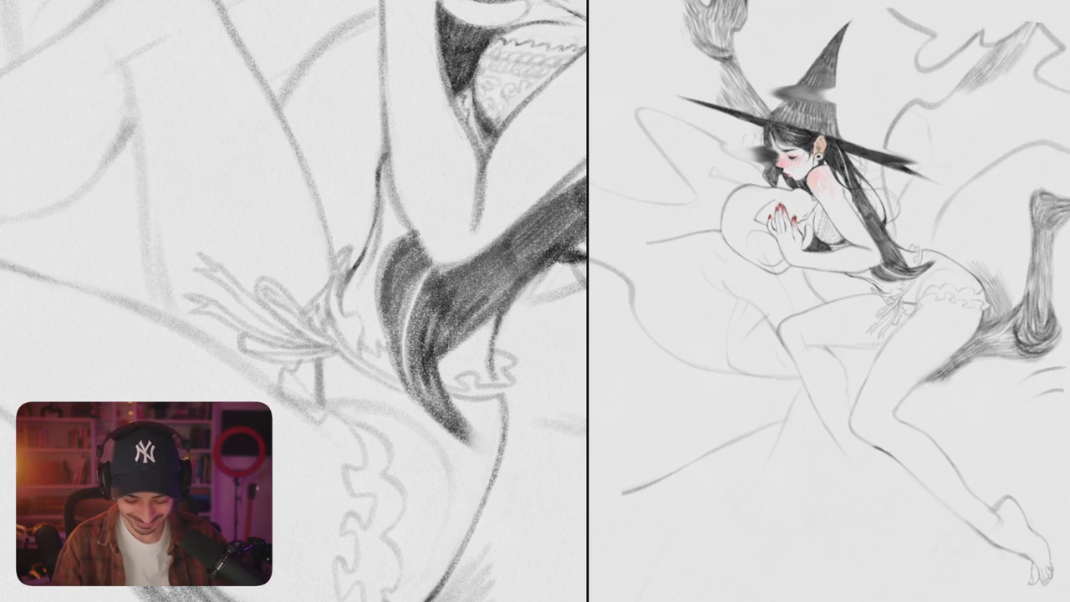
{"action": "left_click_drag", "start_coordinate": [425, 340], "coordinate": [446, 294]}
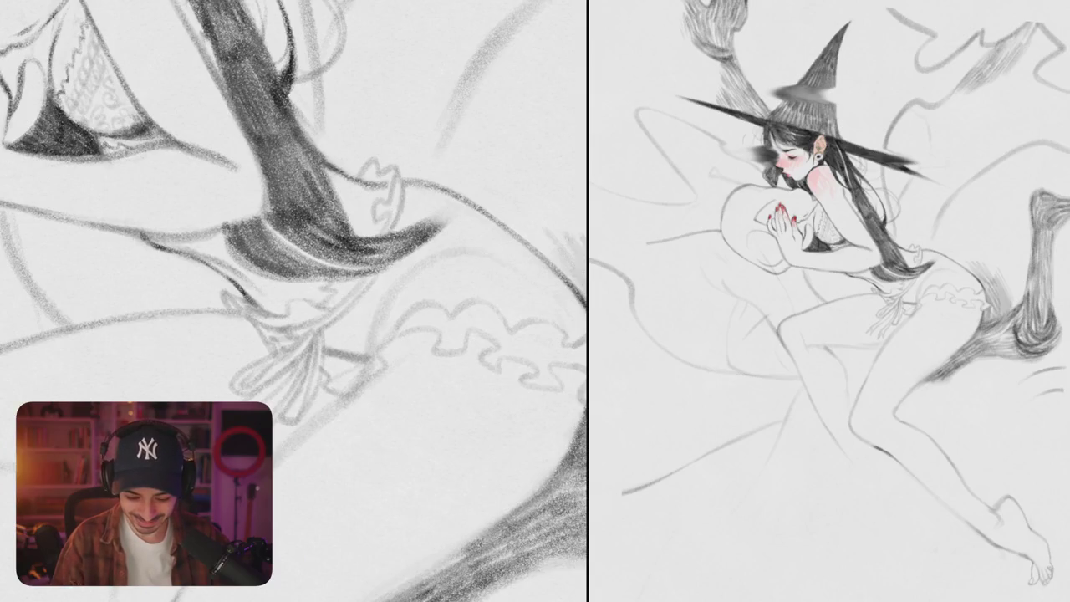
{"action": "left_click_drag", "start_coordinate": [292, 301], "coordinate": [274, 344]}
{"action": "mouse_move", "coordinate": [292, 300]}
{"action": "left_mouse_down"}
{"action": "mouse_move", "coordinate": [275, 275]}
{"action": "mouse_move", "coordinate": [276, 334]}
{"action": "mouse_move", "coordinate": [292, 284]}
{"action": "mouse_move", "coordinate": [275, 334]}
{"action": "mouse_move", "coordinate": [301, 326]}
{"action": "left_mouse_up"}
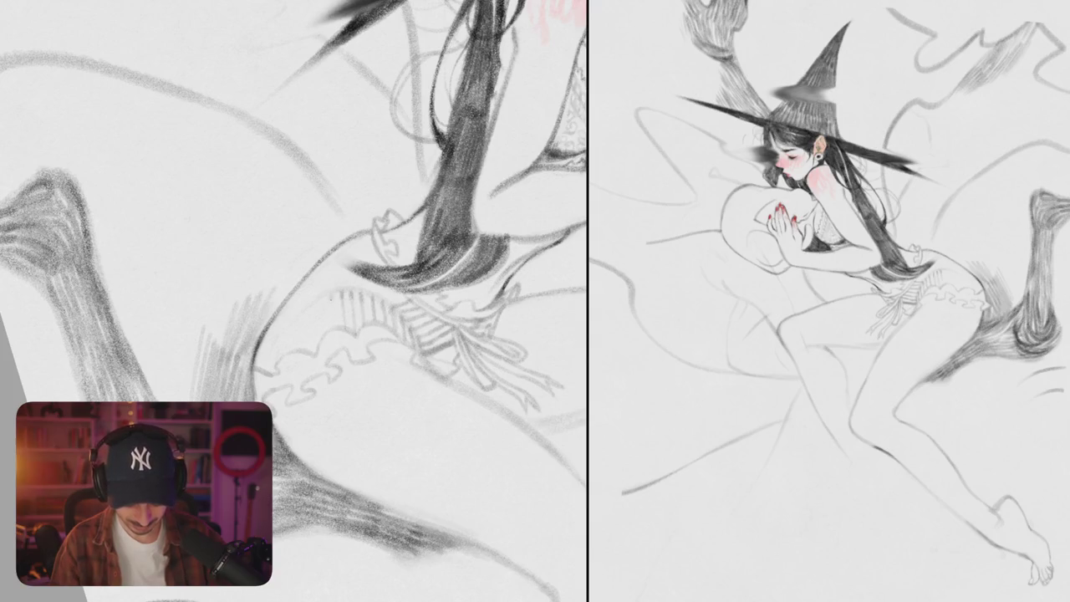
Step: Hatch vertical strokes beside the ruffle and build up the dark hair strand above it
{"action": "left_click_drag", "start_coordinate": [312, 313], "coordinate": [305, 354]}
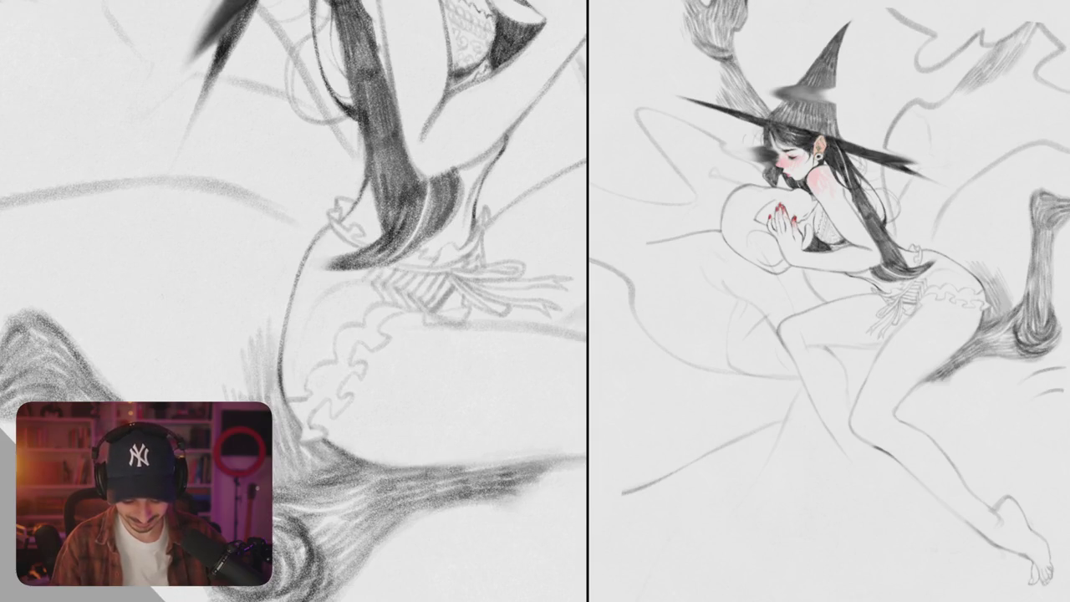
{"action": "mouse_move", "coordinate": [334, 272]}
{"action": "left_mouse_down"}
{"action": "mouse_move", "coordinate": [331, 315]}
{"action": "mouse_move", "coordinate": [315, 333]}
{"action": "left_mouse_up"}
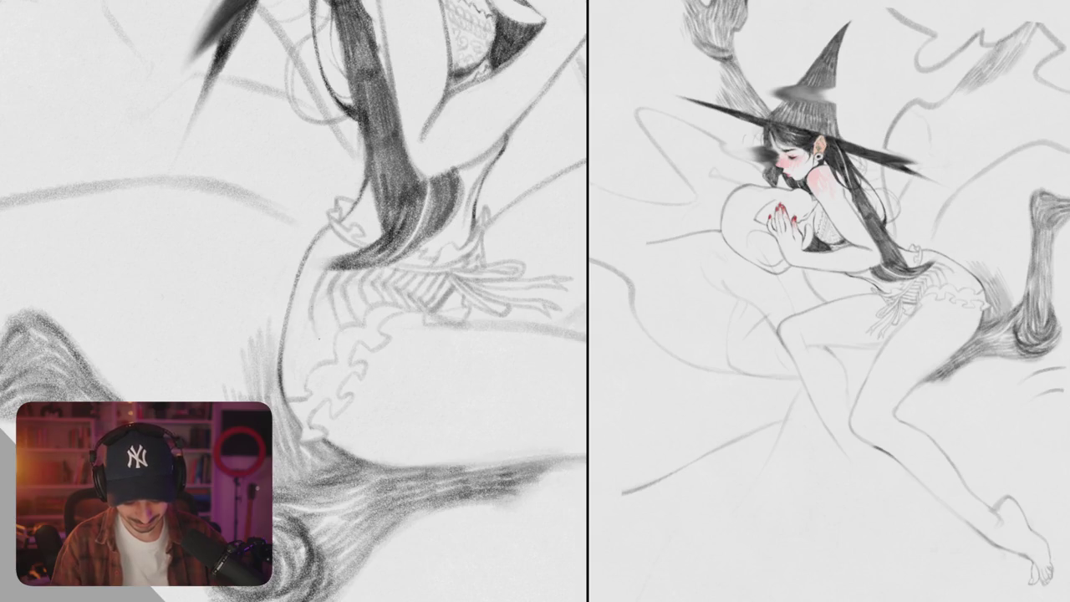
{"action": "left_click_drag", "start_coordinate": [325, 246], "coordinate": [297, 348]}
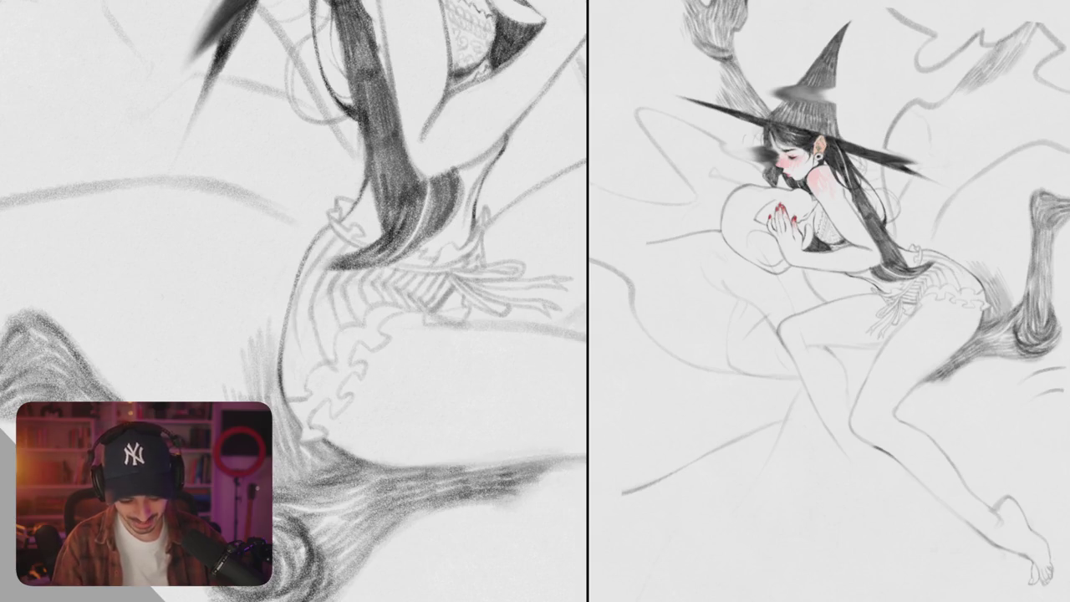
{"action": "mouse_move", "coordinate": [332, 291]}
{"action": "left_mouse_down"}
{"action": "mouse_move", "coordinate": [339, 324]}
{"action": "mouse_move", "coordinate": [364, 343]}
{"action": "left_mouse_up"}
Step: Darken the knob and left edge of the bone-like branch shaft
{"action": "scroll", "coordinate": [307, 317], "scroll_direction": "down", "scroll_amount": 3}
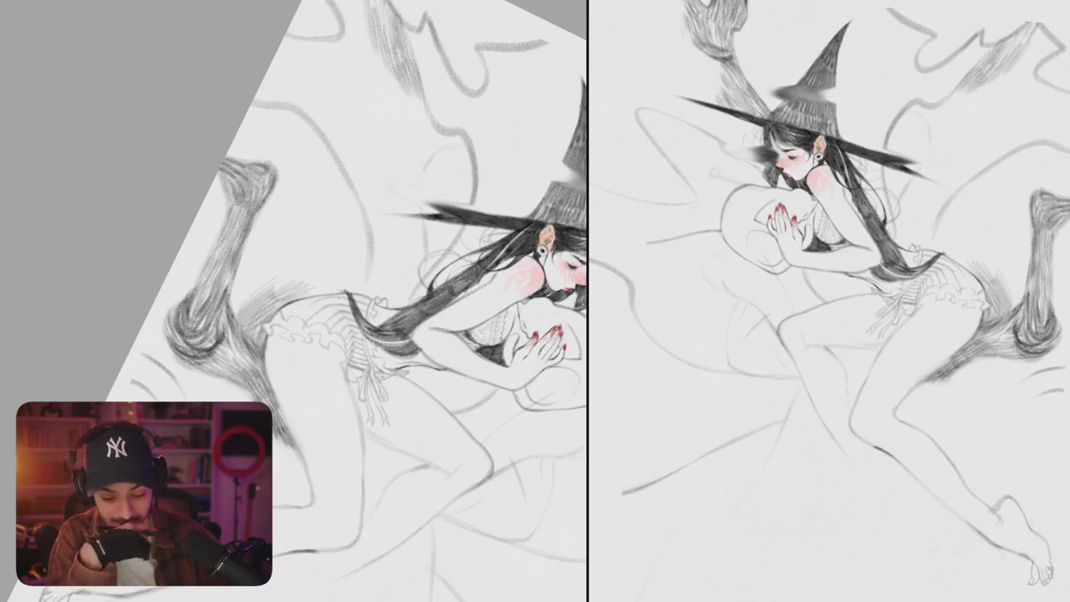
{"action": "scroll", "coordinate": [351, 301], "scroll_direction": "left", "scroll_amount": 3}
{"action": "scroll", "coordinate": [393, 301], "scroll_direction": "up", "scroll_amount": 2}
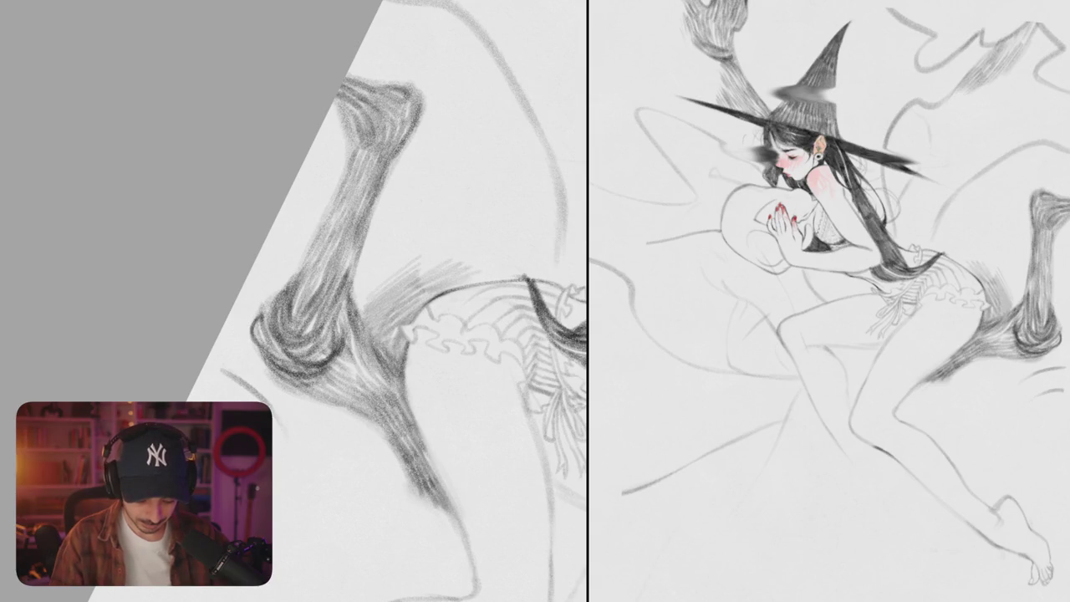
{"action": "mouse_move", "coordinate": [266, 306]}
{"action": "left_mouse_down"}
{"action": "mouse_move", "coordinate": [311, 249]}
{"action": "mouse_move", "coordinate": [341, 179]}
{"action": "left_mouse_up"}
{"action": "left_click_drag", "start_coordinate": [326, 236], "coordinate": [351, 176]}
{"action": "left_click_drag", "start_coordinate": [336, 237], "coordinate": [349, 202]}
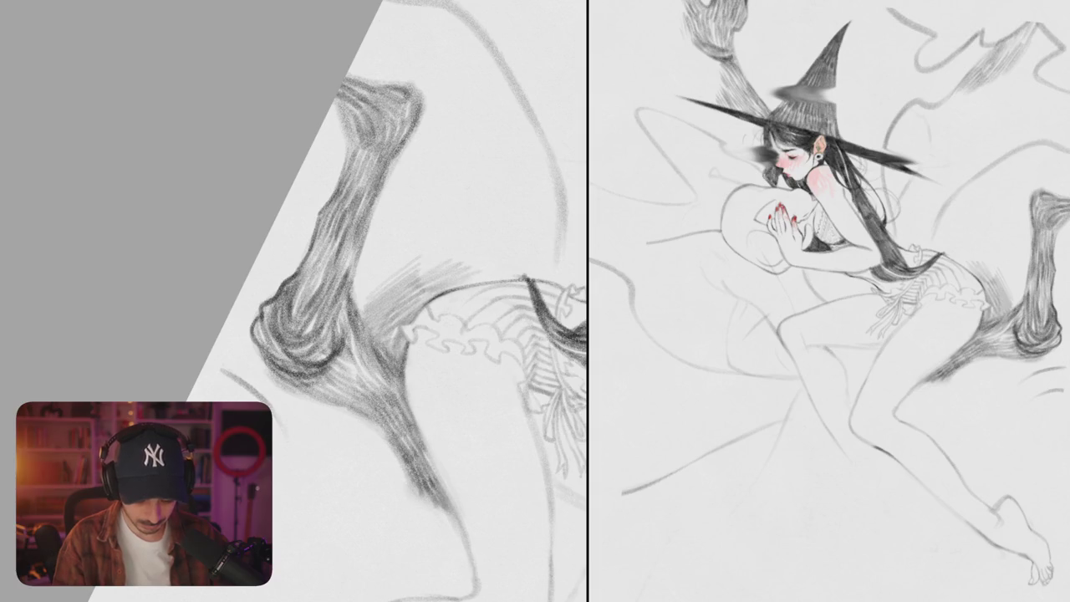
Step: Redraw a thin stroke running down the branch after undoing the first attempt
{"action": "left_click_drag", "start_coordinate": [351, 301], "coordinate": [401, 351]}
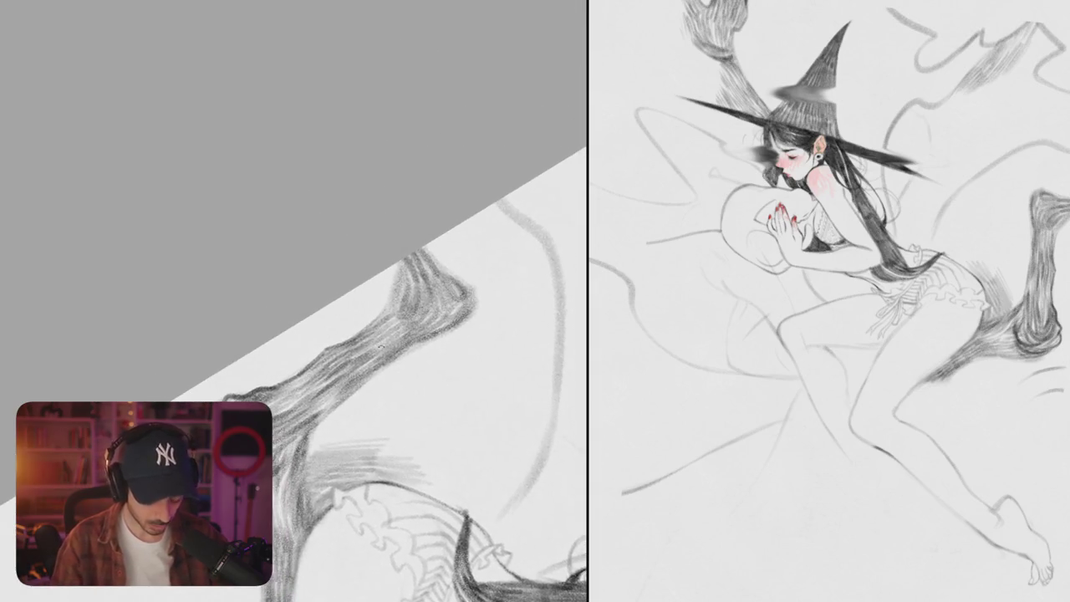
{"action": "left_click_drag", "start_coordinate": [331, 357], "coordinate": [325, 307]}
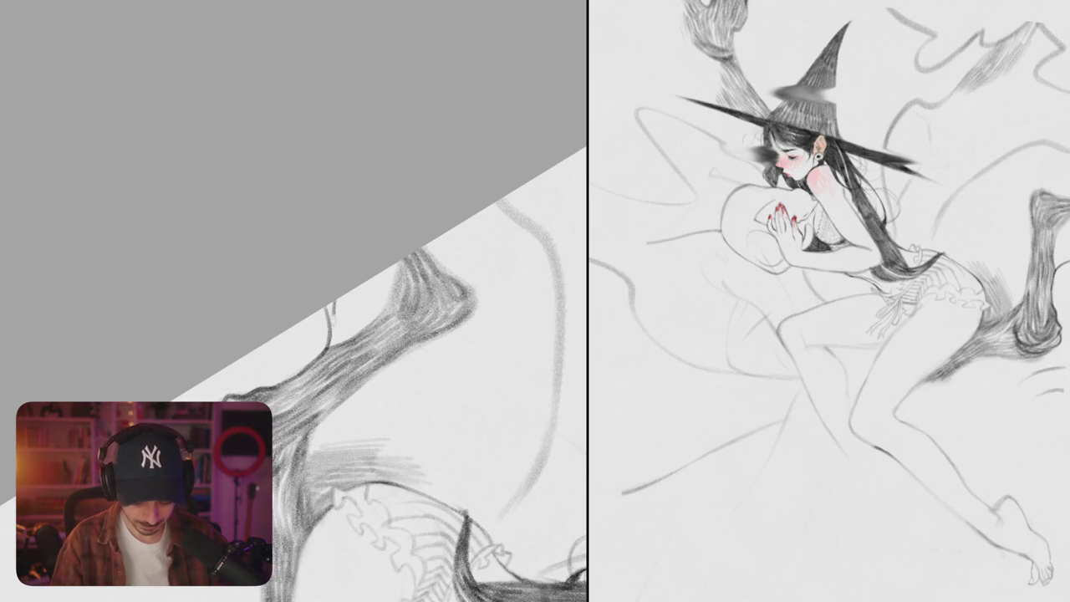
{"action": "key", "text": "ctrl+z"}
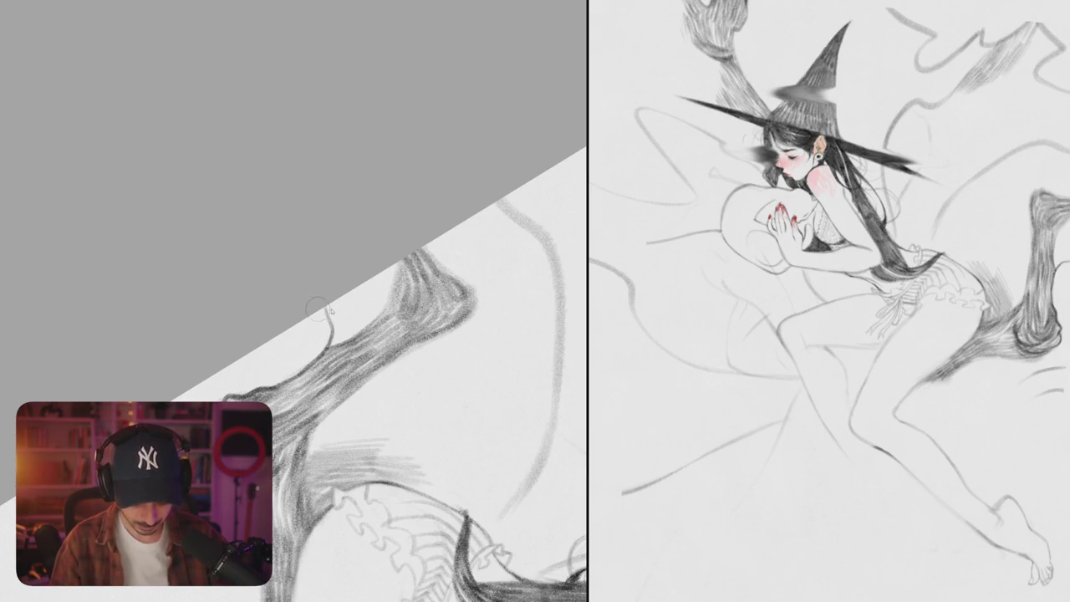
{"action": "left_click_drag", "start_coordinate": [331, 302], "coordinate": [346, 343]}
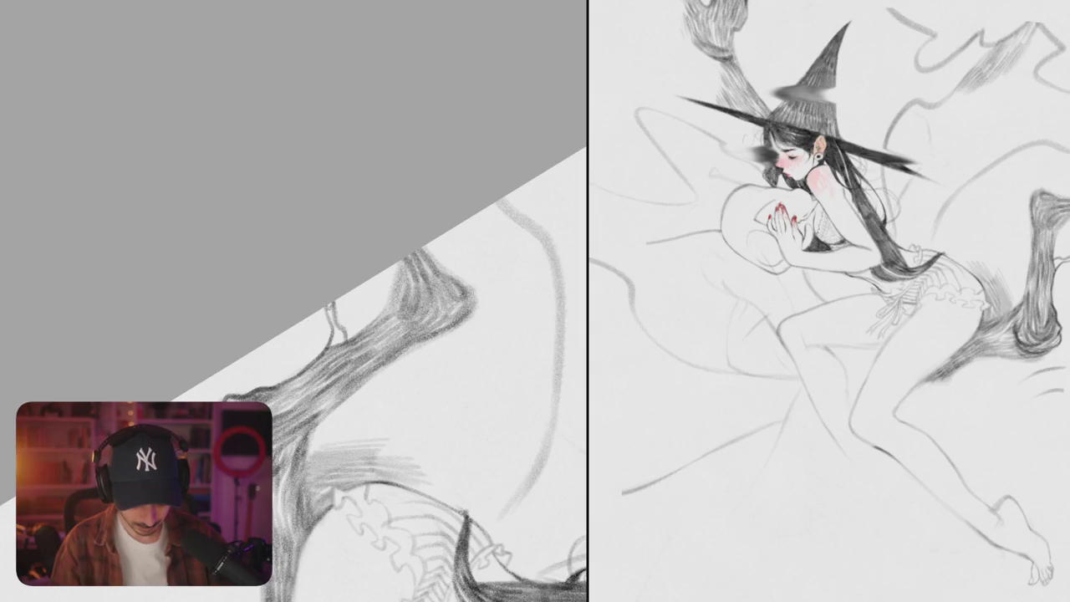
{"action": "scroll", "coordinate": [292, 366], "scroll_direction": "down", "scroll_amount": 2}
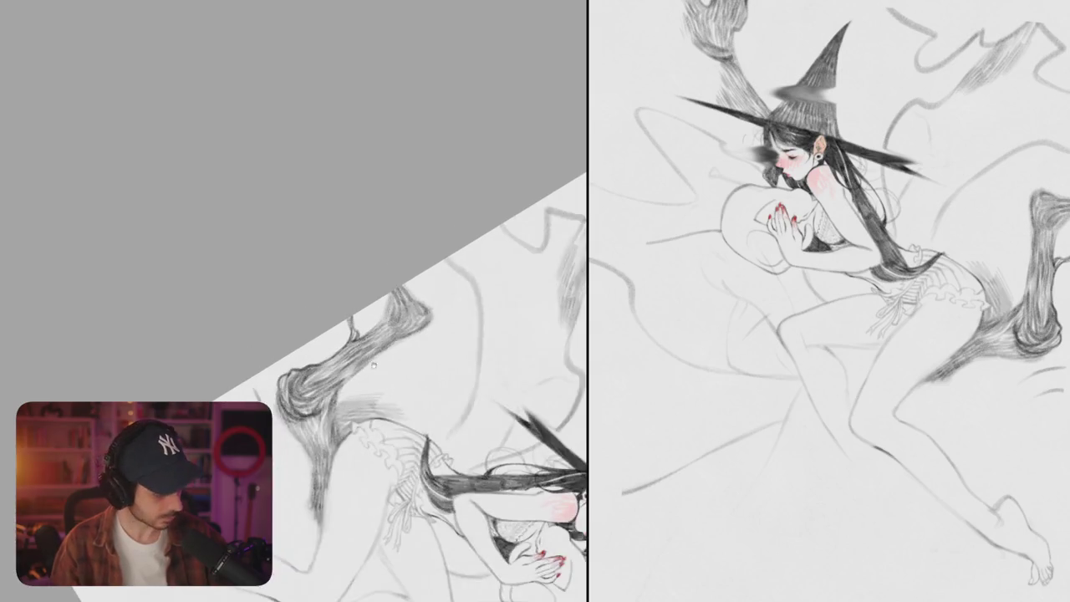
{"action": "scroll", "coordinate": [293, 365], "scroll_direction": "down", "scroll_amount": 2}
{"action": "scroll", "coordinate": [292, 365], "scroll_direction": "down", "scroll_amount": 2}
{"action": "scroll", "coordinate": [293, 365], "scroll_direction": "down", "scroll_amount": 1}
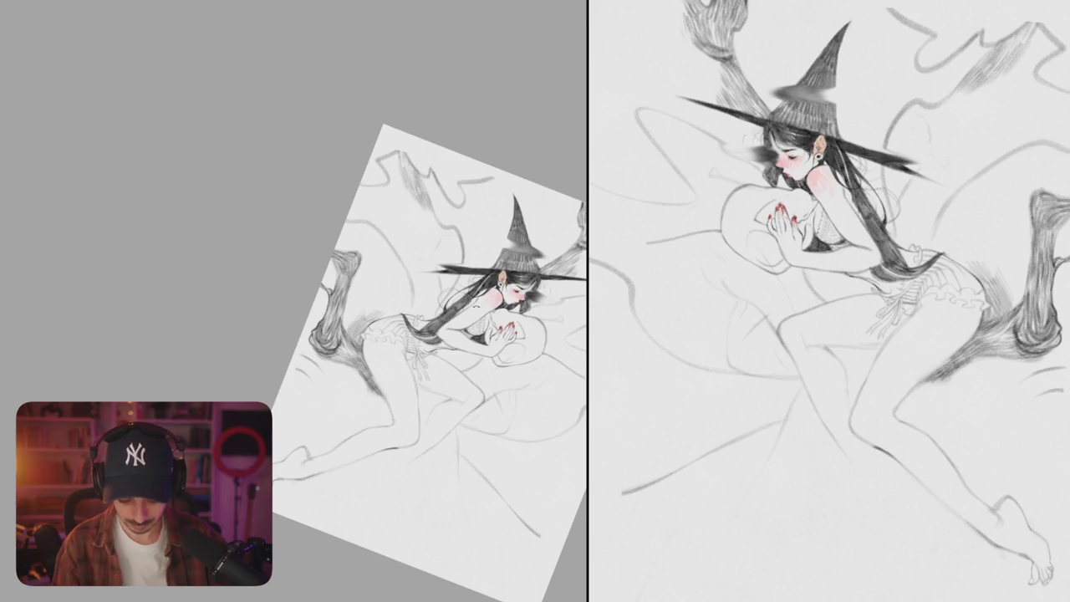
{"action": "scroll", "coordinate": [296, 270], "scroll_direction": "up", "scroll_amount": 5}
{"action": "scroll", "coordinate": [297, 270], "scroll_direction": "up", "scroll_amount": 2}
Step: Add thin strokes and a curving dark line along the trunk's left edge
{"action": "mouse_move", "coordinate": [289, 254]}
{"action": "left_mouse_down"}
{"action": "mouse_move", "coordinate": [292, 288]}
{"action": "mouse_move", "coordinate": [314, 291]}
{"action": "left_mouse_up"}
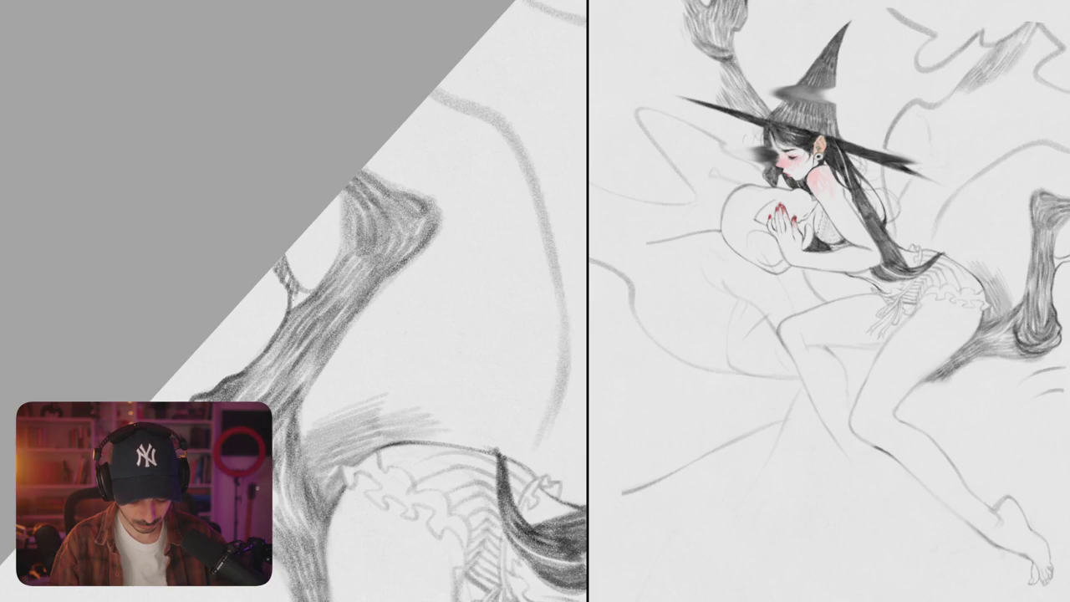
{"action": "scroll", "coordinate": [300, 303], "scroll_direction": "down", "scroll_amount": 5}
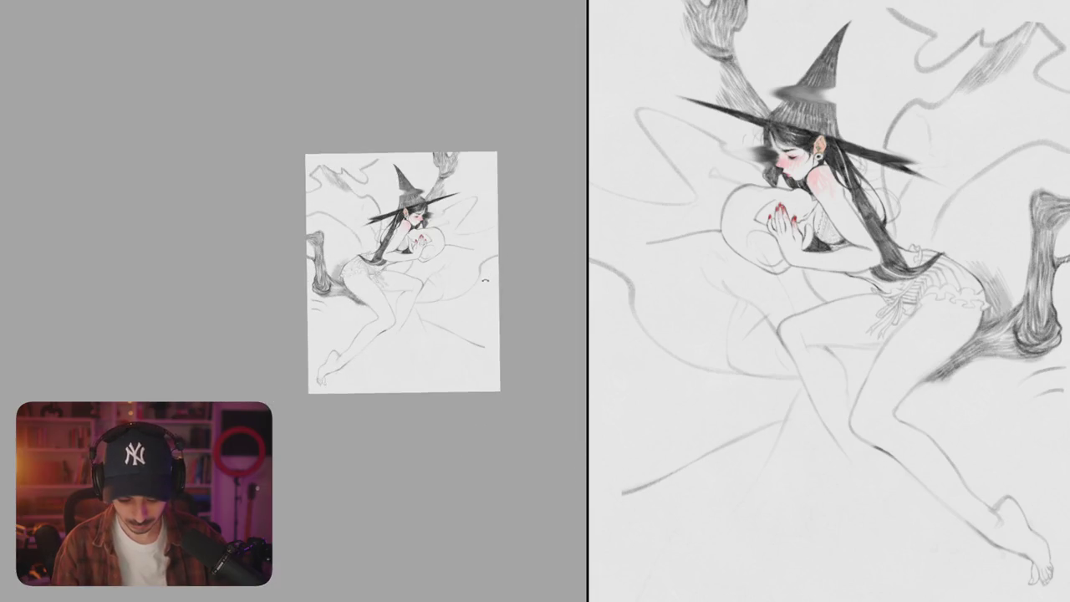
{"action": "scroll", "coordinate": [370, 418], "scroll_direction": "up", "scroll_amount": 5}
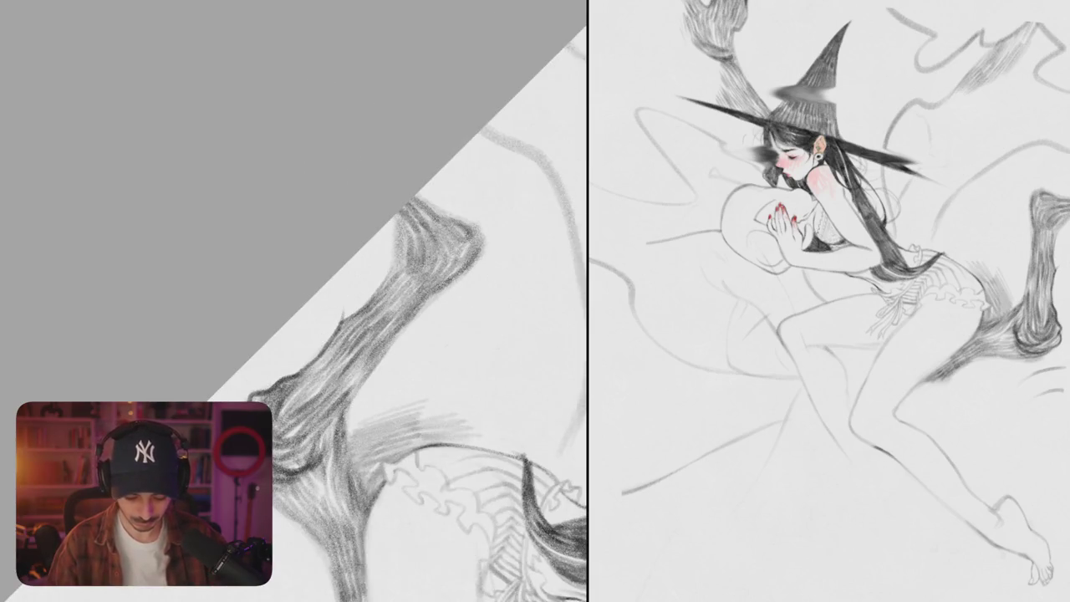
{"action": "left_click_drag", "start_coordinate": [357, 255], "coordinate": [341, 318]}
{"action": "mouse_move", "coordinate": [372, 241]}
{"action": "left_mouse_down"}
{"action": "mouse_move", "coordinate": [361, 311]}
{"action": "mouse_move", "coordinate": [352, 280]}
{"action": "mouse_move", "coordinate": [344, 321]}
{"action": "left_mouse_up"}
Step: Outline the branch's knotted end and shade the small hollow loop at its tip
{"action": "scroll", "coordinate": [393, 315], "scroll_direction": "down", "scroll_amount": 3}
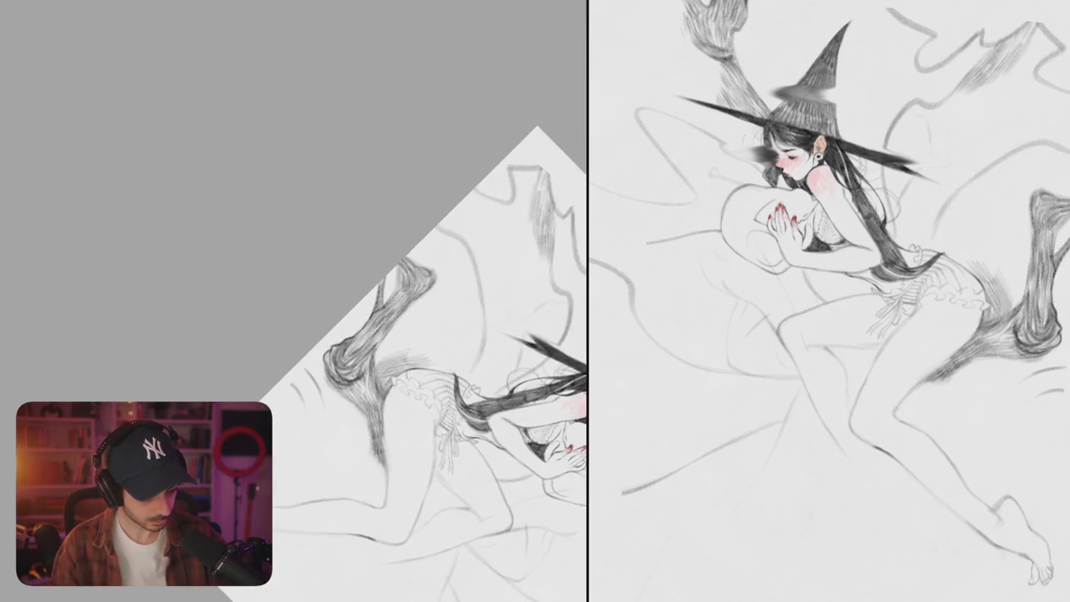
{"action": "scroll", "coordinate": [399, 328], "scroll_direction": "down", "scroll_amount": 2}
{"action": "scroll", "coordinate": [399, 328], "scroll_direction": "up", "scroll_amount": 3}
{"action": "scroll", "coordinate": [399, 329], "scroll_direction": "up", "scroll_amount": 2}
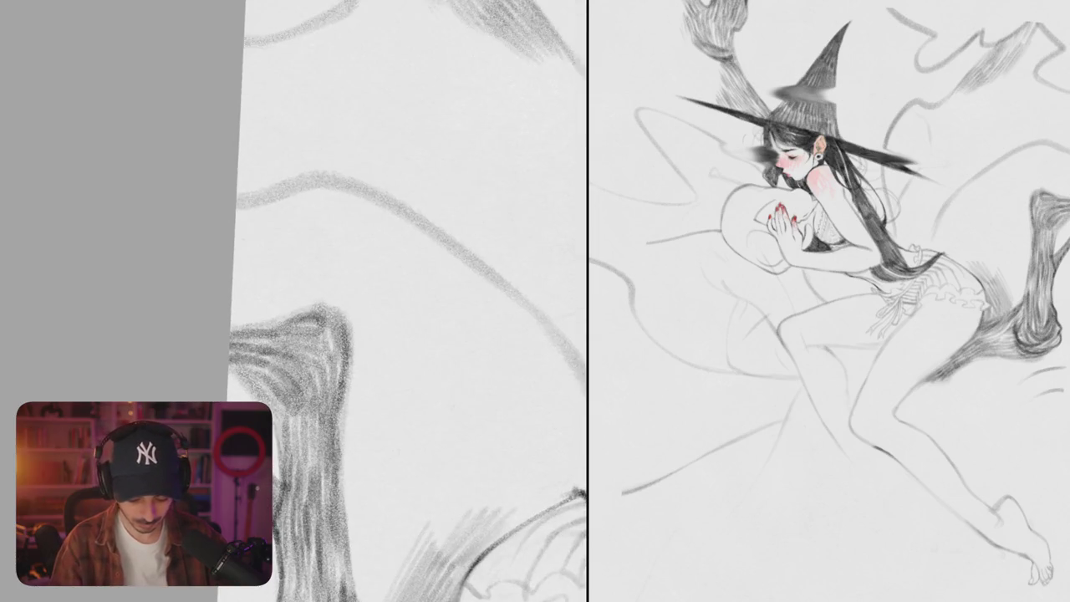
{"action": "mouse_move", "coordinate": [295, 215]}
{"action": "left_mouse_down"}
{"action": "mouse_move", "coordinate": [336, 285]}
{"action": "mouse_move", "coordinate": [308, 328]}
{"action": "left_mouse_up"}
{"action": "left_click_drag", "start_coordinate": [315, 286], "coordinate": [306, 334]}
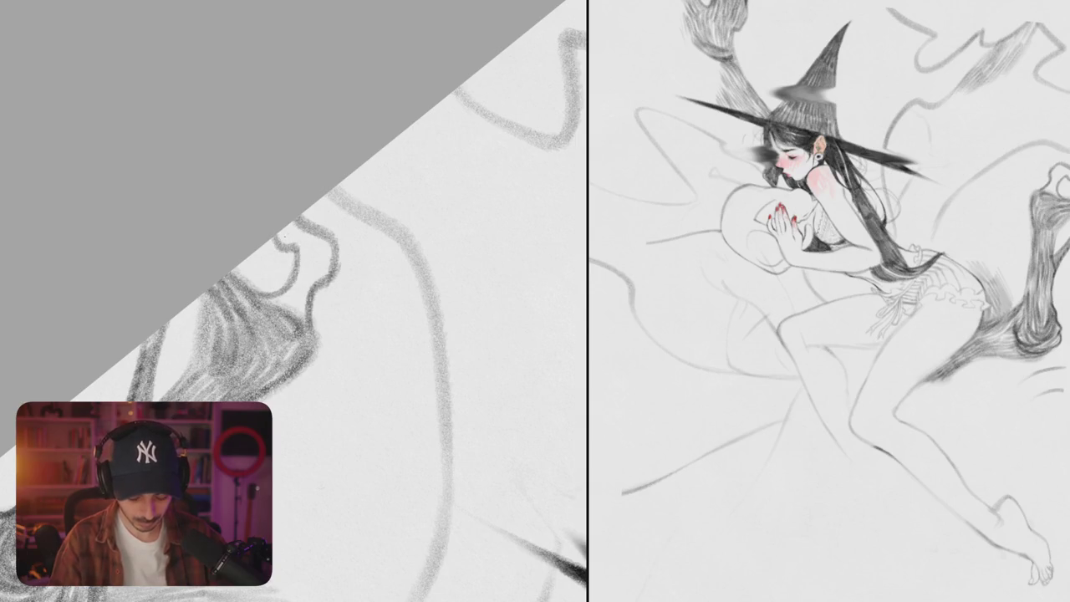
{"action": "left_click_drag", "start_coordinate": [292, 224], "coordinate": [297, 271]}
{"action": "mouse_move", "coordinate": [294, 220]}
{"action": "left_mouse_down"}
{"action": "mouse_move", "coordinate": [311, 259]}
{"action": "mouse_move", "coordinate": [330, 259]}
{"action": "mouse_move", "coordinate": [324, 284]}
{"action": "left_mouse_up"}
{"action": "key", "text": "ctrl+z"}
{"action": "mouse_move", "coordinate": [306, 239]}
{"action": "left_mouse_down"}
{"action": "mouse_move", "coordinate": [322, 276]}
{"action": "mouse_move", "coordinate": [299, 281]}
{"action": "mouse_move", "coordinate": [310, 336]}
{"action": "left_mouse_up"}
{"action": "left_click_drag", "start_coordinate": [311, 288], "coordinate": [307, 341]}
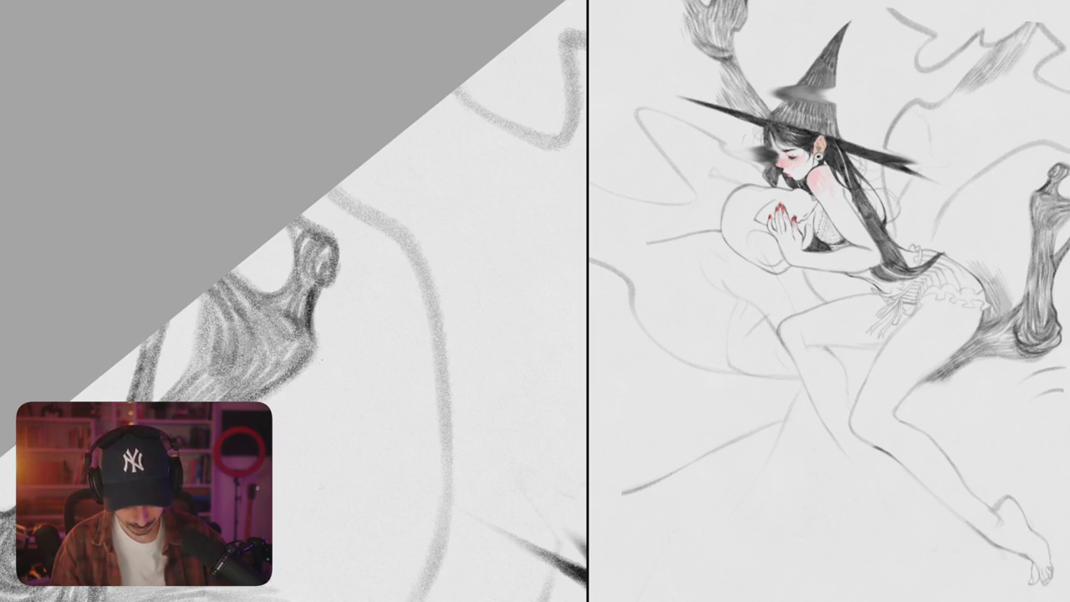
Step: Shade the trunk with dense dark pencil strokes
{"action": "left_click_drag", "start_coordinate": [319, 363], "coordinate": [436, 229]}
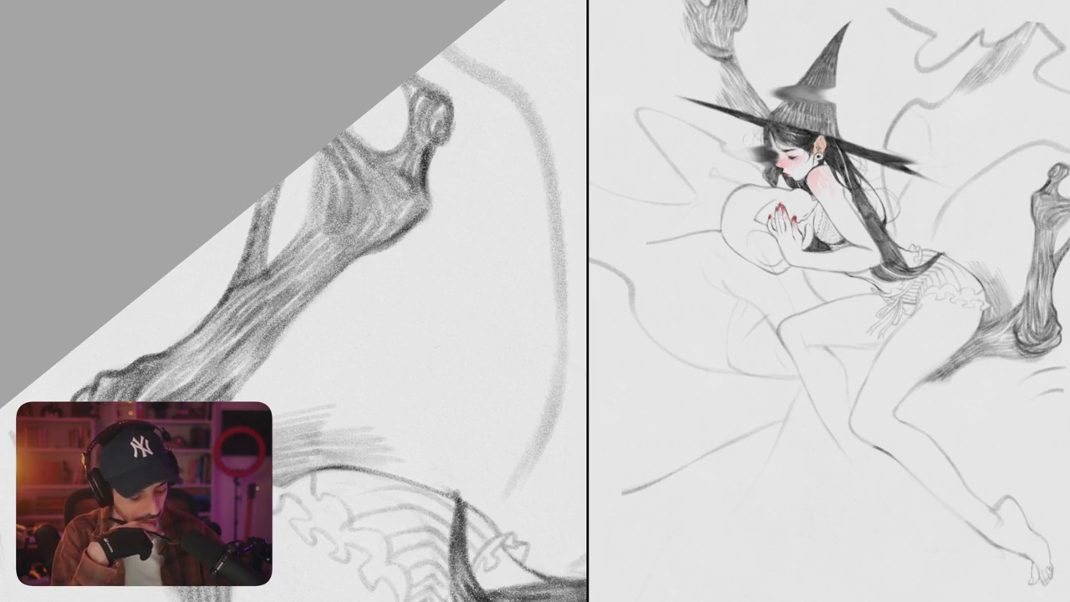
{"action": "scroll", "coordinate": [293, 301], "scroll_direction": "down", "scroll_amount": 3}
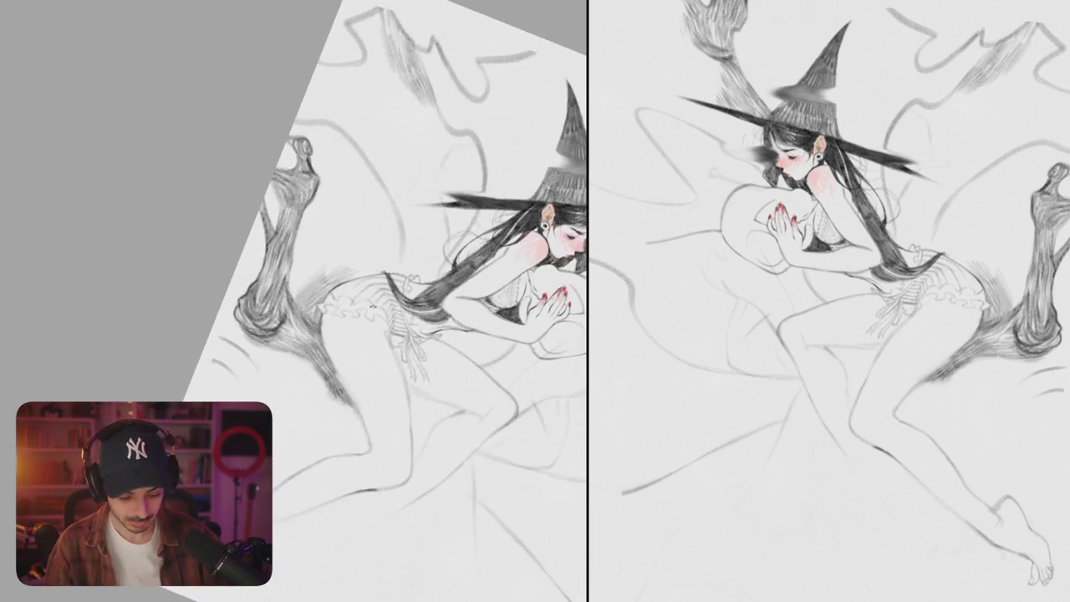
{"action": "scroll", "coordinate": [292, 300], "scroll_direction": "up", "scroll_amount": 3}
{"action": "scroll", "coordinate": [293, 301], "scroll_direction": "up", "scroll_amount": 3}
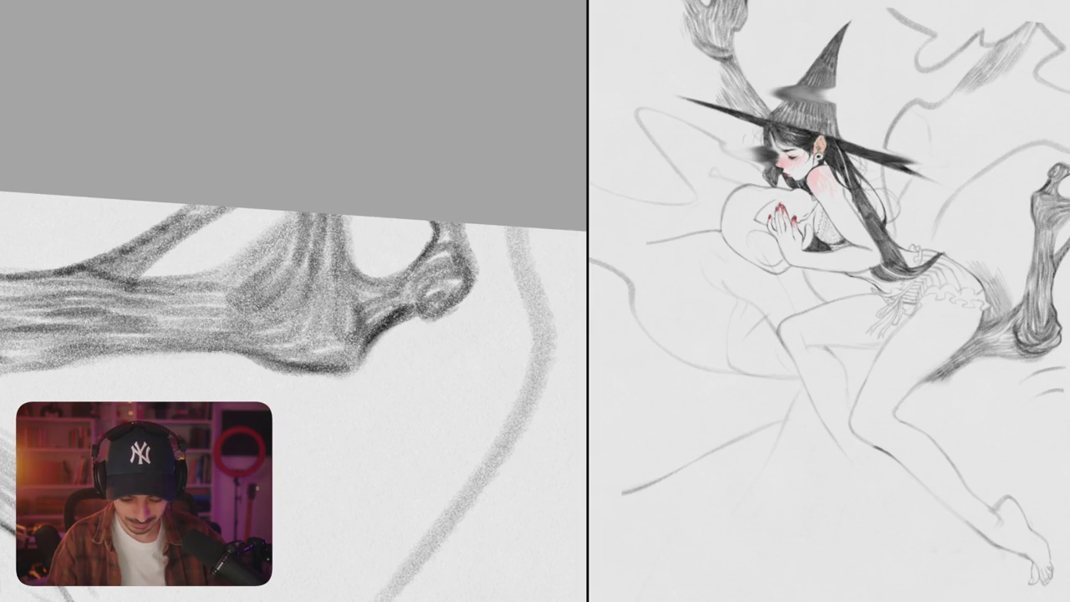
{"action": "scroll", "coordinate": [293, 301], "scroll_direction": "up", "scroll_amount": 1}
{"action": "mouse_move", "coordinate": [294, 309]}
{"action": "left_mouse_down"}
{"action": "mouse_move", "coordinate": [388, 251]}
{"action": "mouse_move", "coordinate": [322, 303]}
{"action": "left_mouse_up"}
{"action": "mouse_move", "coordinate": [381, 267]}
{"action": "left_mouse_down"}
{"action": "mouse_move", "coordinate": [331, 302]}
{"action": "mouse_move", "coordinate": [334, 317]}
{"action": "left_mouse_up"}
{"action": "scroll", "coordinate": [293, 410], "scroll_direction": "down", "scroll_amount": 3}
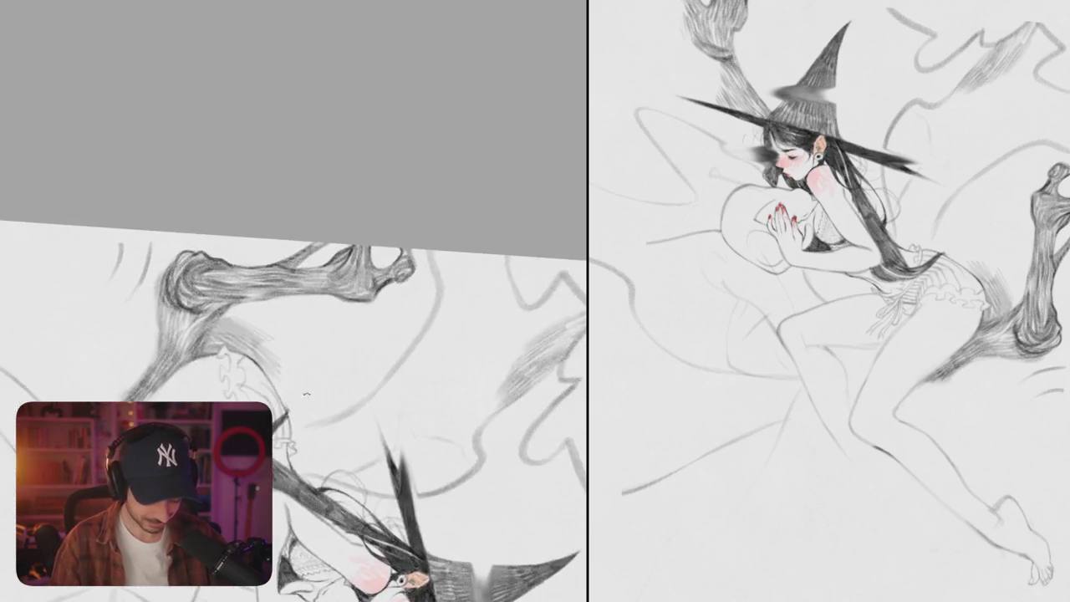
{"action": "left_click_drag", "start_coordinate": [307, 388], "coordinate": [285, 311]}
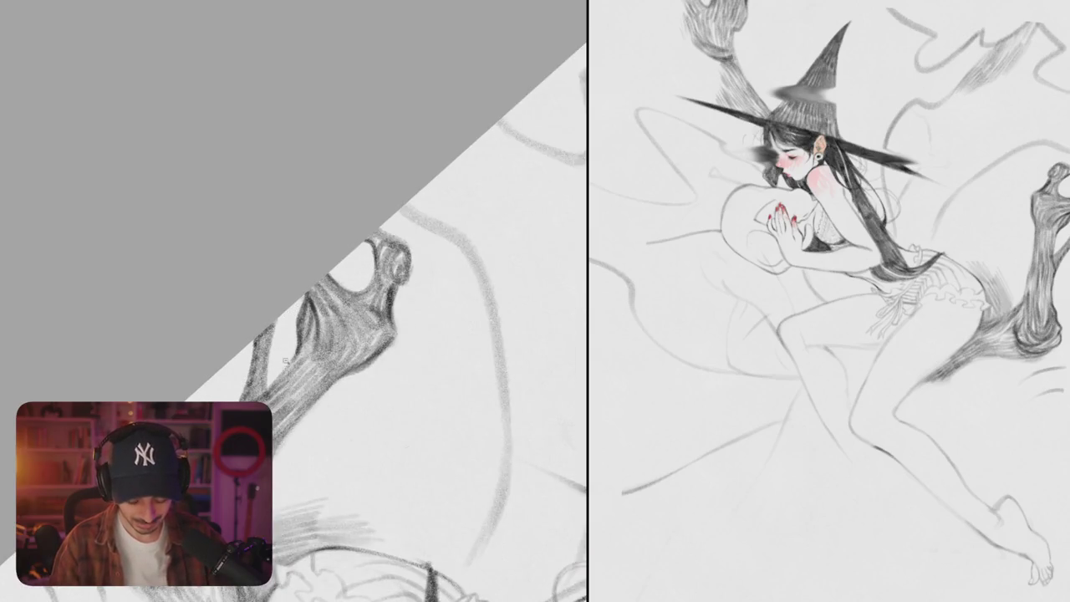
{"action": "left_click_drag", "start_coordinate": [384, 318], "coordinate": [393, 293]}
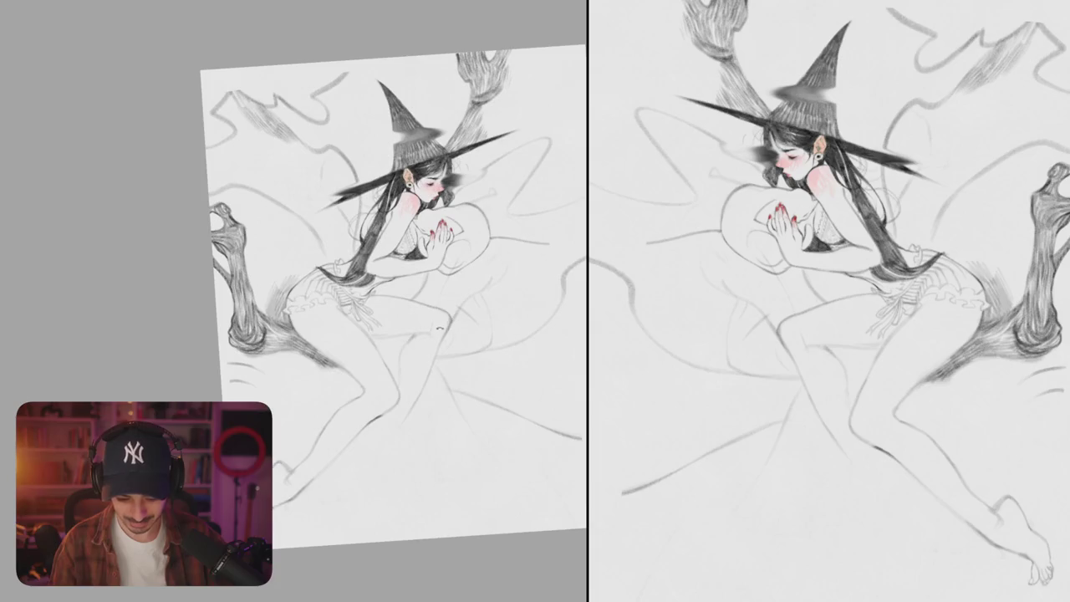
Step: Lighten one pencil line near the hands with a low-opacity eraser
{"action": "scroll", "coordinate": [418, 225], "scroll_direction": "up", "scroll_amount": 5}
{"action": "scroll", "coordinate": [376, 209], "scroll_direction": "up", "scroll_amount": 2}
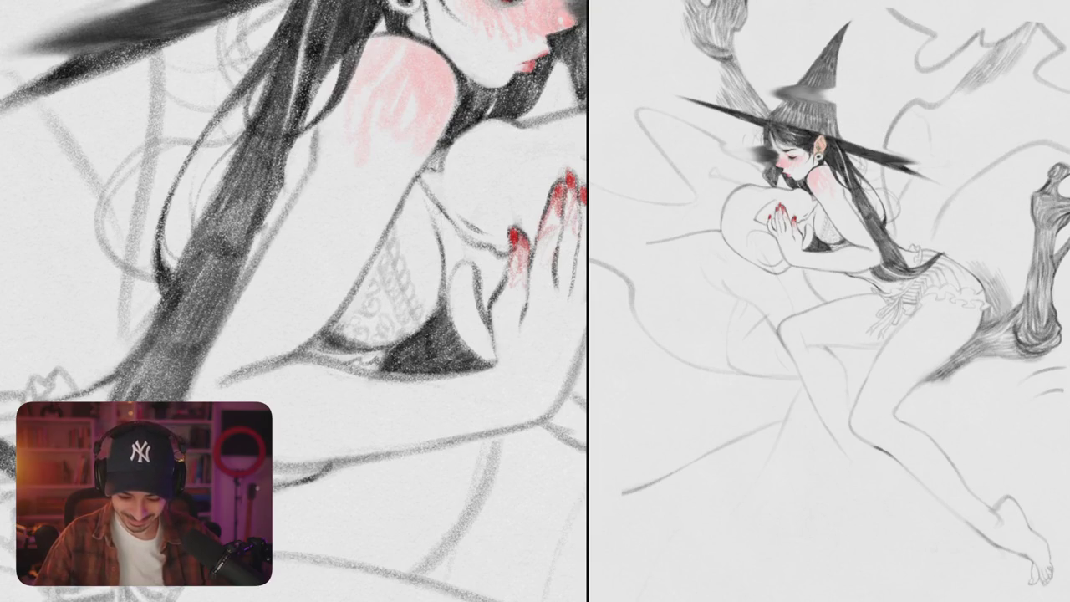
{"action": "left_click_drag", "start_coordinate": [334, 209], "coordinate": [418, 276]}
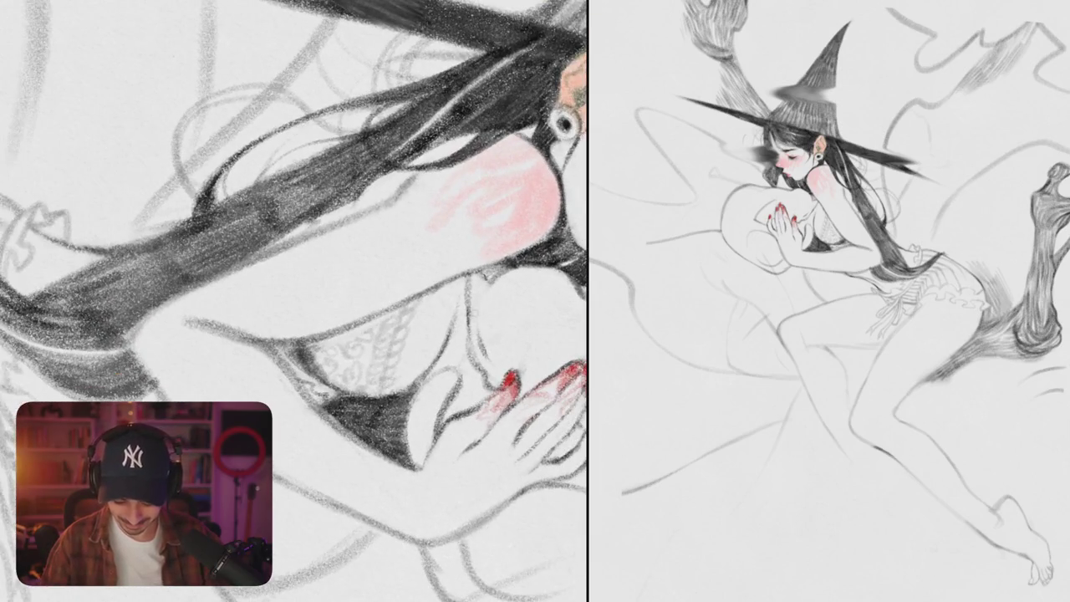
{"action": "scroll", "coordinate": [294, 301], "scroll_direction": "down", "scroll_amount": 5}
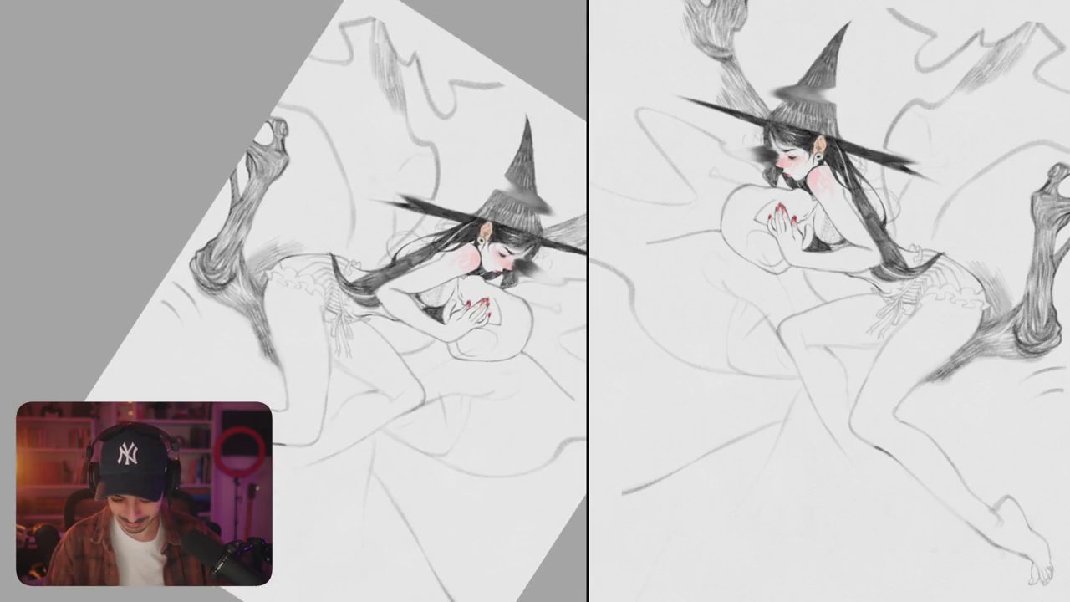
{"action": "scroll", "coordinate": [293, 301], "scroll_direction": "up", "scroll_amount": 5}
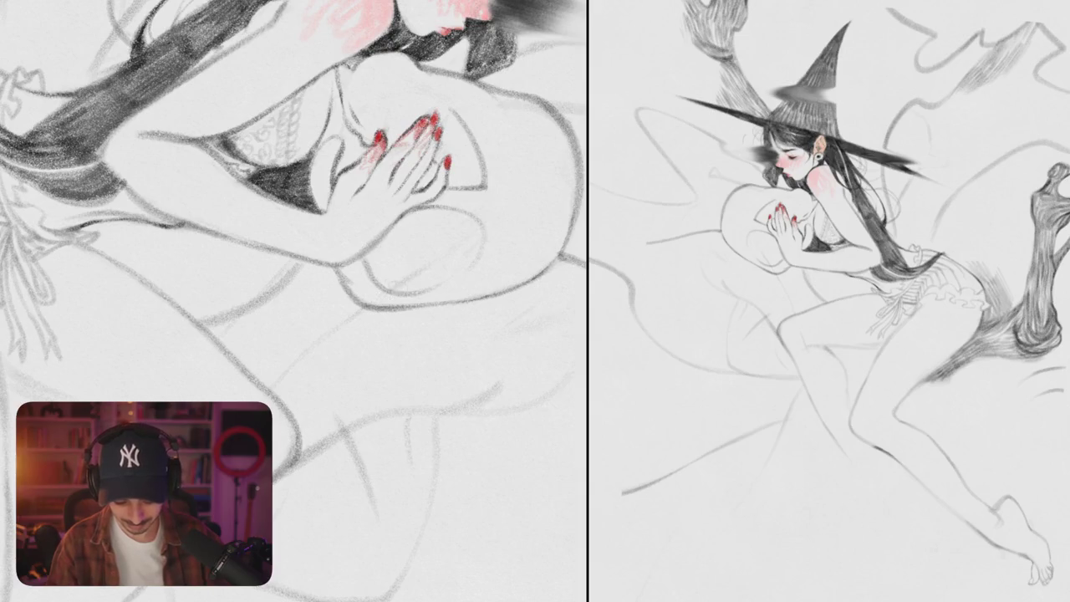
{"action": "scroll", "coordinate": [467, 244], "scroll_direction": "down", "scroll_amount": 5}
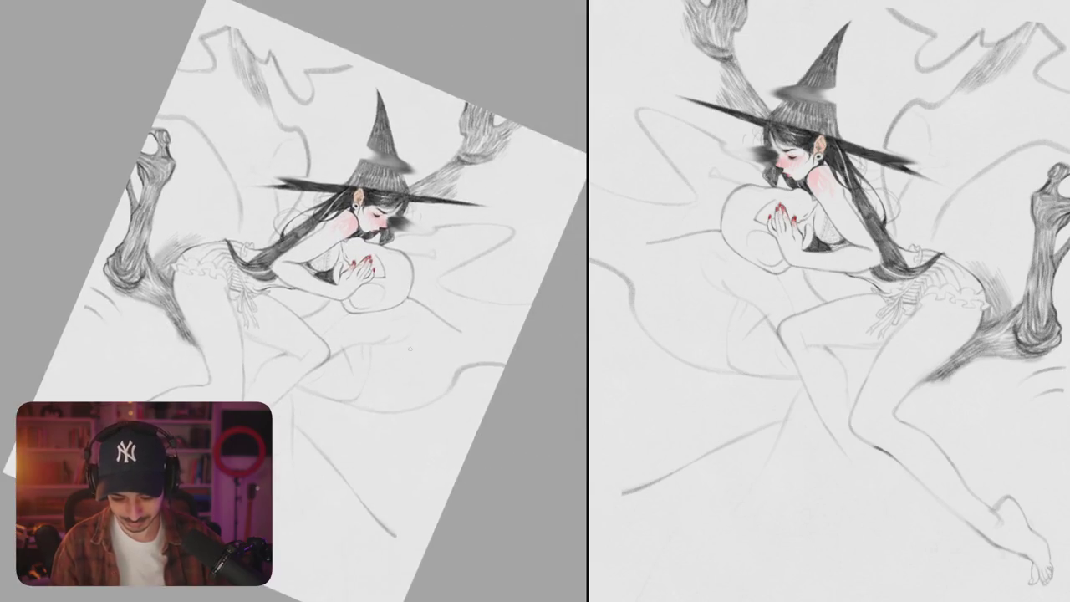
{"action": "scroll", "coordinate": [409, 237], "scroll_direction": "up", "scroll_amount": 5}
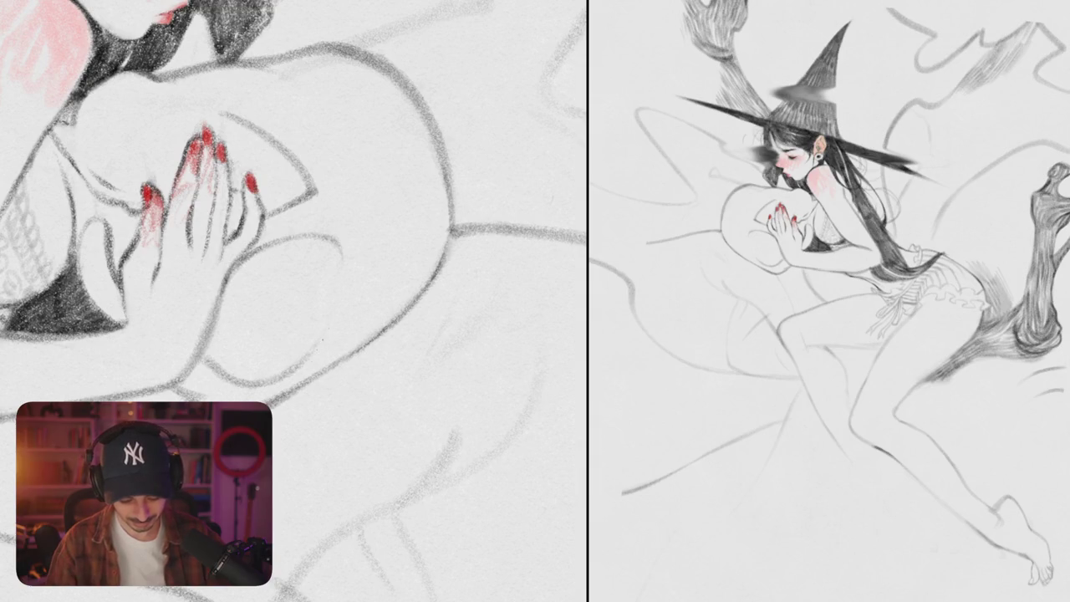
{"action": "mouse_move", "coordinate": [337, 320]}
{"action": "left_mouse_down"}
{"action": "mouse_move", "coordinate": [284, 366]}
{"action": "mouse_move", "coordinate": [313, 355]}
{"action": "left_mouse_up"}
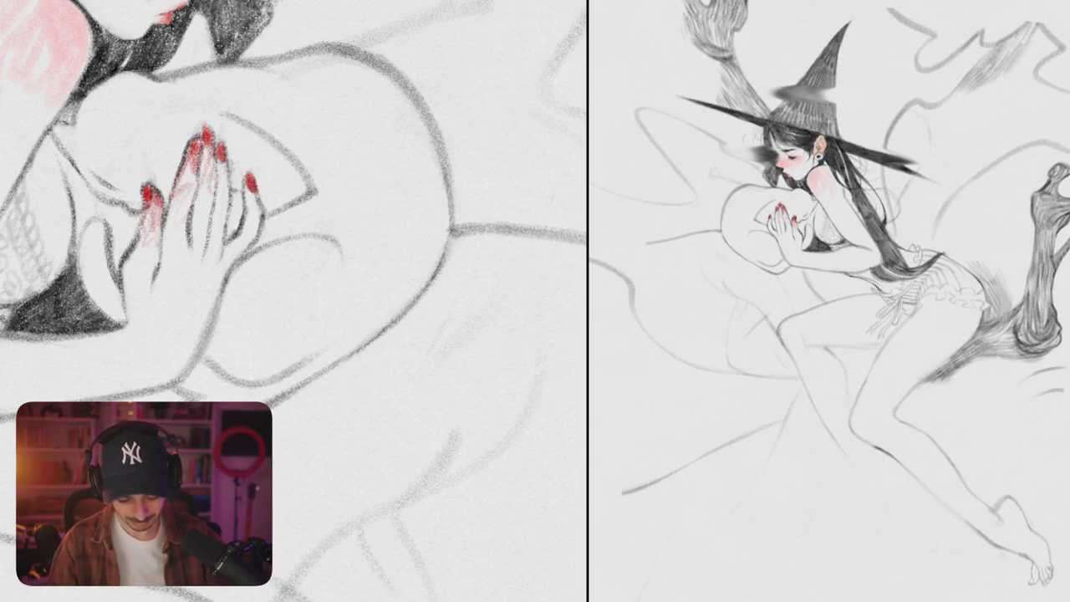
{"action": "scroll", "coordinate": [395, 278], "scroll_direction": "down", "scroll_amount": 5}
Step: Rotate and zoom the canvas upright to review the face and hands
{"action": "mouse_move", "coordinate": [395, 278]}
{"action": "left_mouse_down"}
{"action": "mouse_move", "coordinate": [351, 251]}
{"action": "mouse_move", "coordinate": [317, 283]}
{"action": "left_mouse_up"}
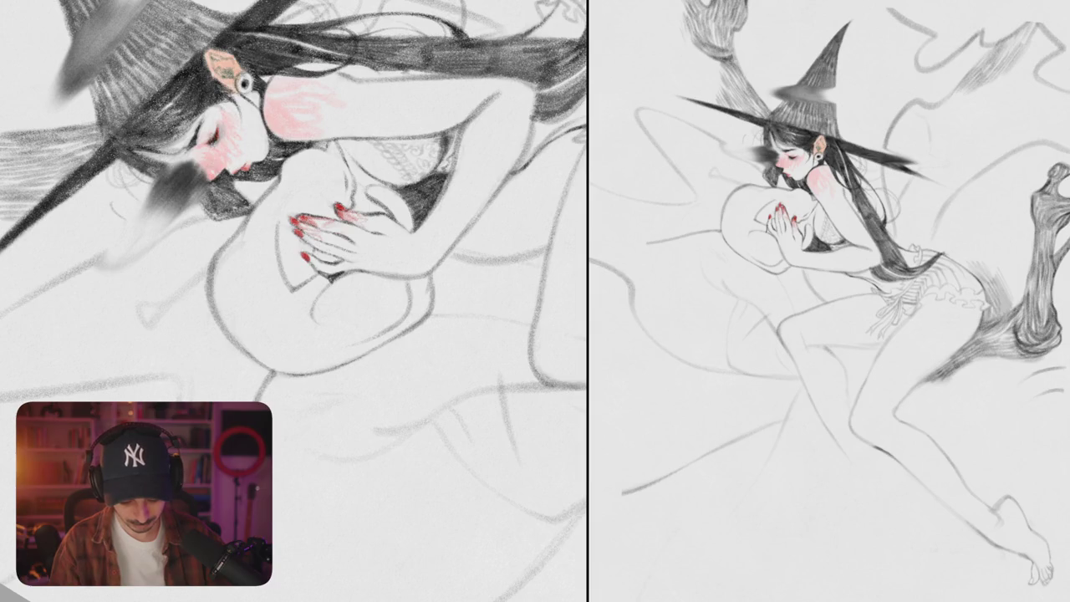
{"action": "scroll", "coordinate": [334, 243], "scroll_direction": "up", "scroll_amount": 2}
{"action": "scroll", "coordinate": [334, 242], "scroll_direction": "up", "scroll_amount": 5}
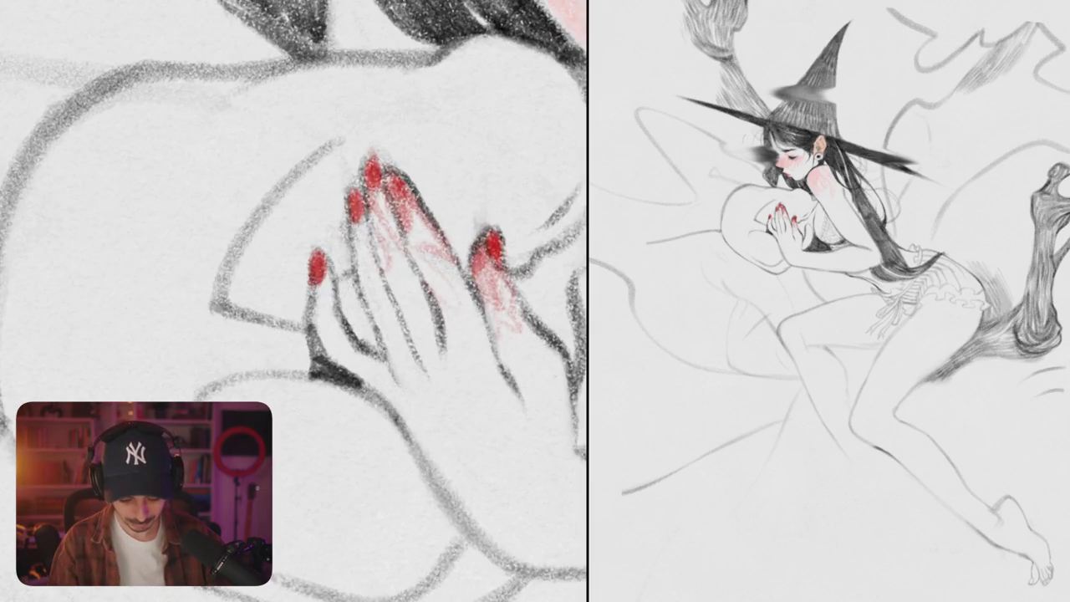
{"action": "scroll", "coordinate": [346, 283], "scroll_direction": "down", "scroll_amount": 5}
{"action": "left_click_drag", "start_coordinate": [346, 283], "coordinate": [317, 251]}
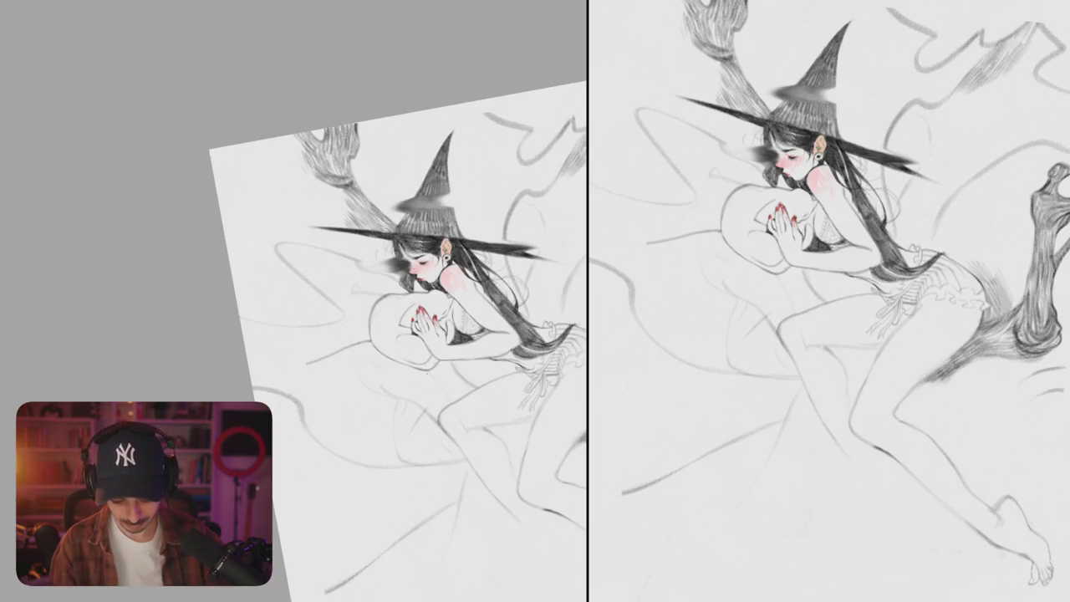
{"action": "scroll", "coordinate": [426, 301], "scroll_direction": "up", "scroll_amount": 5}
{"action": "left_click_drag", "start_coordinate": [418, 360], "coordinate": [418, 288]}
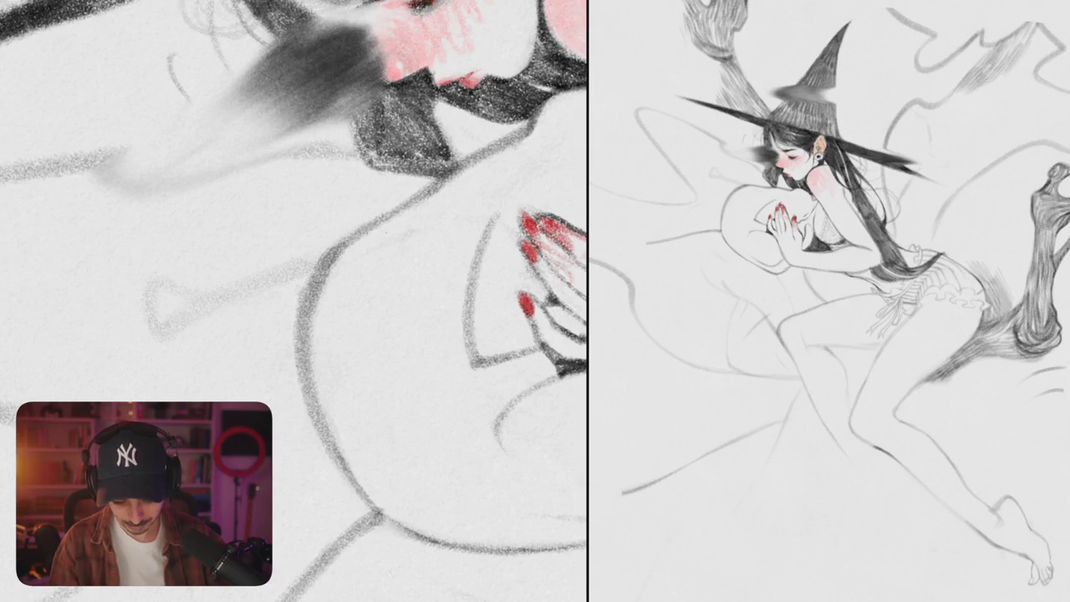
{"action": "scroll", "coordinate": [292, 301], "scroll_direction": "down", "scroll_amount": 5}
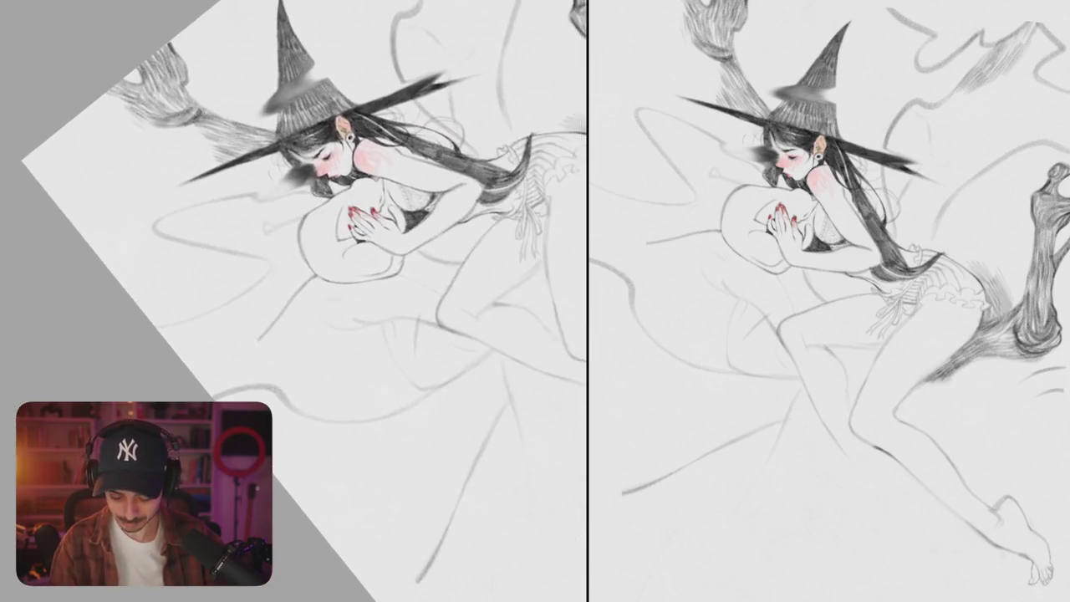
{"action": "scroll", "coordinate": [292, 301], "scroll_direction": "up", "scroll_amount": 10}
{"action": "scroll", "coordinate": [293, 301], "scroll_direction": "up", "scroll_amount": 2}
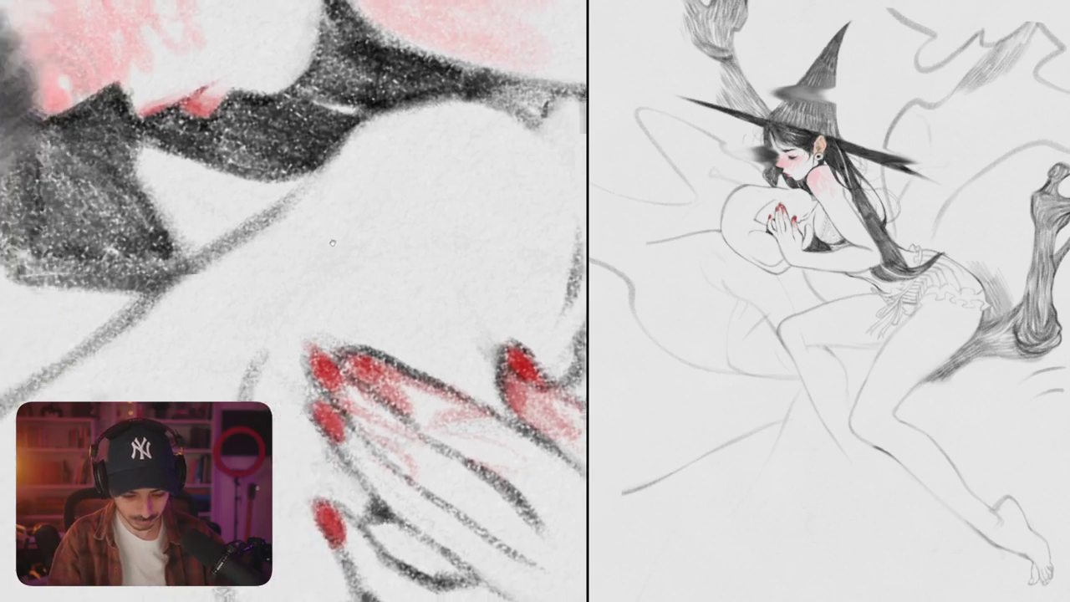
{"action": "scroll", "coordinate": [293, 301], "scroll_direction": "down", "scroll_amount": 5}
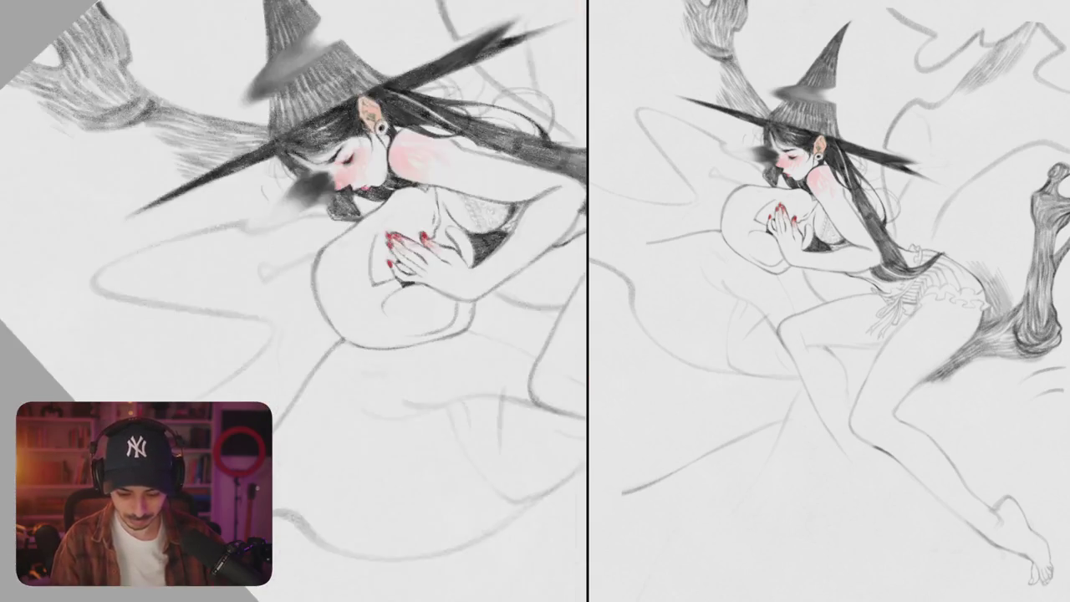
{"action": "scroll", "coordinate": [292, 301], "scroll_direction": "down", "scroll_amount": 2}
{"action": "scroll", "coordinate": [293, 301], "scroll_direction": "down", "scroll_amount": 2}
{"action": "scroll", "coordinate": [384, 301], "scroll_direction": "up", "scroll_amount": 1}
{"action": "scroll", "coordinate": [385, 301], "scroll_direction": "up", "scroll_amount": 2}
{"action": "scroll", "coordinate": [385, 300], "scroll_direction": "up", "scroll_amount": 2}
{"action": "scroll", "coordinate": [423, 290], "scroll_direction": "up", "scroll_amount": 1}
{"action": "scroll", "coordinate": [423, 290], "scroll_direction": "up", "scroll_amount": 5}
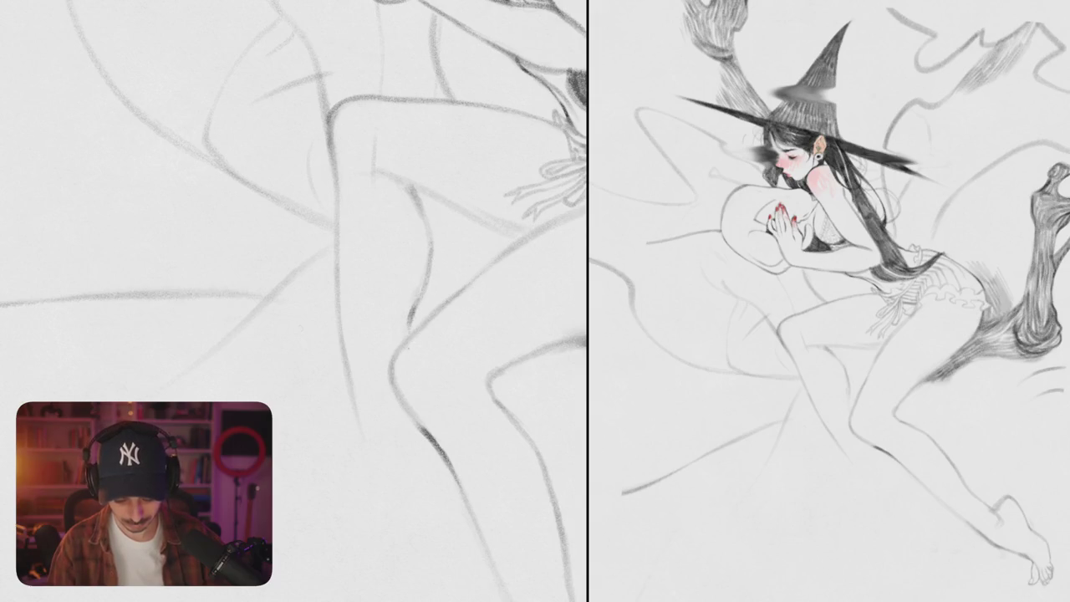
Step: Redraw the lower foot's leg, ankle and heel lines in pencil, undoing and erasing rejected strokes
{"action": "scroll", "coordinate": [384, 301], "scroll_direction": "down", "scroll_amount": 3}
{"action": "mouse_move", "coordinate": [334, 288]}
{"action": "left_mouse_down"}
{"action": "mouse_move", "coordinate": [355, 336]}
{"action": "mouse_move", "coordinate": [381, 331]}
{"action": "left_mouse_up"}
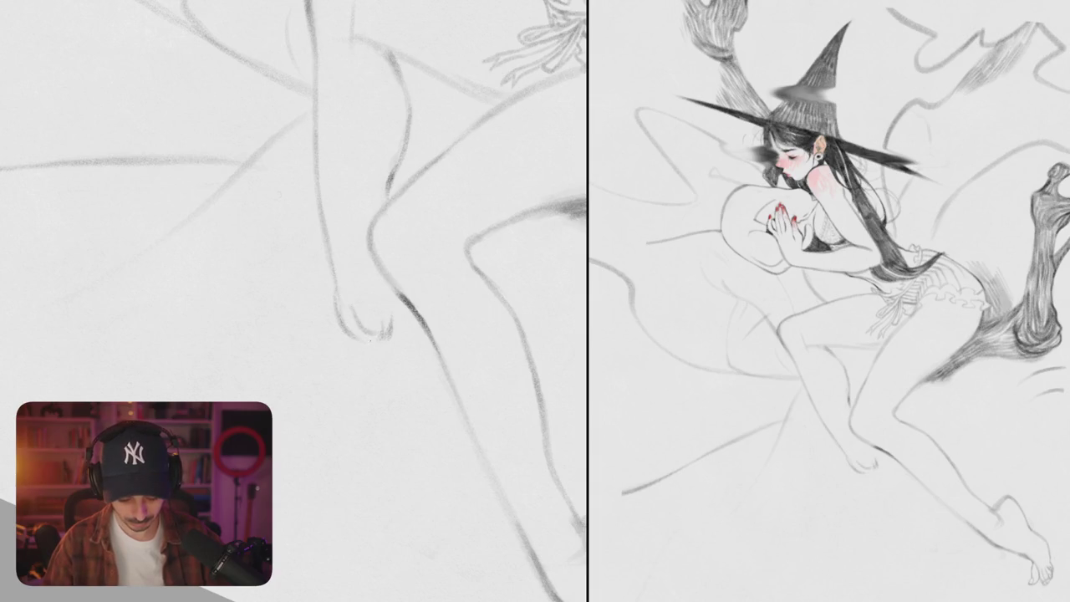
{"action": "mouse_move", "coordinate": [393, 284]}
{"action": "left_mouse_down"}
{"action": "mouse_move", "coordinate": [402, 329]}
{"action": "mouse_move", "coordinate": [424, 336]}
{"action": "left_mouse_up"}
{"action": "mouse_move", "coordinate": [335, 251]}
{"action": "left_mouse_down"}
{"action": "mouse_move", "coordinate": [376, 200]}
{"action": "mouse_move", "coordinate": [366, 338]}
{"action": "mouse_move", "coordinate": [323, 397]}
{"action": "mouse_move", "coordinate": [344, 416]}
{"action": "mouse_move", "coordinate": [335, 439]}
{"action": "mouse_move", "coordinate": [382, 410]}
{"action": "mouse_move", "coordinate": [447, 306]}
{"action": "left_mouse_up"}
{"action": "left_click_drag", "start_coordinate": [439, 254], "coordinate": [458, 321]}
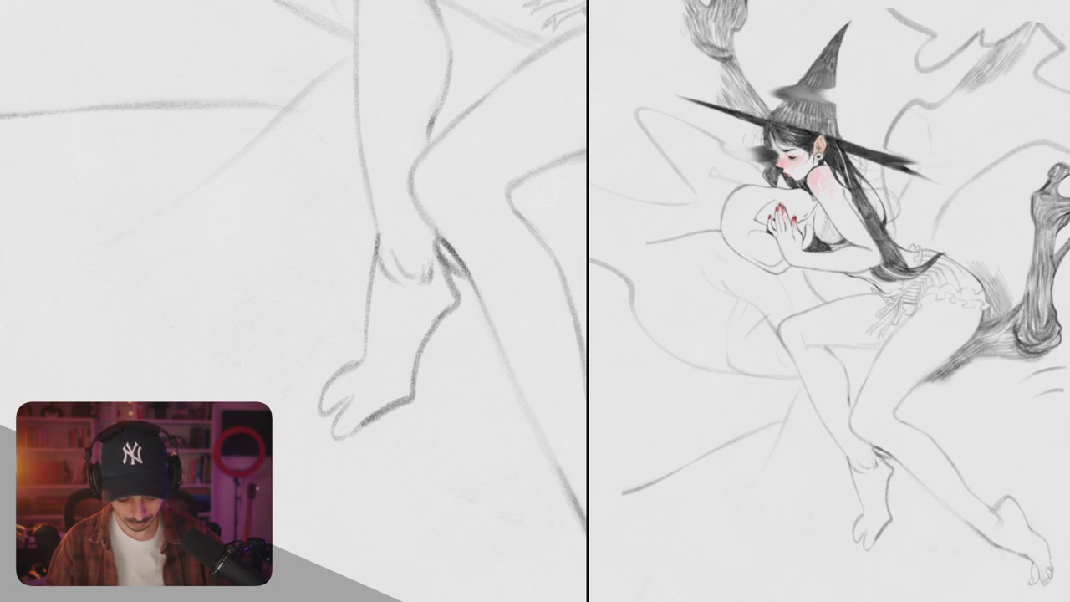
{"action": "left_click_drag", "start_coordinate": [326, 376], "coordinate": [338, 422]}
{"action": "mouse_move", "coordinate": [356, 364]}
{"action": "left_mouse_down"}
{"action": "mouse_move", "coordinate": [344, 382]}
{"action": "mouse_move", "coordinate": [349, 411]}
{"action": "mouse_move", "coordinate": [378, 434]}
{"action": "mouse_move", "coordinate": [386, 409]}
{"action": "mouse_move", "coordinate": [417, 386]}
{"action": "mouse_move", "coordinate": [418, 339]}
{"action": "left_mouse_up"}
{"action": "key", "text": "ctrl+z"}
{"action": "key", "text": "ctrl+z"}
{"action": "left_click_drag", "start_coordinate": [391, 411], "coordinate": [443, 313]}
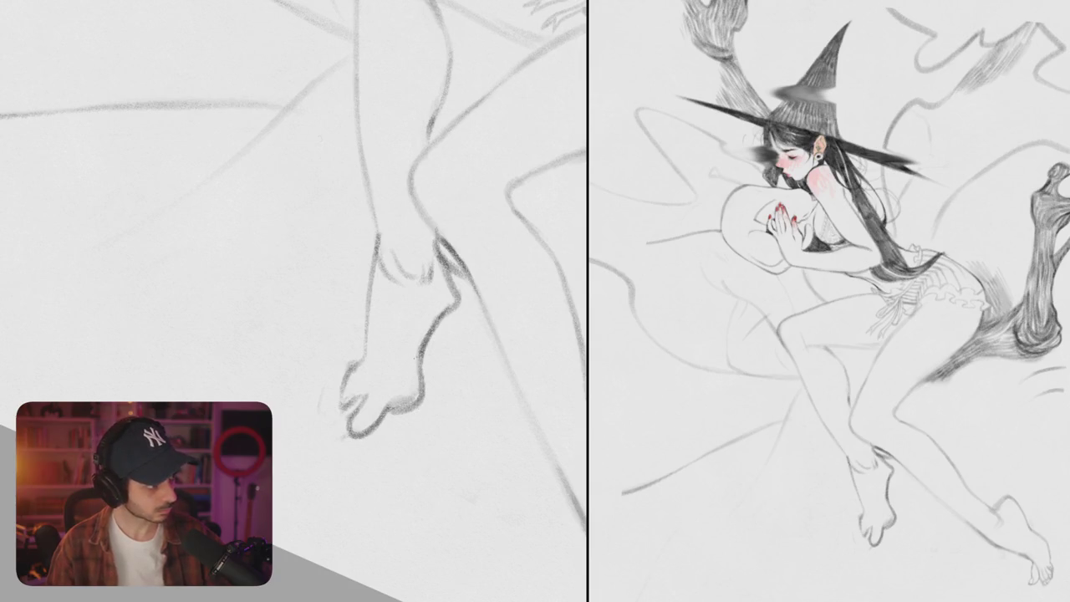
{"action": "mouse_move", "coordinate": [351, 367]}
{"action": "left_mouse_down"}
{"action": "mouse_move", "coordinate": [303, 418]}
{"action": "mouse_move", "coordinate": [393, 442]}
{"action": "left_mouse_up"}
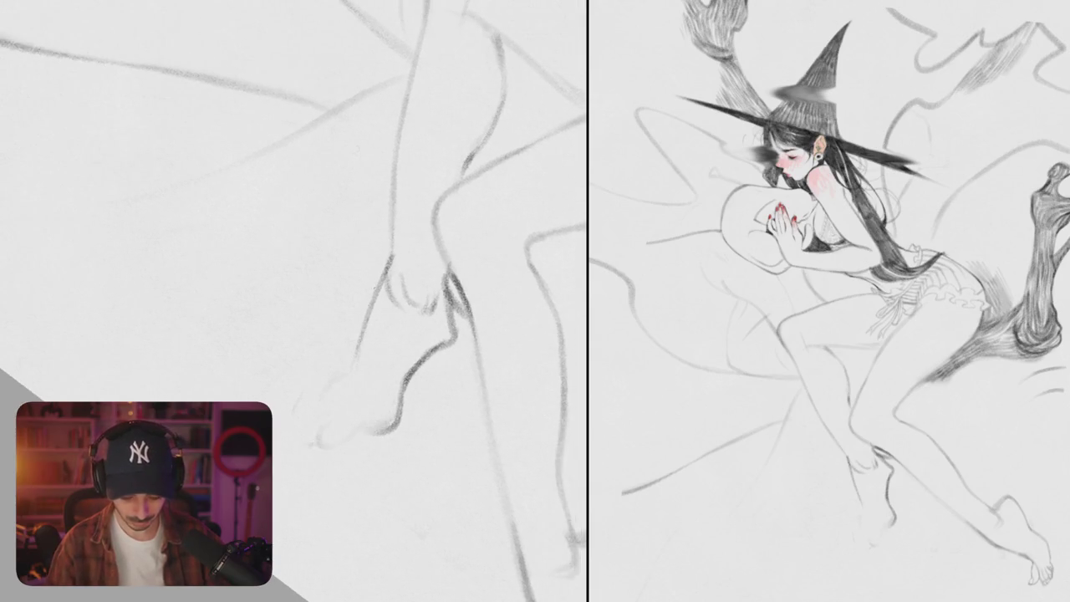
{"action": "mouse_move", "coordinate": [386, 297]}
{"action": "left_mouse_down"}
{"action": "mouse_move", "coordinate": [353, 396]}
{"action": "mouse_move", "coordinate": [380, 435]}
{"action": "mouse_move", "coordinate": [448, 337]}
{"action": "left_mouse_up"}
Step: Turn the view to the ankle, then rework the heel curve, front line and pointed toe
{"action": "left_click_drag", "start_coordinate": [392, 368], "coordinate": [284, 351]}
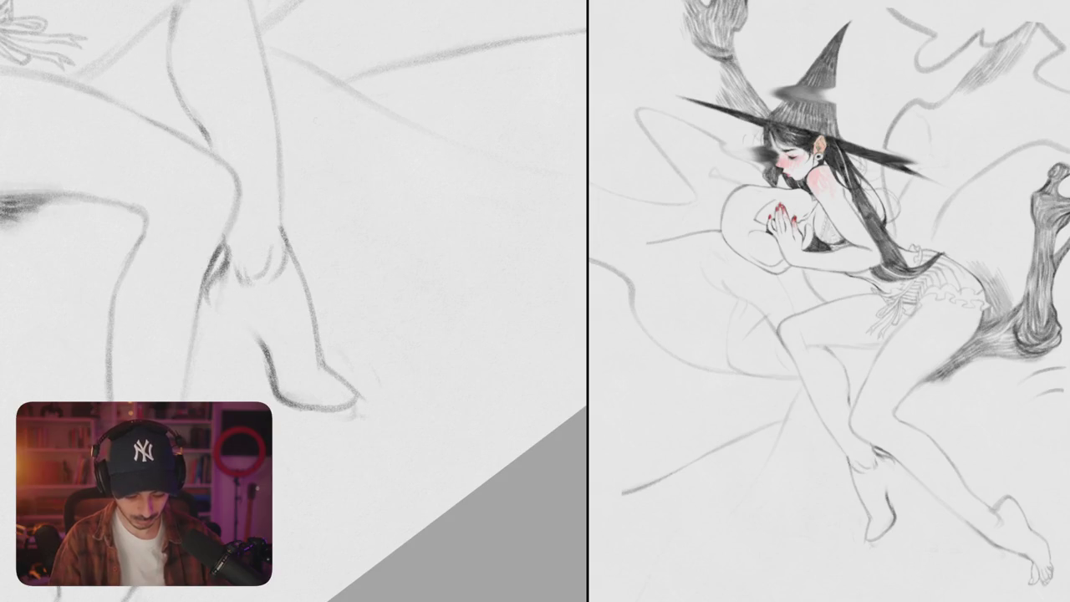
{"action": "mouse_move", "coordinate": [222, 272]}
{"action": "left_mouse_down"}
{"action": "mouse_move", "coordinate": [364, 297]}
{"action": "mouse_move", "coordinate": [347, 289]}
{"action": "left_mouse_up"}
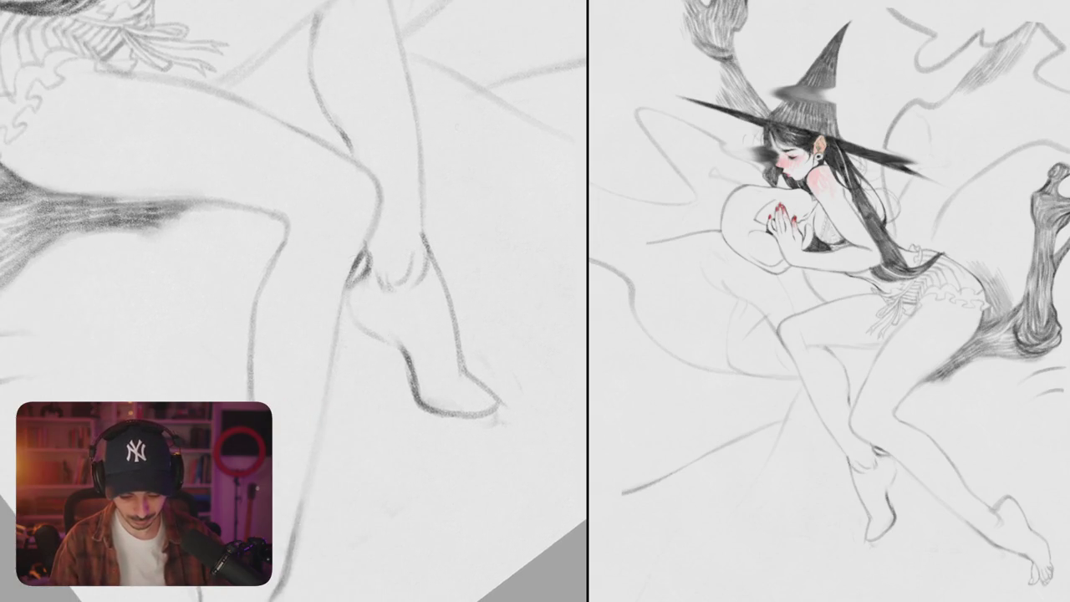
{"action": "key", "text": "ctrl+z"}
{"action": "key", "text": "ctrl+z"}
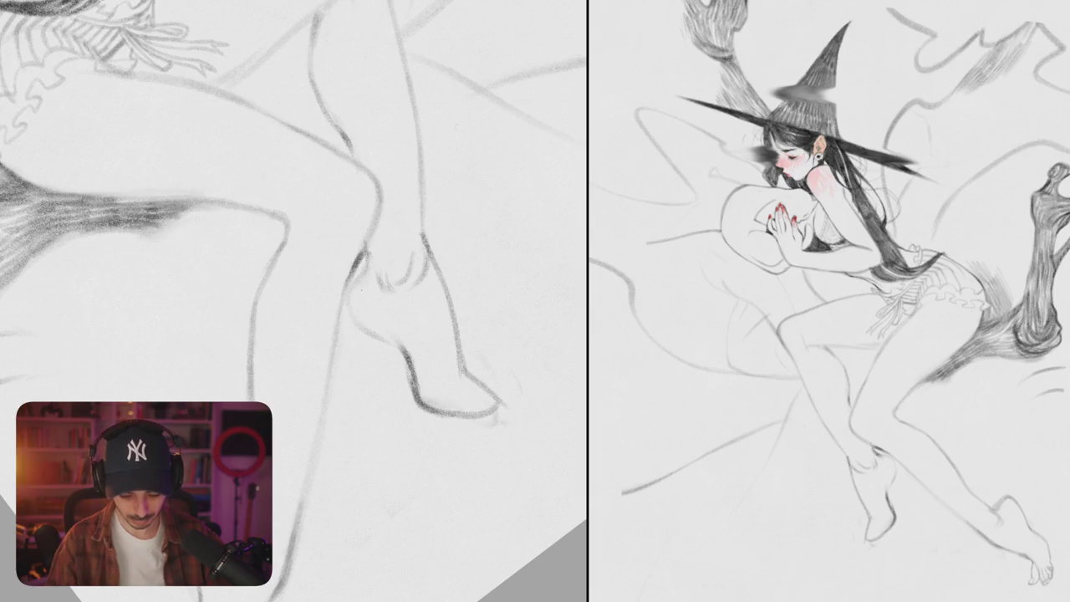
{"action": "mouse_move", "coordinate": [369, 250]}
{"action": "left_mouse_down"}
{"action": "mouse_move", "coordinate": [356, 293]}
{"action": "mouse_move", "coordinate": [377, 337]}
{"action": "left_mouse_up"}
{"action": "left_click_drag", "start_coordinate": [502, 330], "coordinate": [413, 402]}
{"action": "mouse_move", "coordinate": [392, 314]}
{"action": "left_mouse_down"}
{"action": "mouse_move", "coordinate": [396, 387]}
{"action": "mouse_move", "coordinate": [416, 389]}
{"action": "left_mouse_up"}
{"action": "left_click_drag", "start_coordinate": [394, 351], "coordinate": [408, 434]}
{"action": "left_click_drag", "start_coordinate": [458, 302], "coordinate": [441, 413]}
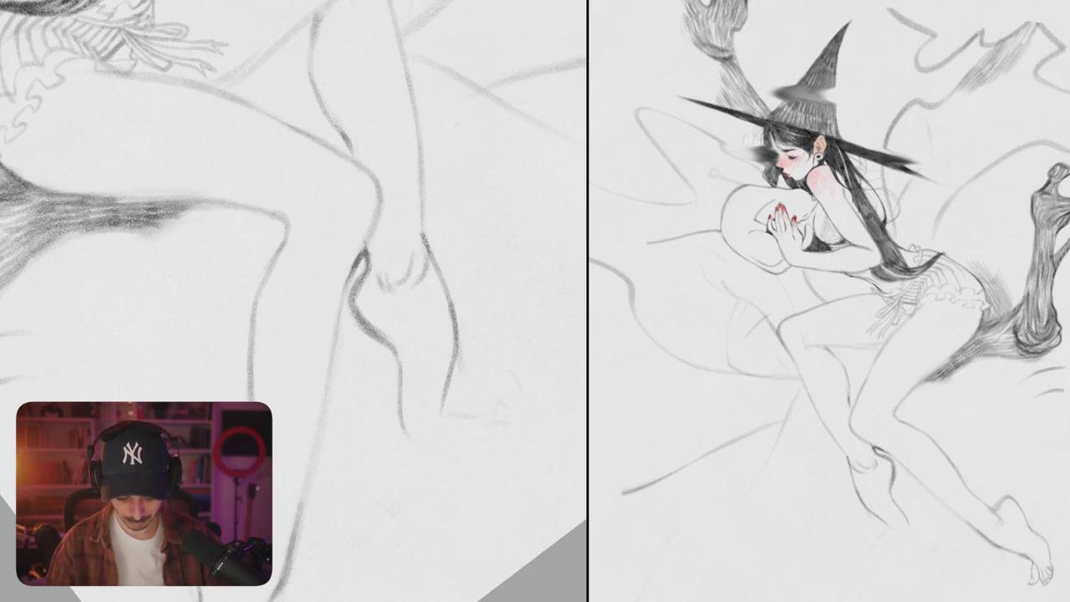
{"action": "left_click_drag", "start_coordinate": [397, 378], "coordinate": [418, 451]}
{"action": "left_click_drag", "start_coordinate": [451, 376], "coordinate": [421, 448]}
{"action": "key", "text": "ctrl+0"}
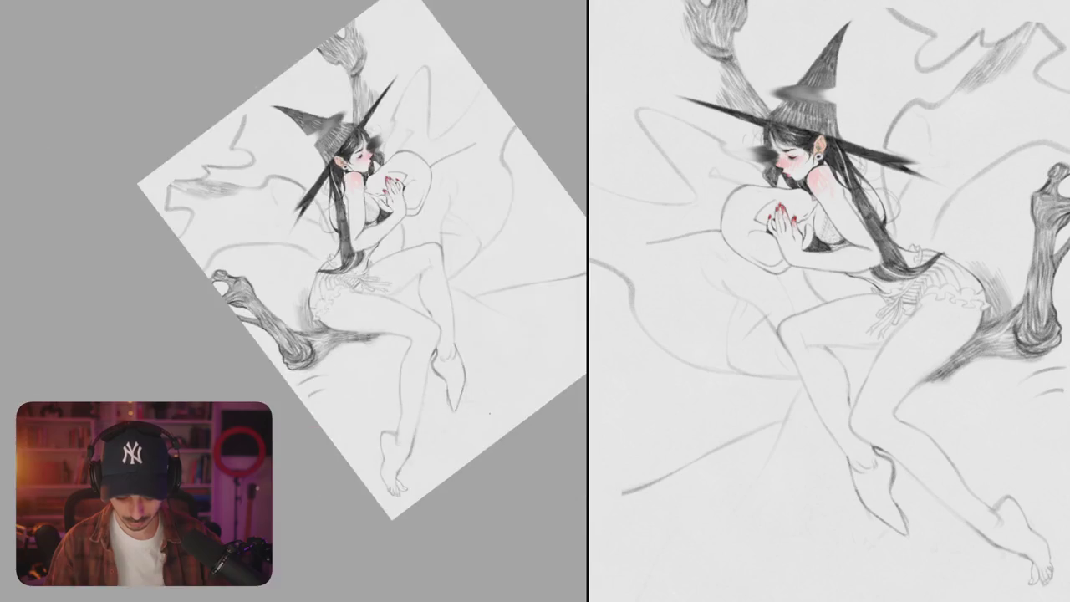
Step: Erase the old lower leg line and redraw it as a longer pencil stroke
{"action": "scroll", "coordinate": [394, 410], "scroll_direction": "up", "scroll_amount": 5}
{"action": "scroll", "coordinate": [394, 411], "scroll_direction": "up", "scroll_amount": 3}
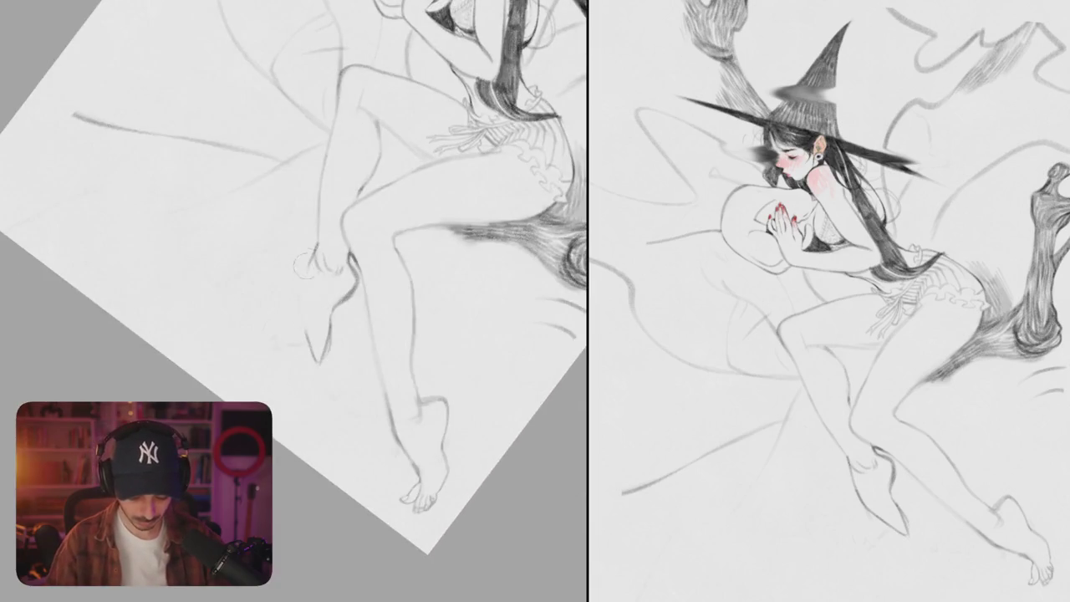
{"action": "left_click_drag", "start_coordinate": [328, 188], "coordinate": [299, 326]}
{"action": "key", "text": "e"}
{"action": "left_click_drag", "start_coordinate": [343, 409], "coordinate": [384, 293]}
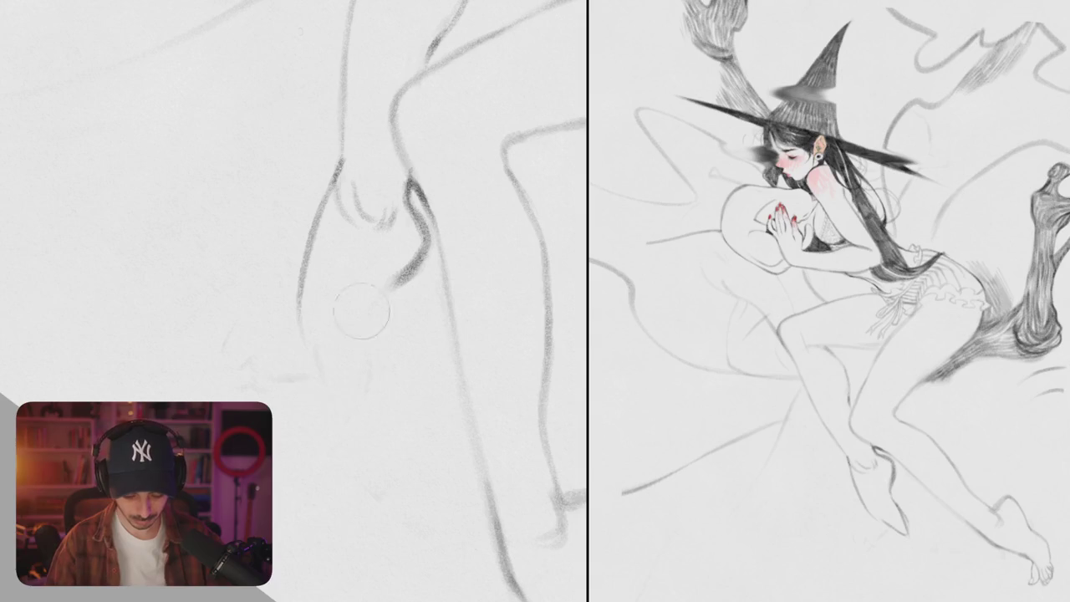
{"action": "scroll", "coordinate": [282, 382], "scroll_direction": "down", "scroll_amount": 5}
{"action": "left_click_drag", "start_coordinate": [316, 259], "coordinate": [293, 334]}
{"action": "mouse_move", "coordinate": [320, 217]}
{"action": "left_mouse_down"}
{"action": "mouse_move", "coordinate": [305, 359]}
{"action": "mouse_move", "coordinate": [350, 312]}
{"action": "mouse_move", "coordinate": [290, 378]}
{"action": "mouse_move", "coordinate": [335, 350]}
{"action": "left_mouse_up"}
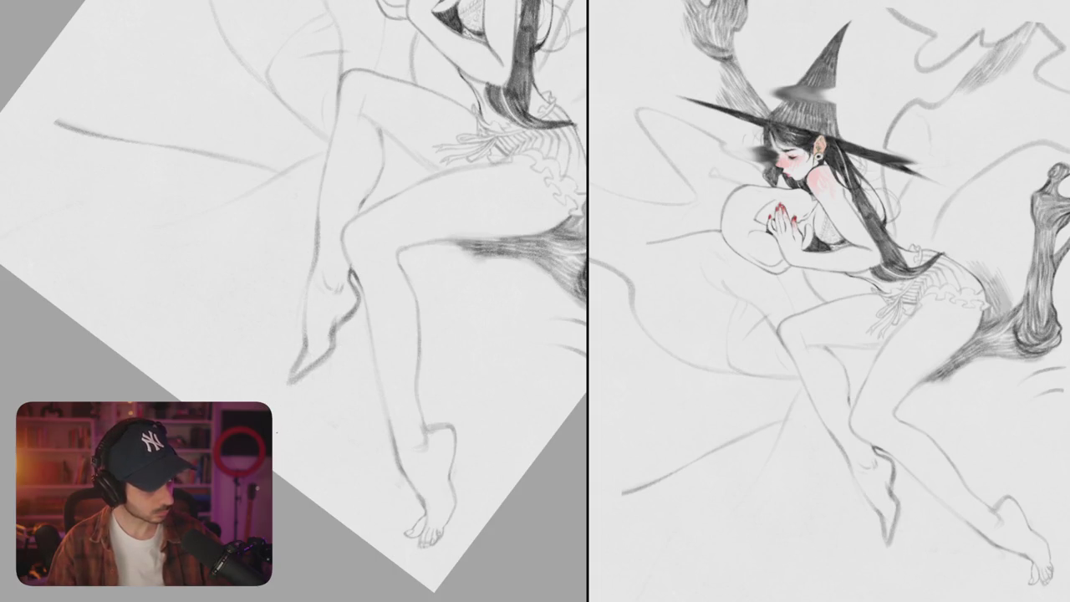
Step: Darken the inner thigh line and hatch shading strokes along it
{"action": "scroll", "coordinate": [390, 285], "scroll_direction": "down", "scroll_amount": 3}
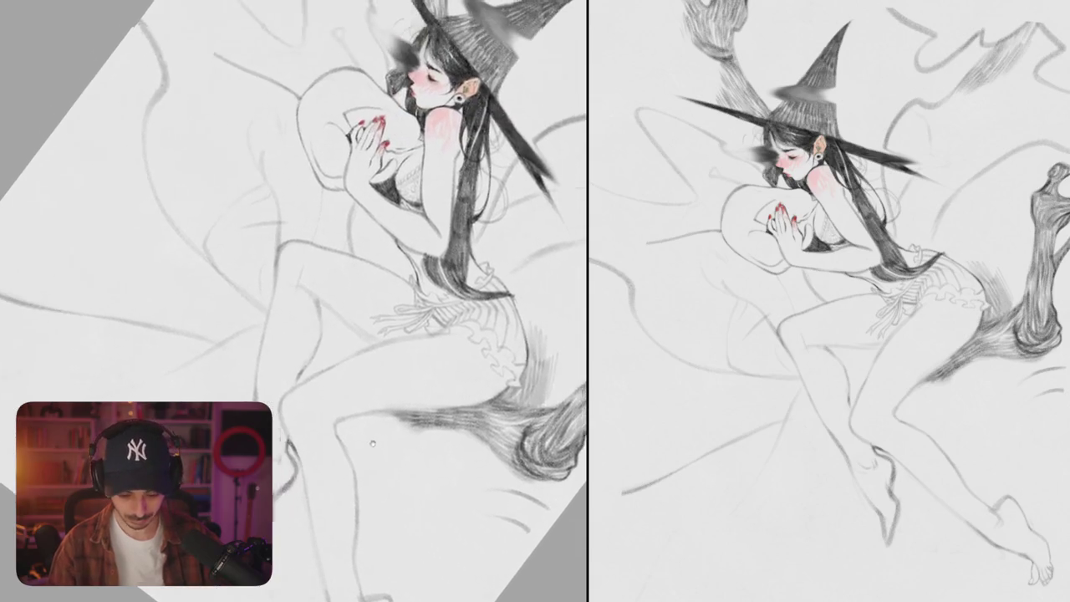
{"action": "scroll", "coordinate": [369, 305], "scroll_direction": "up", "scroll_amount": 5}
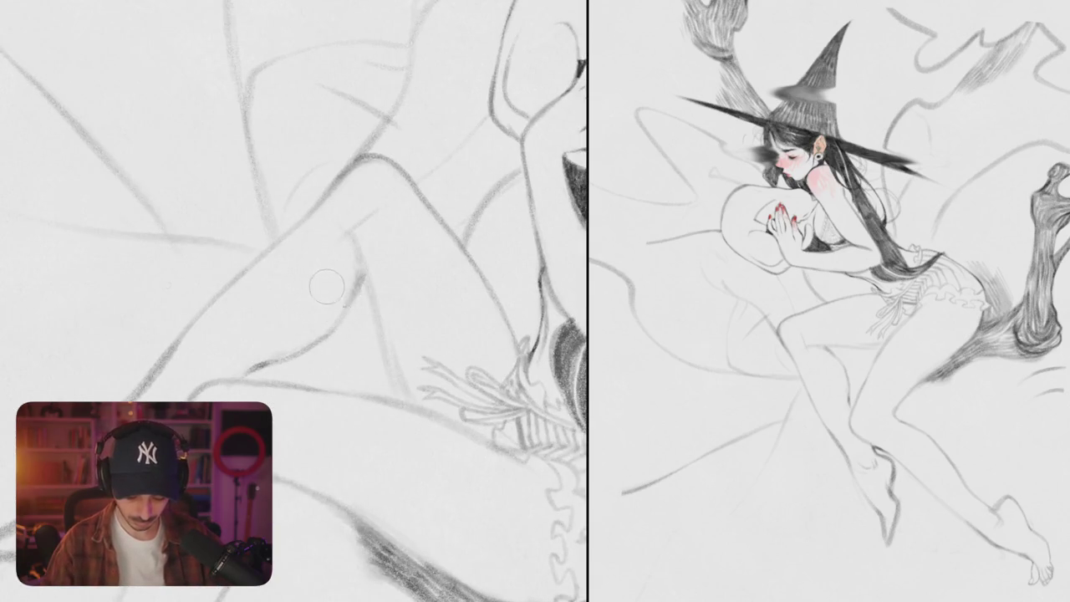
{"action": "left_click_drag", "start_coordinate": [361, 276], "coordinate": [413, 408]}
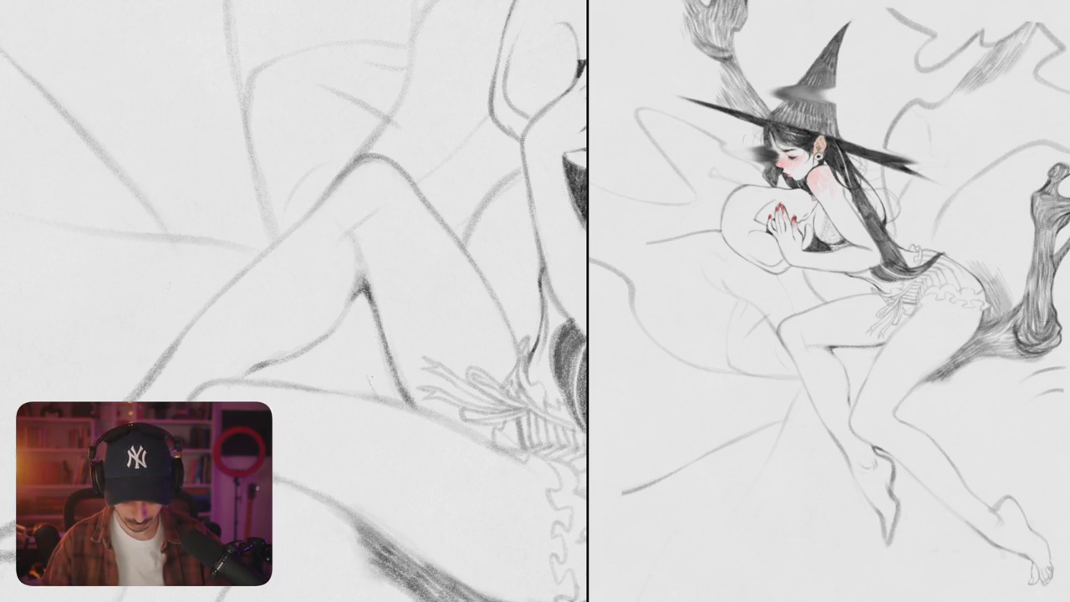
{"action": "mouse_move", "coordinate": [376, 363]}
{"action": "left_mouse_down"}
{"action": "mouse_move", "coordinate": [384, 399]}
{"action": "mouse_move", "coordinate": [411, 408]}
{"action": "left_mouse_up"}
{"action": "left_click_drag", "start_coordinate": [357, 346], "coordinate": [375, 376]}
{"action": "mouse_move", "coordinate": [366, 336]}
{"action": "left_mouse_down"}
{"action": "mouse_move", "coordinate": [389, 377]}
{"action": "mouse_move", "coordinate": [358, 351]}
{"action": "left_mouse_up"}
{"action": "left_click_drag", "start_coordinate": [348, 311], "coordinate": [365, 344]}
{"action": "mouse_move", "coordinate": [356, 307]}
{"action": "left_mouse_down"}
{"action": "mouse_move", "coordinate": [381, 348]}
{"action": "mouse_move", "coordinate": [359, 322]}
{"action": "mouse_move", "coordinate": [374, 328]}
{"action": "left_mouse_up"}
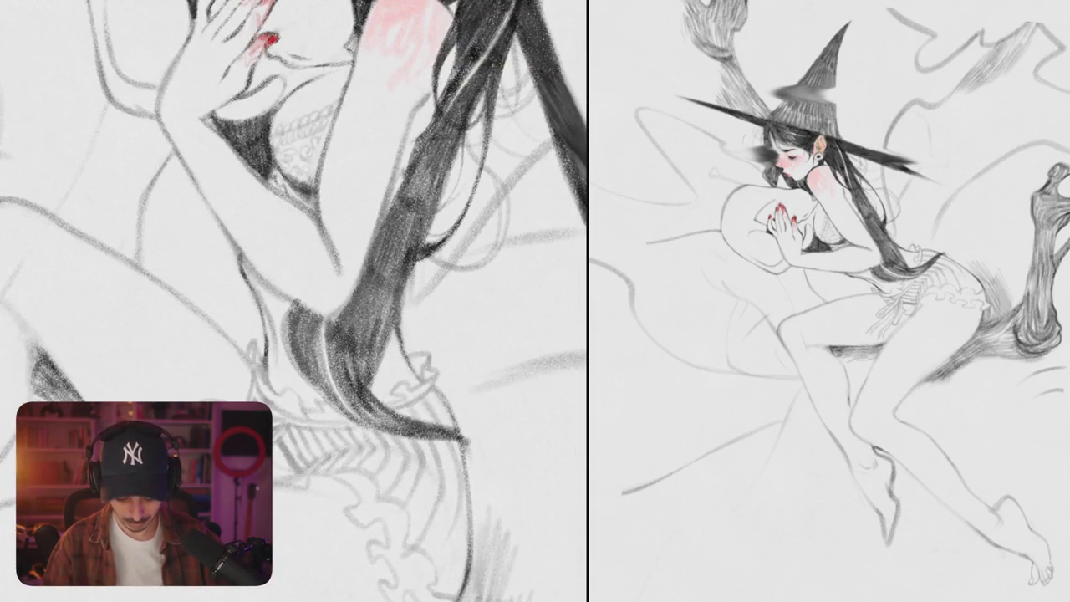
Step: Erase a faint line beside the hair and darken the hair edge with pencil strokes
{"action": "left_click_drag", "start_coordinate": [411, 276], "coordinate": [398, 351]}
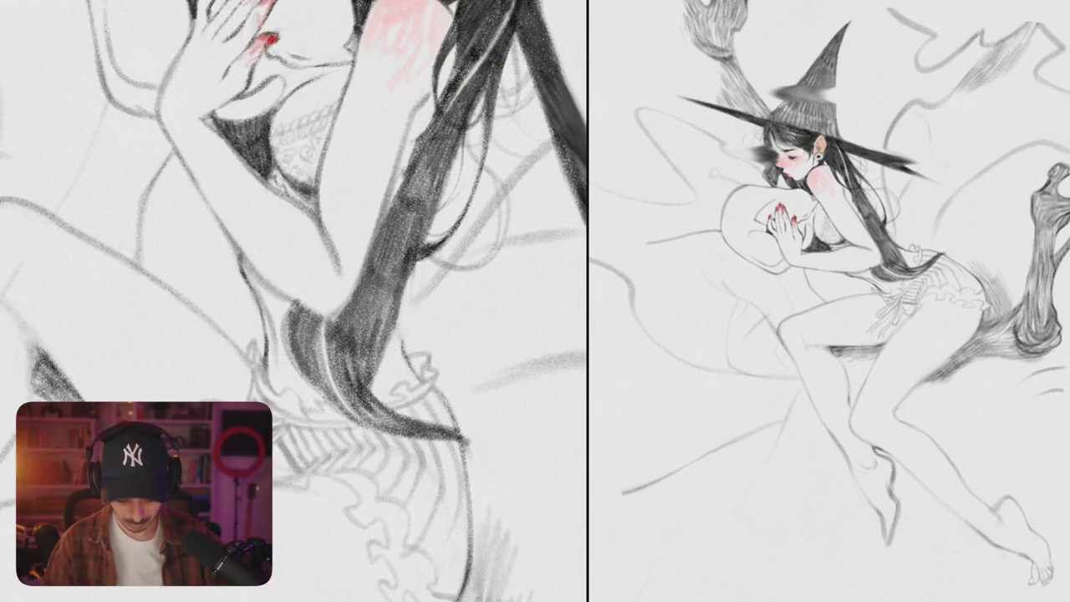
{"action": "left_click_drag", "start_coordinate": [412, 261], "coordinate": [406, 368]}
{"action": "mouse_move", "coordinate": [411, 283]}
{"action": "left_mouse_down"}
{"action": "mouse_move", "coordinate": [401, 357]}
{"action": "mouse_move", "coordinate": [401, 339]}
{"action": "left_mouse_up"}
{"action": "left_click_drag", "start_coordinate": [415, 264], "coordinate": [408, 352]}
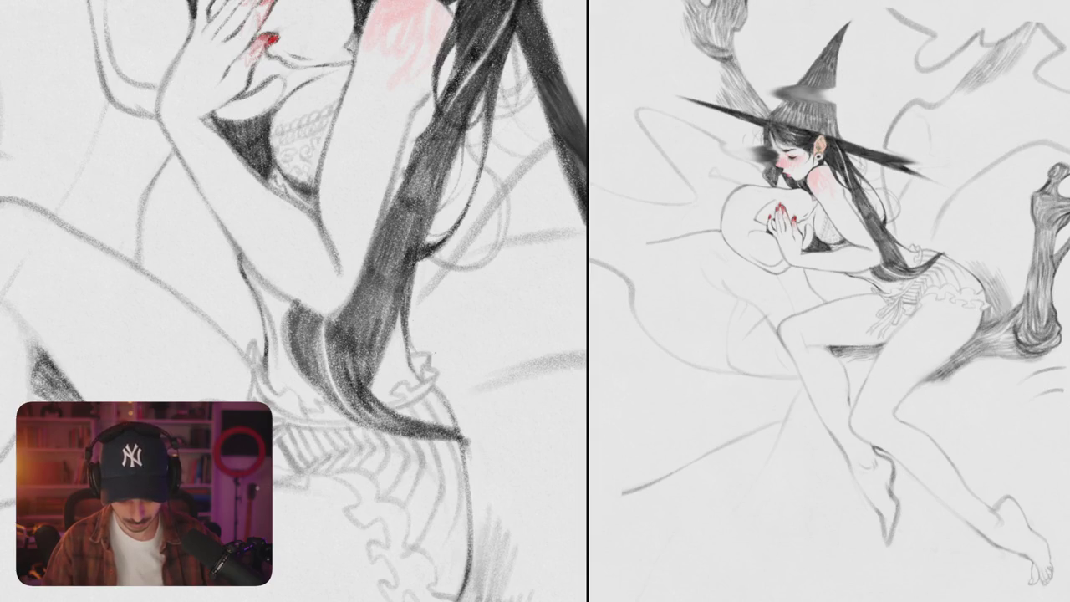
Step: Sketch a curved line and faint marks right of the hair, and extend its strands
{"action": "left_click_drag", "start_coordinate": [447, 284], "coordinate": [458, 326]}
{"action": "left_click_drag", "start_coordinate": [428, 284], "coordinate": [452, 313]}
{"action": "left_click_drag", "start_coordinate": [443, 350], "coordinate": [416, 356]}
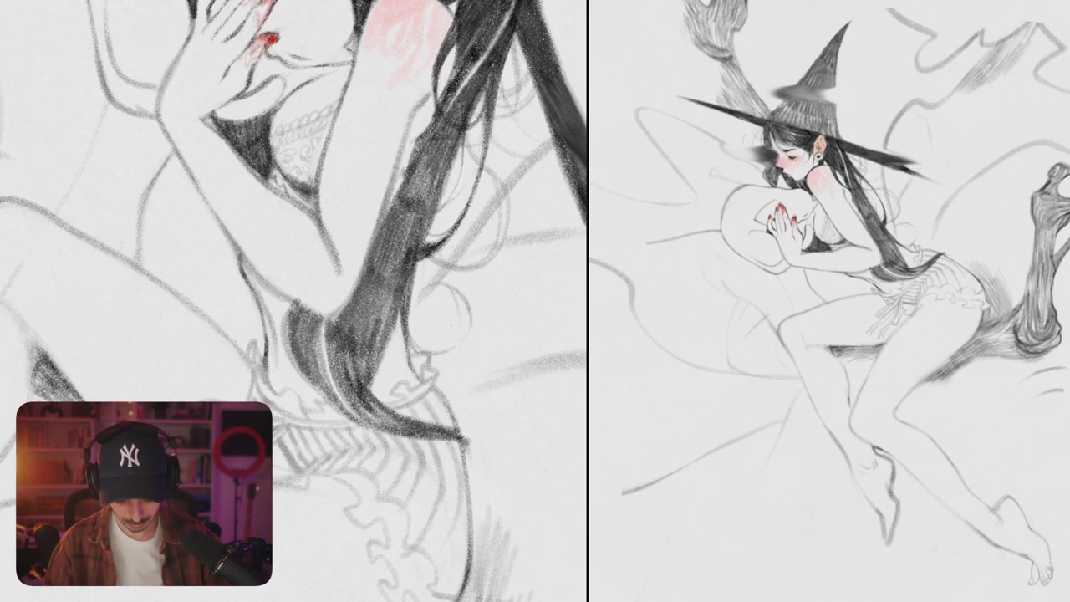
{"action": "left_click_drag", "start_coordinate": [434, 264], "coordinate": [408, 346]}
{"action": "left_click_drag", "start_coordinate": [493, 335], "coordinate": [484, 443]}
{"action": "mouse_move", "coordinate": [435, 311]}
{"action": "left_mouse_down"}
{"action": "mouse_move", "coordinate": [404, 355]}
{"action": "mouse_move", "coordinate": [468, 376]}
{"action": "mouse_move", "coordinate": [487, 410]}
{"action": "left_mouse_up"}
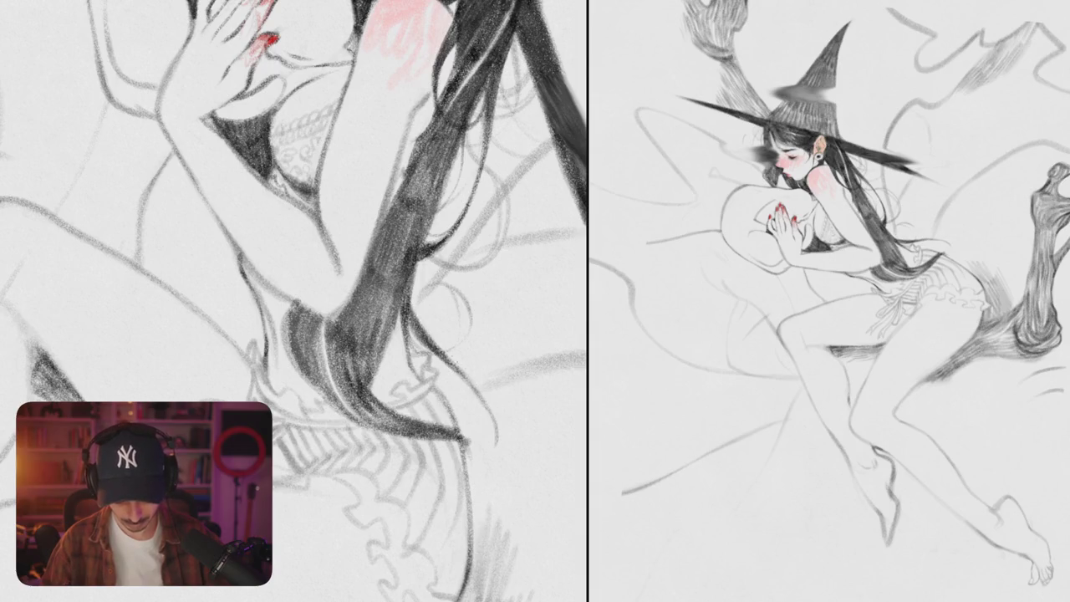
{"action": "scroll", "coordinate": [293, 301], "scroll_direction": "down", "scroll_amount": 5}
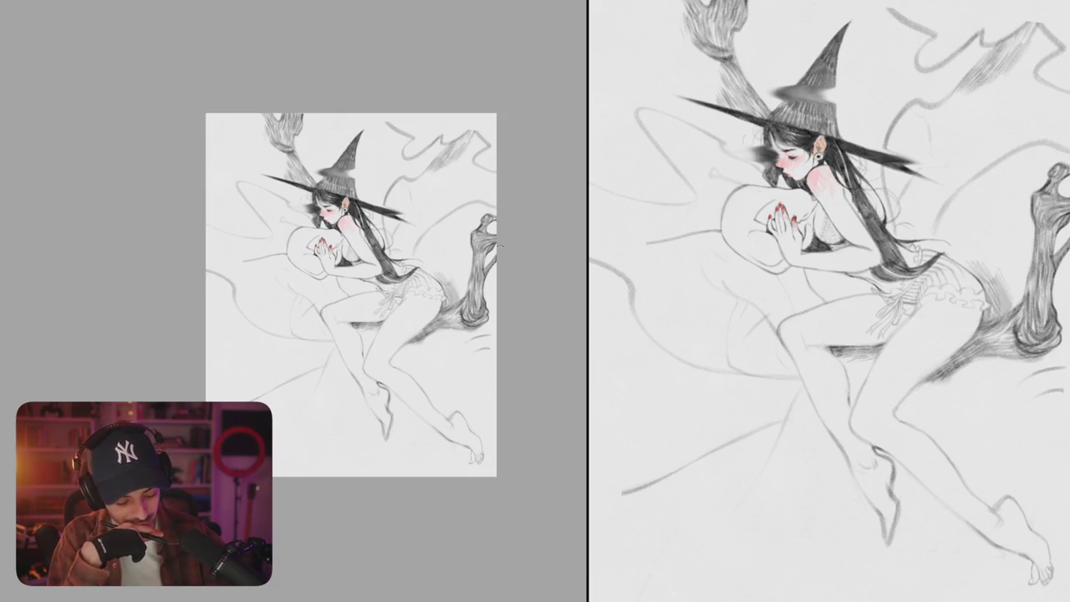
Step: Rotate and zoom in on the hip frills, then touch up the skirt frill with a short stroke
{"action": "scroll", "coordinate": [456, 285], "scroll_direction": "up", "scroll_amount": 5}
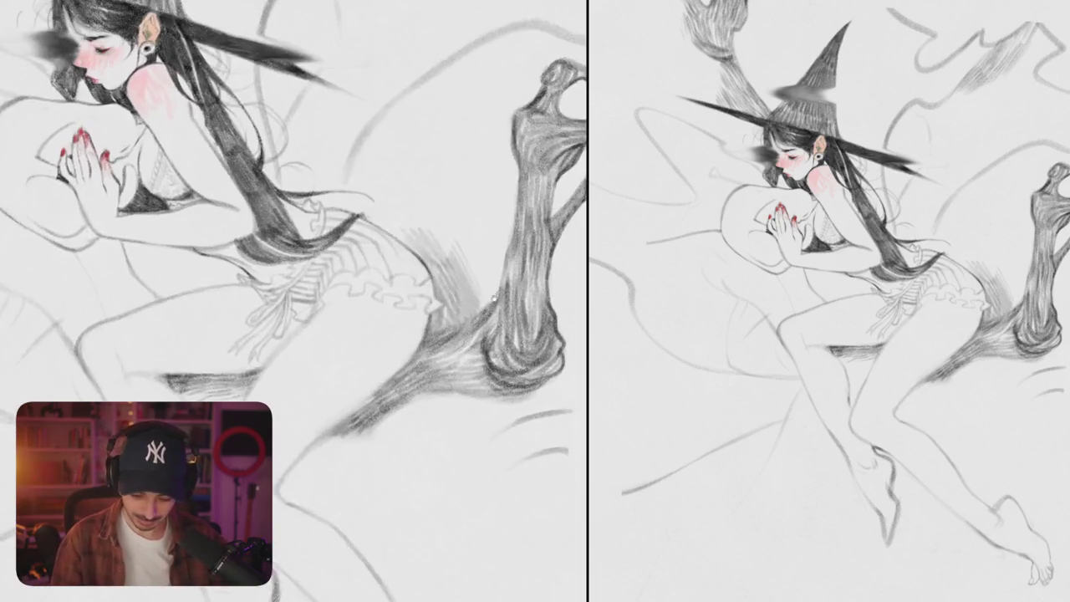
{"action": "scroll", "coordinate": [493, 296], "scroll_direction": "down", "scroll_amount": 2}
{"action": "left_click_drag", "start_coordinate": [493, 296], "coordinate": [337, 334]}
{"action": "scroll", "coordinate": [337, 334], "scroll_direction": "up", "scroll_amount": 3}
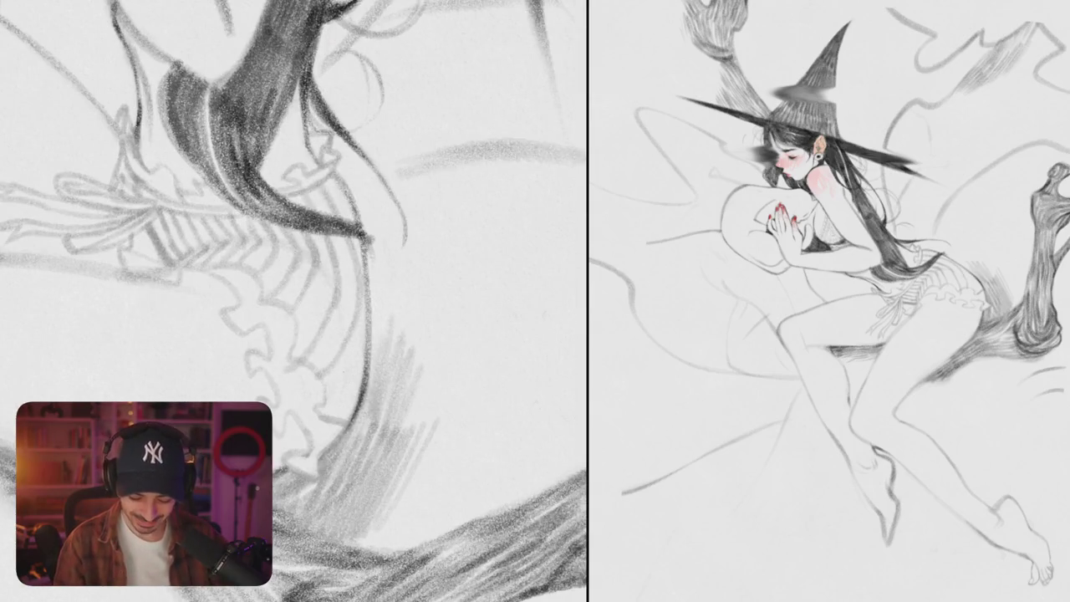
{"action": "scroll", "coordinate": [313, 280], "scroll_direction": "down", "scroll_amount": 2}
{"action": "left_click_drag", "start_coordinate": [313, 280], "coordinate": [313, 280]}
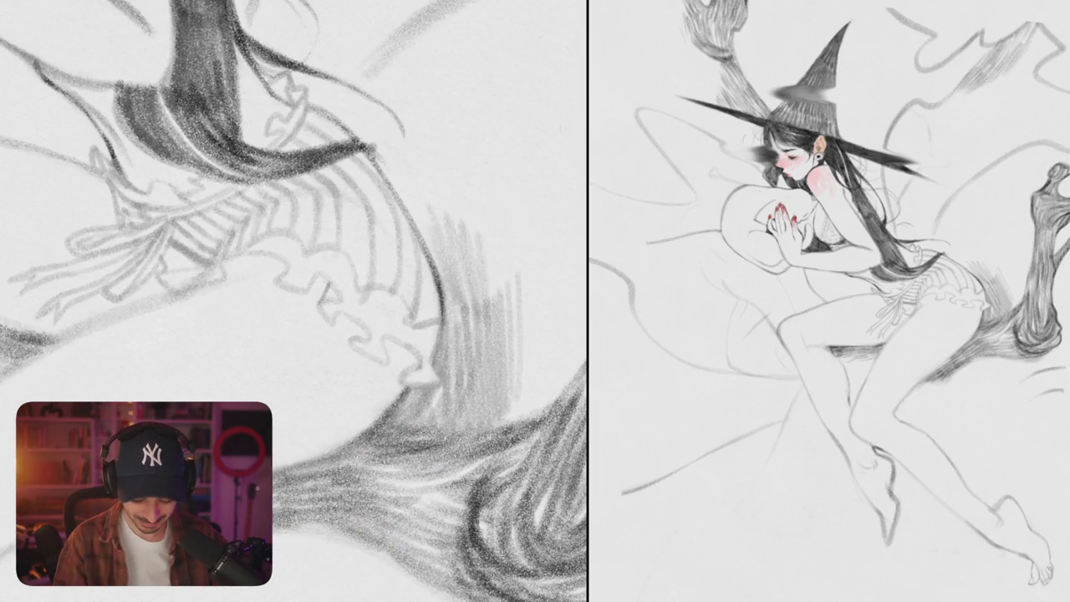
{"action": "scroll", "coordinate": [334, 269], "scroll_direction": "up", "scroll_amount": 2}
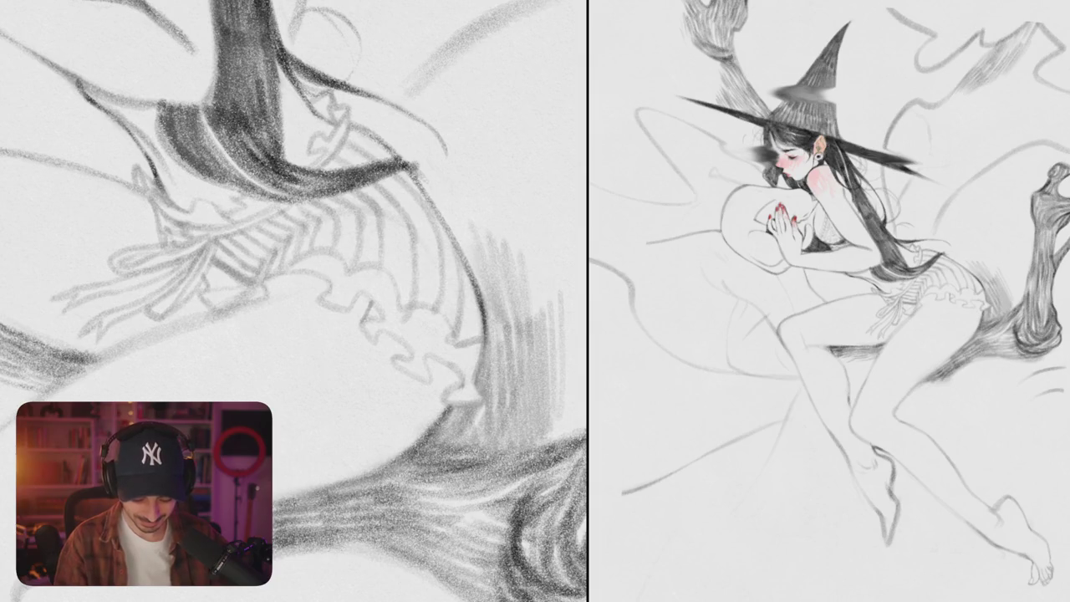
{"action": "scroll", "coordinate": [440, 325], "scroll_direction": "up", "scroll_amount": 1}
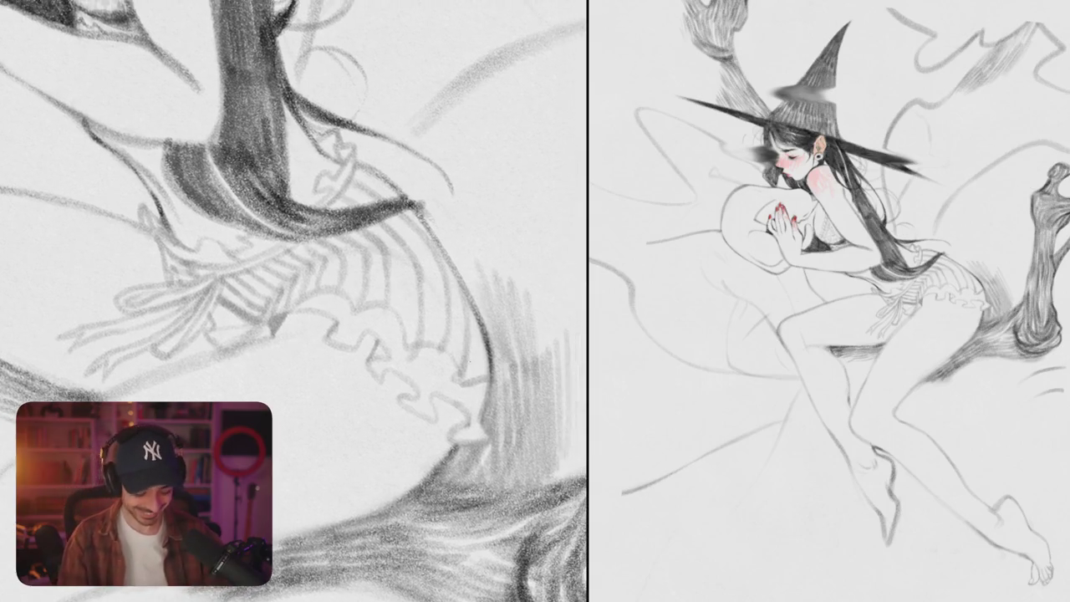
{"action": "left_click_drag", "start_coordinate": [440, 325], "coordinate": [382, 275]}
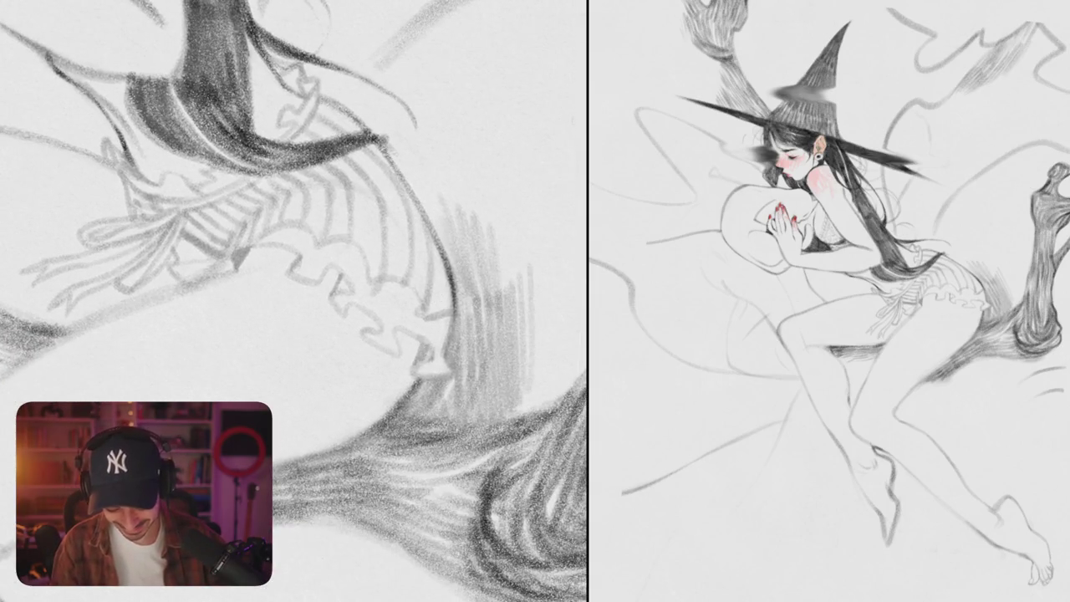
{"action": "scroll", "coordinate": [418, 351], "scroll_direction": "down", "scroll_amount": 5}
{"action": "scroll", "coordinate": [423, 341], "scroll_direction": "up", "scroll_amount": 5}
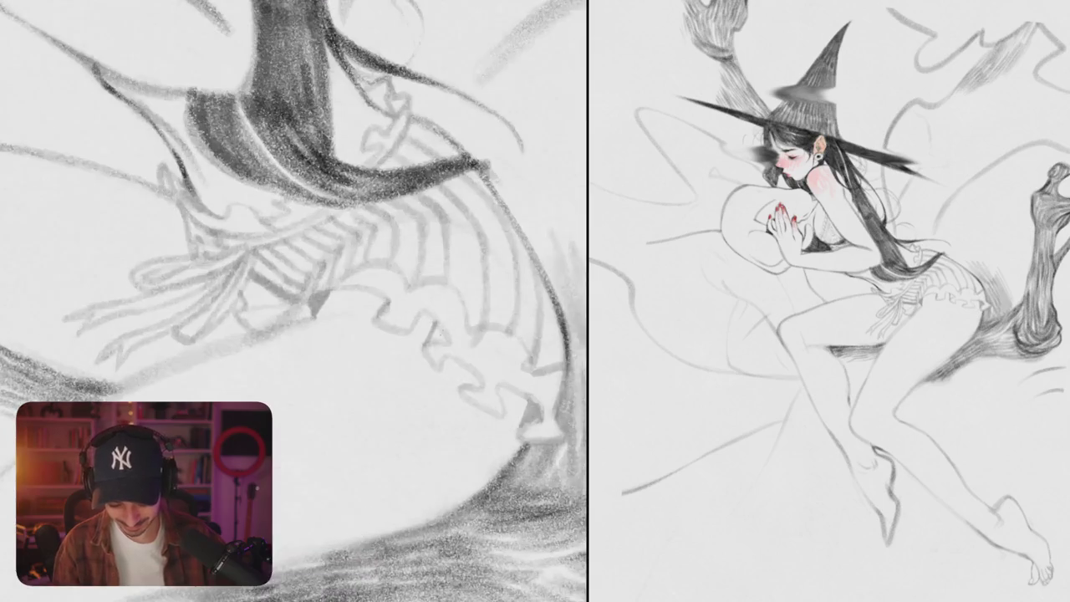
{"action": "left_click_drag", "start_coordinate": [422, 361], "coordinate": [338, 321]}
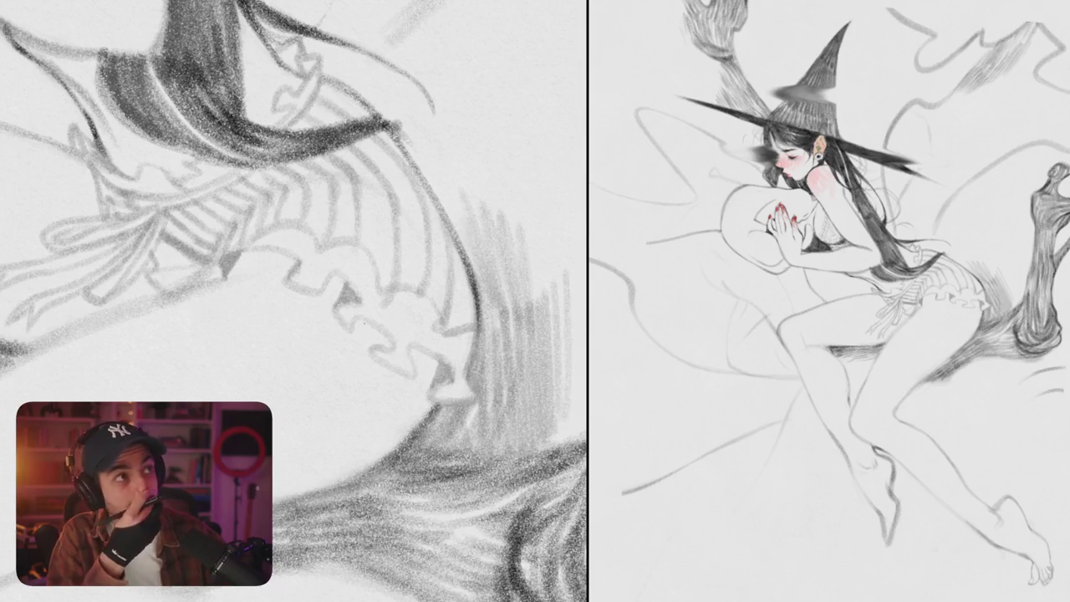
{"action": "scroll", "coordinate": [376, 313], "scroll_direction": "up", "scroll_amount": 2}
{"action": "scroll", "coordinate": [386, 303], "scroll_direction": "up", "scroll_amount": 1}
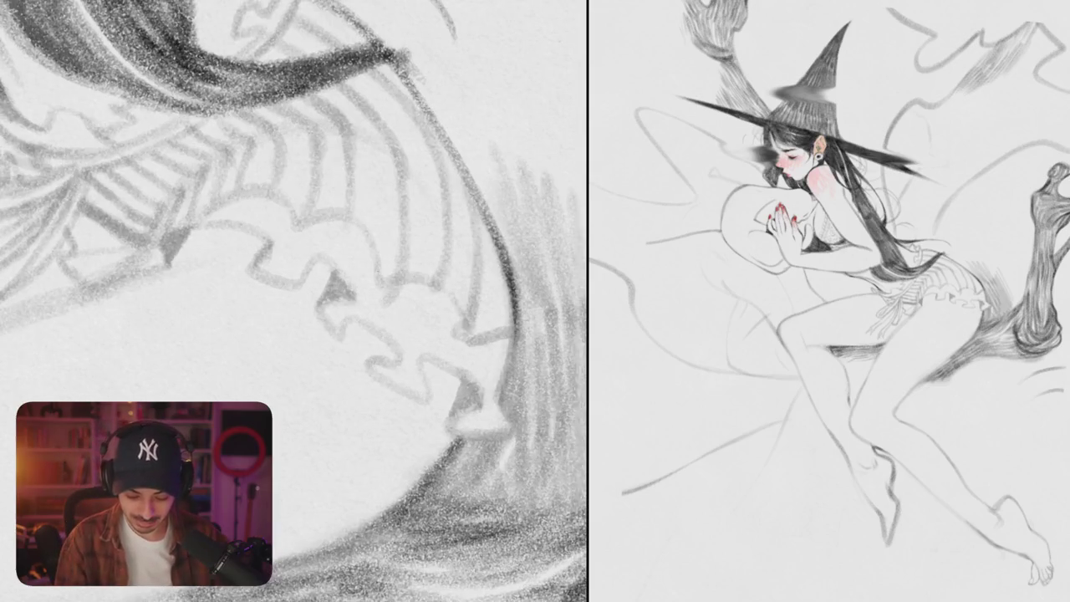
{"action": "mouse_move", "coordinate": [354, 323]}
{"action": "left_mouse_down"}
{"action": "mouse_move", "coordinate": [340, 331]}
{"action": "mouse_move", "coordinate": [389, 339]}
{"action": "left_mouse_up"}
{"action": "left_click_drag", "start_coordinate": [323, 286], "coordinate": [337, 274]}
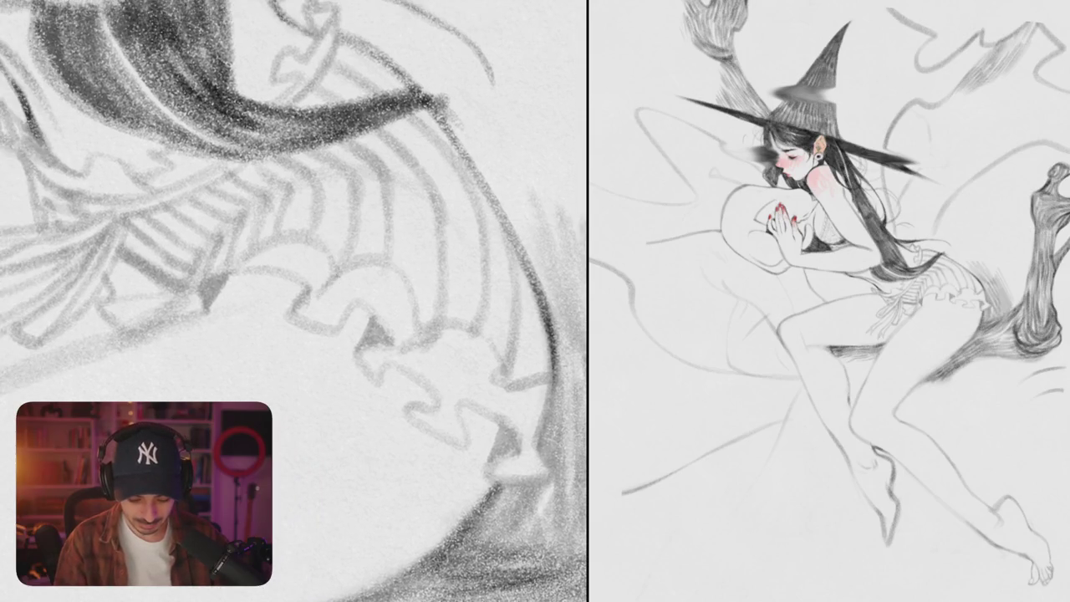
{"action": "scroll", "coordinate": [396, 272], "scroll_direction": "down", "scroll_amount": 5}
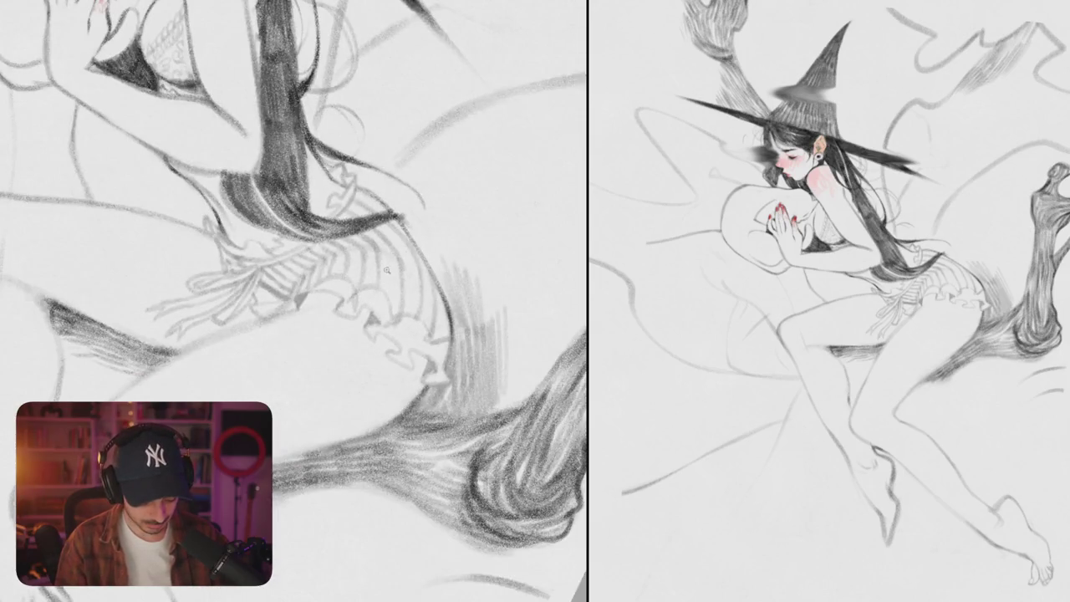
{"action": "scroll", "coordinate": [387, 270], "scroll_direction": "down", "scroll_amount": 2}
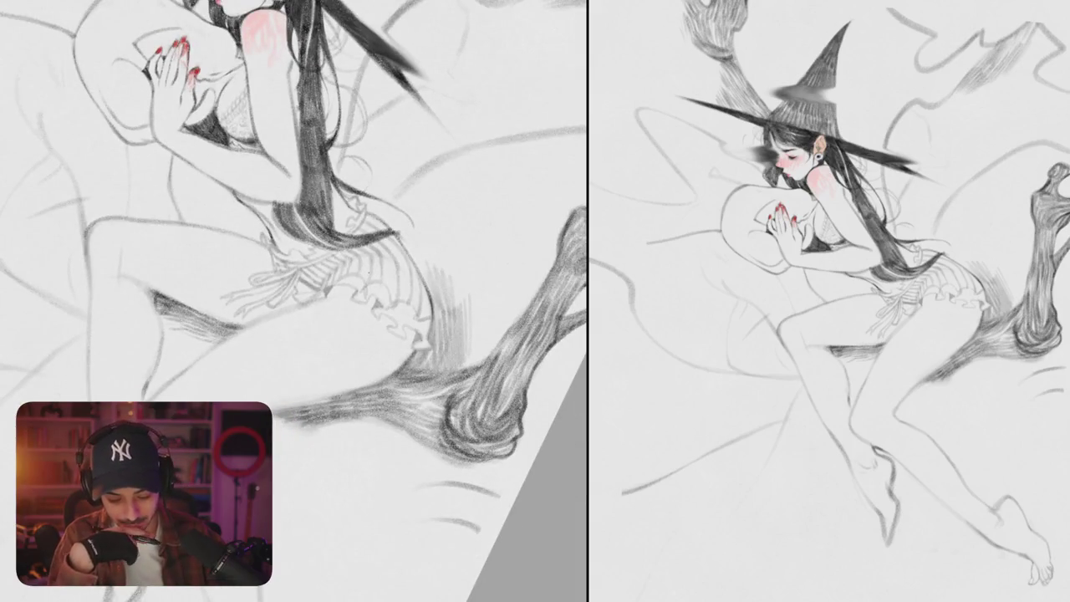
Step: Mirror the canvas, erase the vertical skirt line and redraw the skirt's back as a dark curve
{"action": "key", "text": "h"}
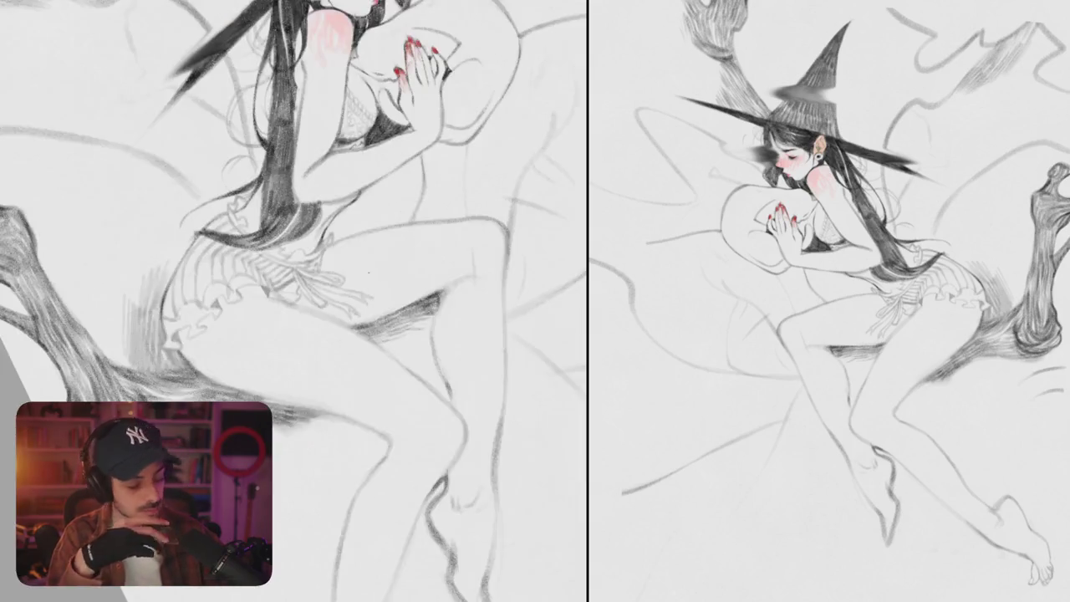
{"action": "left_click_drag", "start_coordinate": [293, 301], "coordinate": [367, 267]}
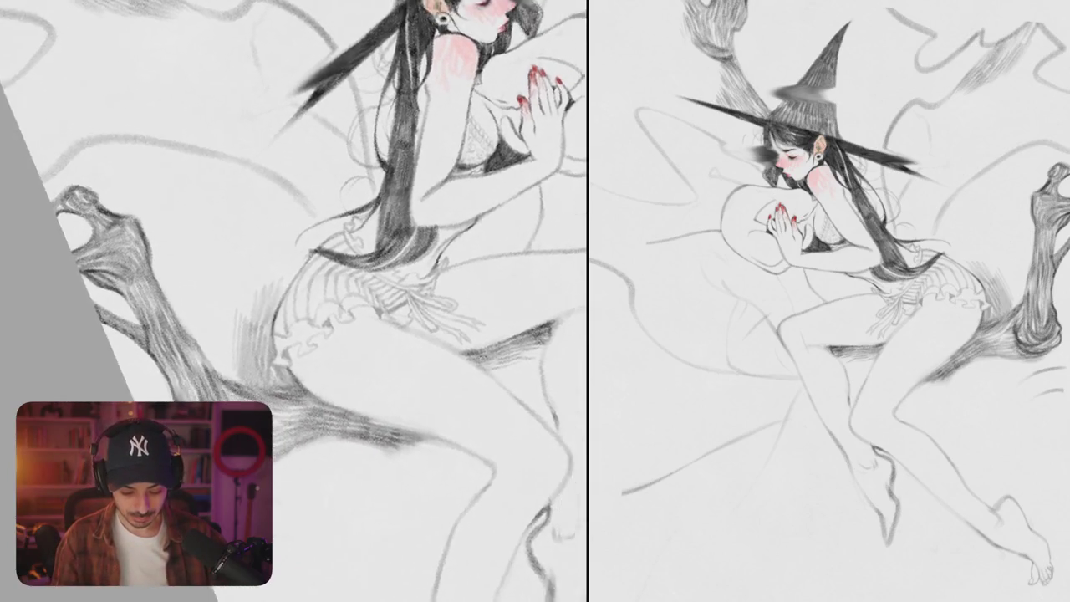
{"action": "scroll", "coordinate": [359, 276], "scroll_direction": "up", "scroll_amount": 2}
{"action": "scroll", "coordinate": [359, 276], "scroll_direction": "up", "scroll_amount": 2}
{"action": "scroll", "coordinate": [359, 276], "scroll_direction": "up", "scroll_amount": 2}
{"action": "left_click_drag", "start_coordinate": [280, 301], "coordinate": [286, 387]}
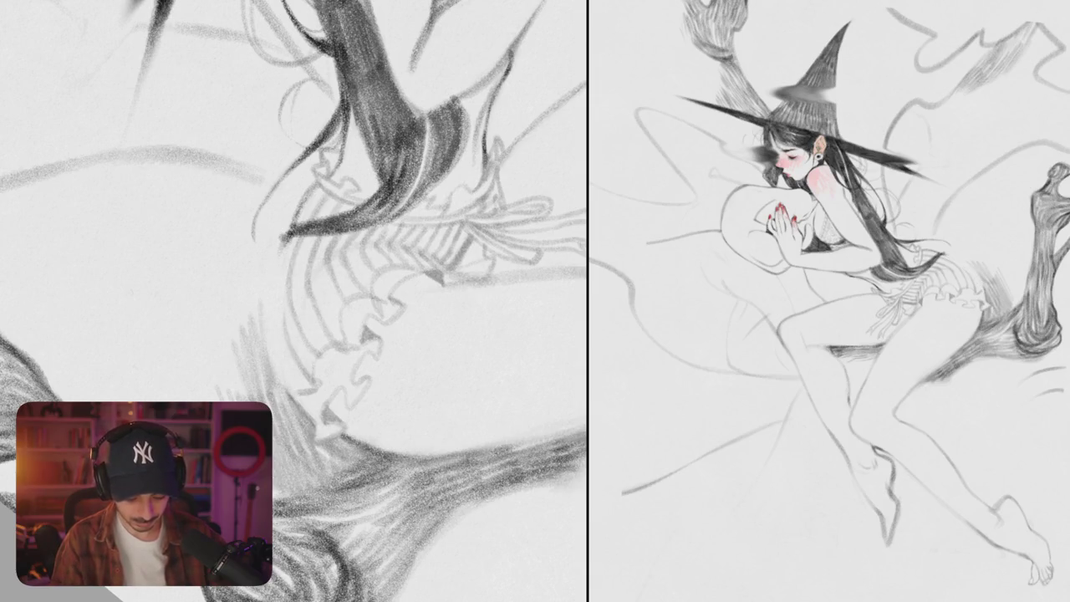
{"action": "mouse_move", "coordinate": [287, 236]}
{"action": "left_mouse_down"}
{"action": "mouse_move", "coordinate": [256, 318]}
{"action": "mouse_move", "coordinate": [276, 399]}
{"action": "left_mouse_up"}
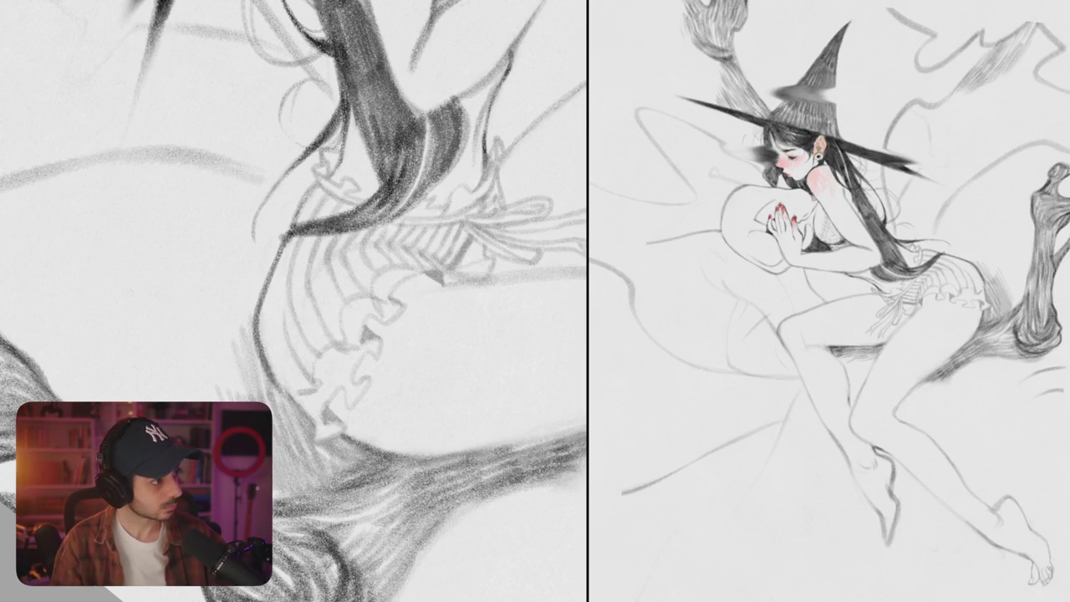
{"action": "key", "text": "ctrl+z"}
{"action": "left_click_drag", "start_coordinate": [292, 414], "coordinate": [266, 288]}
{"action": "key", "text": "ctrl+z"}
{"action": "left_click_drag", "start_coordinate": [288, 236], "coordinate": [276, 413]}
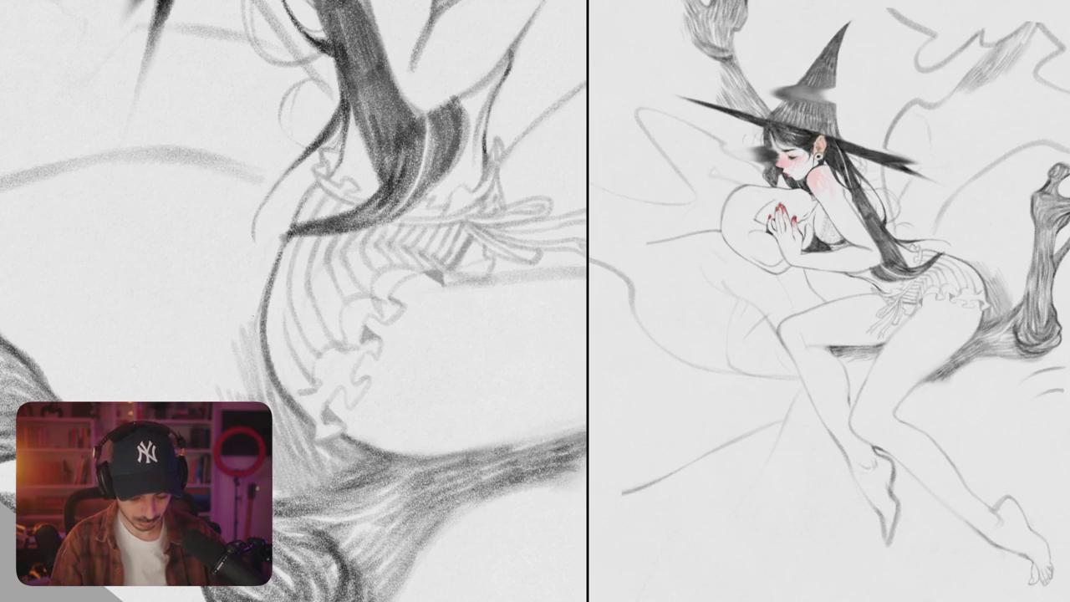
{"action": "scroll", "coordinate": [294, 300], "scroll_direction": "down", "scroll_amount": 10}
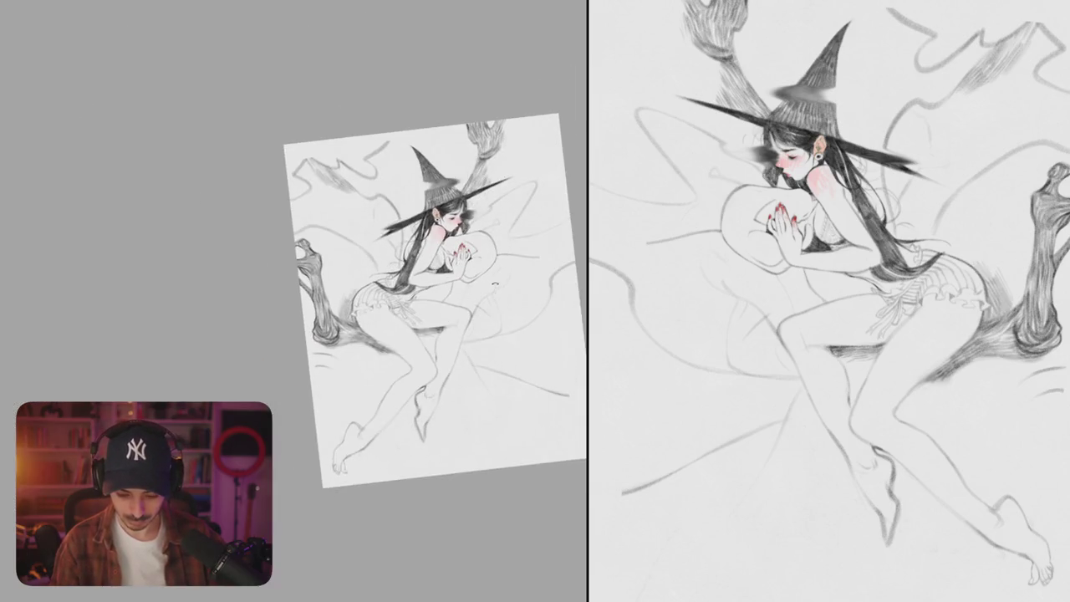
{"action": "scroll", "coordinate": [368, 306], "scroll_direction": "up", "scroll_amount": 10}
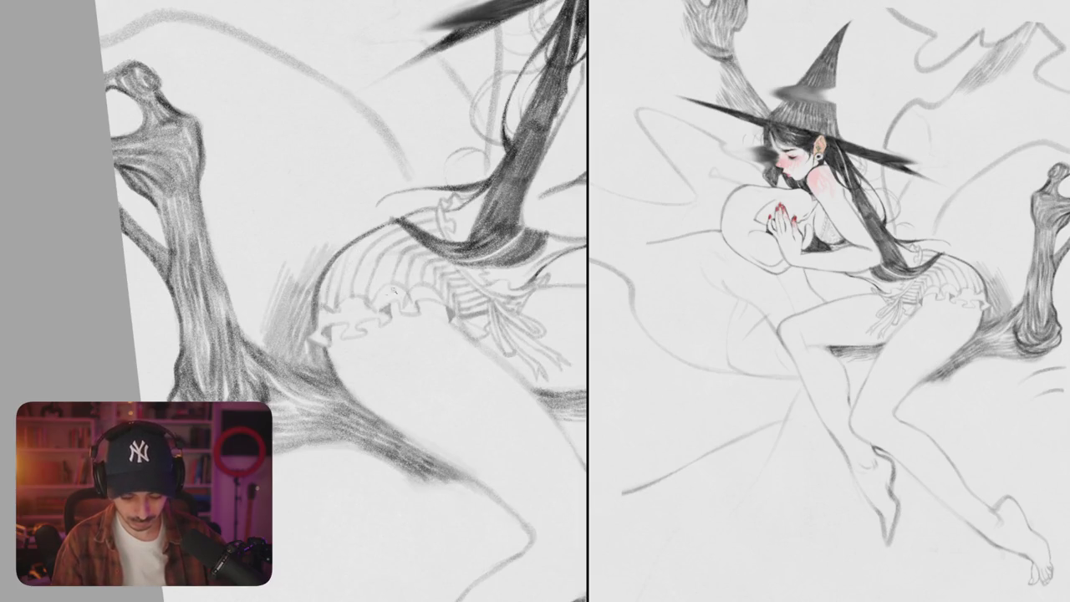
{"action": "scroll", "coordinate": [387, 293], "scroll_direction": "down", "scroll_amount": 8}
{"action": "scroll", "coordinate": [314, 336], "scroll_direction": "up", "scroll_amount": 8}
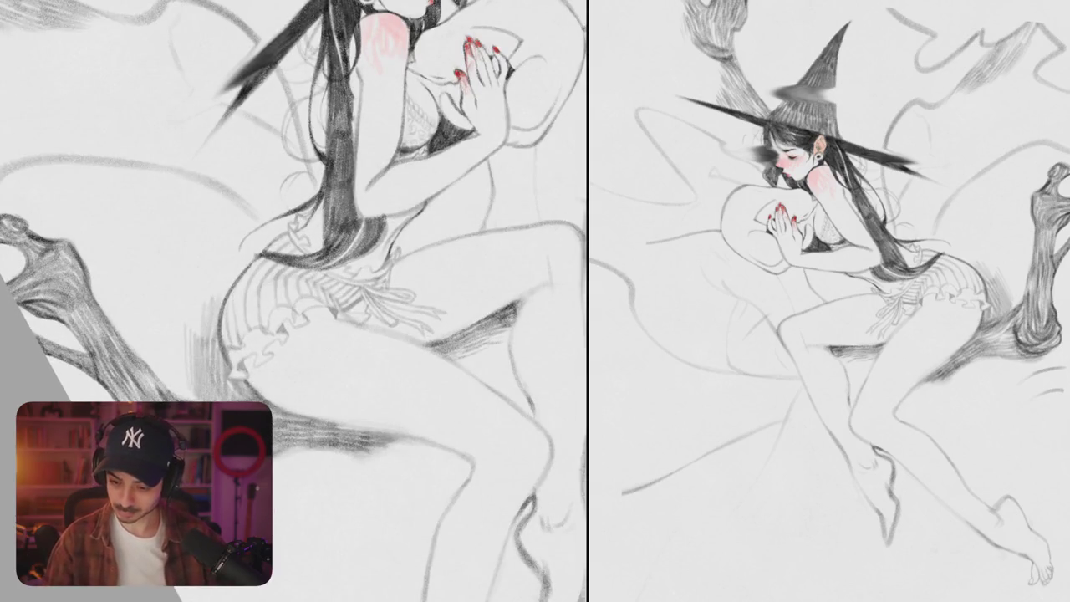
{"action": "left_click_drag", "start_coordinate": [293, 301], "coordinate": [360, 243]}
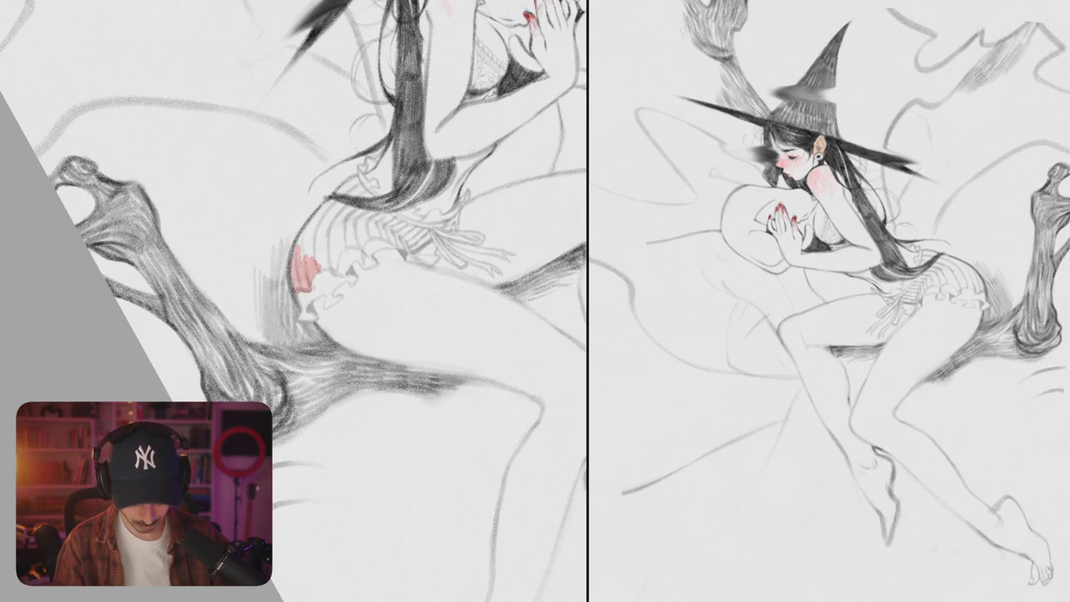
Step: Hatch pink colour over the skirt area and along the shorts' lower edge
{"action": "mouse_move", "coordinate": [322, 209]}
{"action": "left_mouse_down"}
{"action": "mouse_move", "coordinate": [305, 254]}
{"action": "mouse_move", "coordinate": [320, 264]}
{"action": "mouse_move", "coordinate": [310, 359]}
{"action": "mouse_move", "coordinate": [300, 276]}
{"action": "left_mouse_up"}
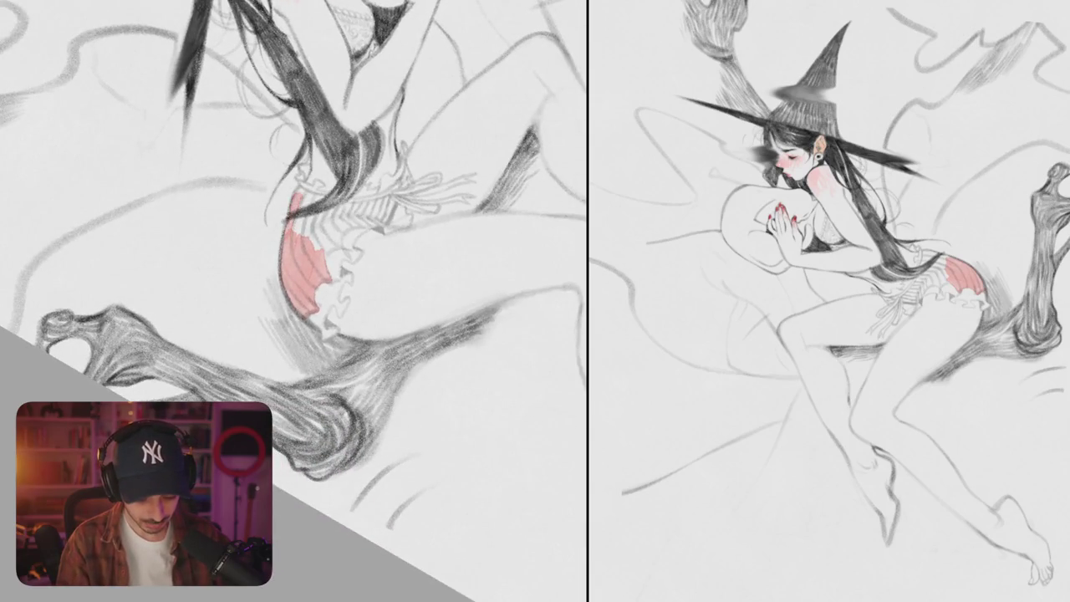
{"action": "mouse_move", "coordinate": [309, 212]}
{"action": "left_mouse_down"}
{"action": "mouse_move", "coordinate": [291, 242]}
{"action": "mouse_move", "coordinate": [304, 249]}
{"action": "left_mouse_up"}
{"action": "left_click_drag", "start_coordinate": [341, 216], "coordinate": [318, 259]}
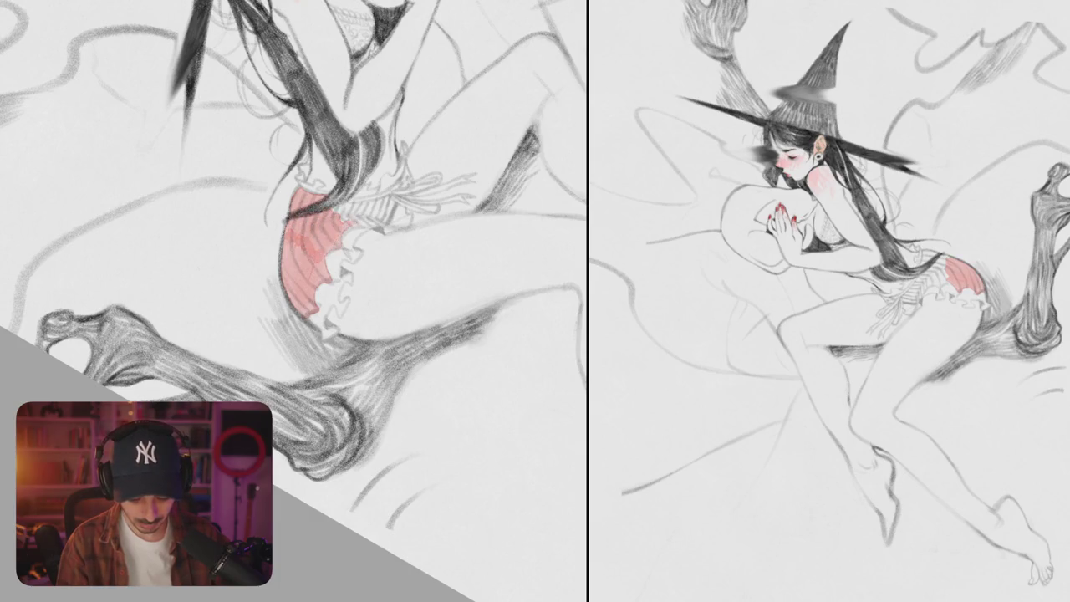
{"action": "left_click_drag", "start_coordinate": [367, 211], "coordinate": [335, 212]}
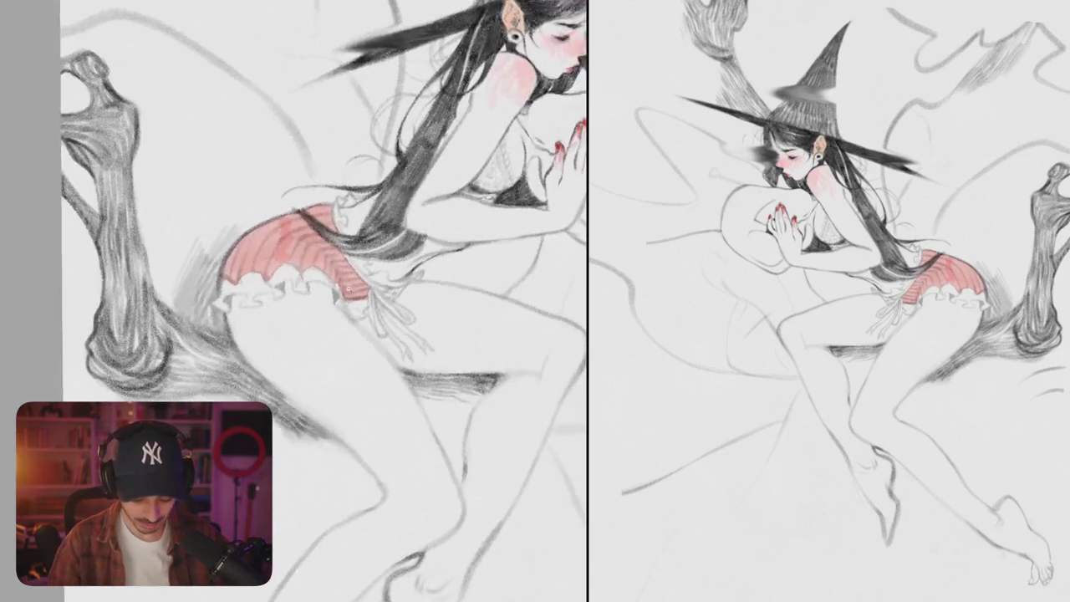
{"action": "left_click_drag", "start_coordinate": [329, 269], "coordinate": [320, 293]}
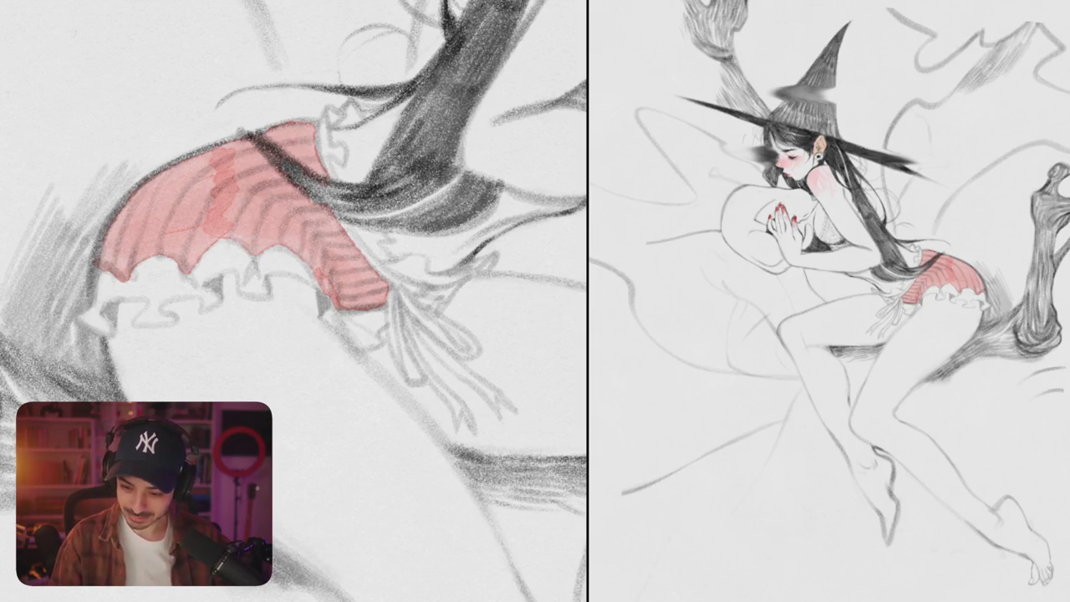
Step: Pan to the shorts' left side and add a small red touch there
{"action": "left_click_drag", "start_coordinate": [293, 301], "coordinate": [422, 309]}
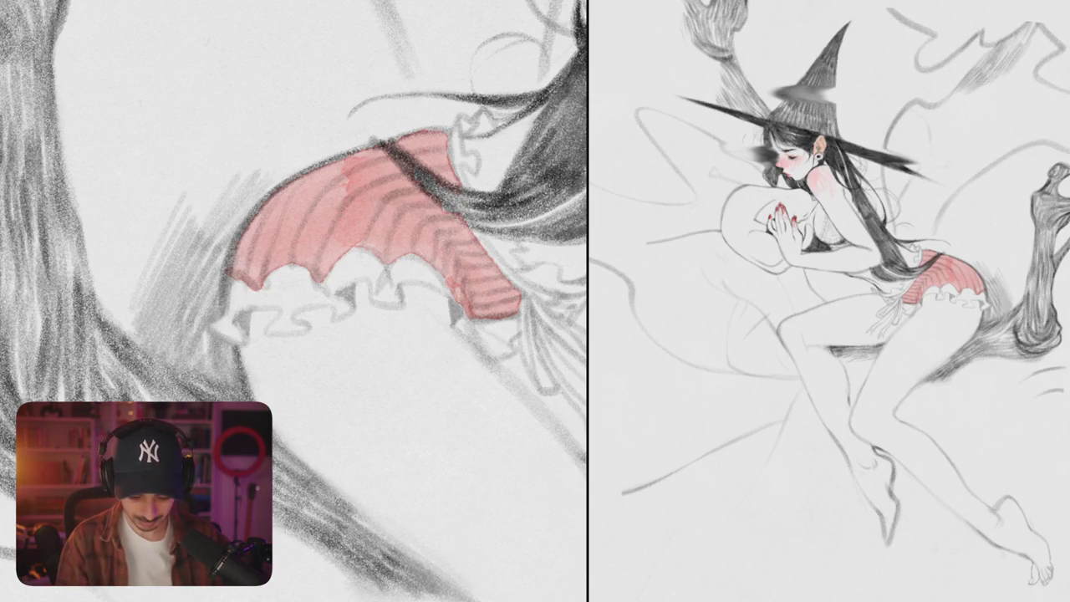
{"action": "scroll", "coordinate": [310, 301], "scroll_direction": "down", "scroll_amount": 5}
{"action": "scroll", "coordinate": [309, 301], "scroll_direction": "up", "scroll_amount": 4}
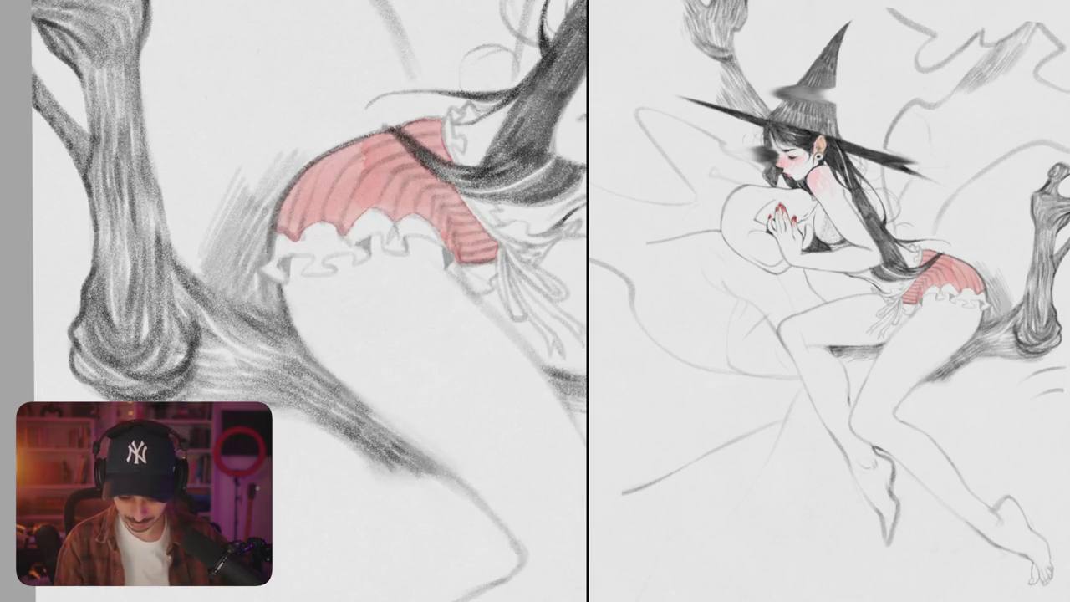
{"action": "scroll", "coordinate": [309, 301], "scroll_direction": "down", "scroll_amount": 5}
{"action": "scroll", "coordinate": [310, 301], "scroll_direction": "up", "scroll_amount": 2}
{"action": "scroll", "coordinate": [331, 250], "scroll_direction": "up", "scroll_amount": 5}
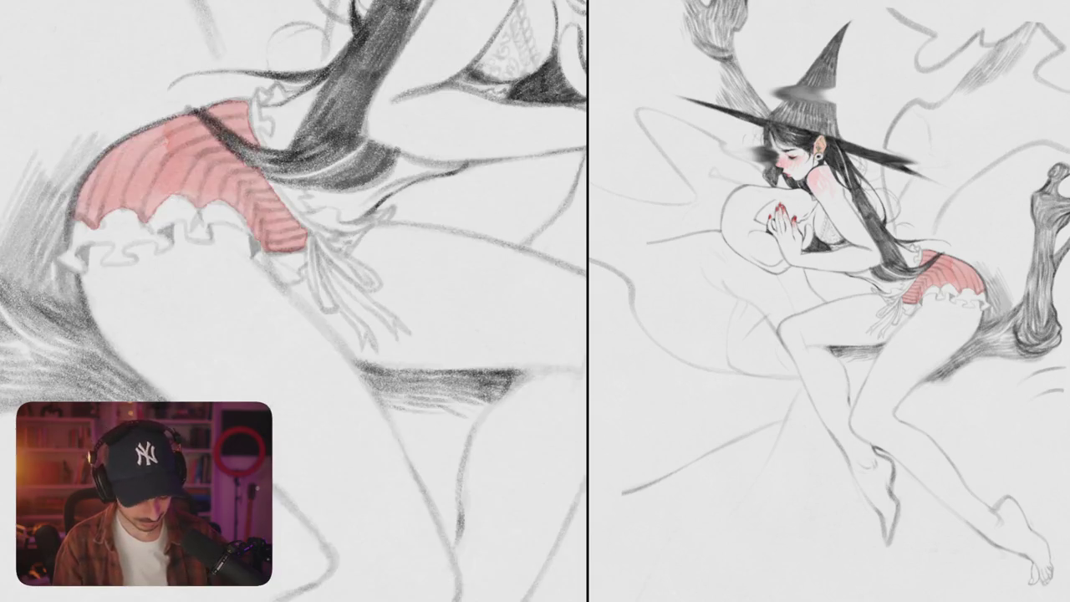
{"action": "mouse_move", "coordinate": [306, 271]}
{"action": "left_mouse_down"}
{"action": "mouse_move", "coordinate": [356, 246]}
{"action": "mouse_move", "coordinate": [326, 240]}
{"action": "left_mouse_up"}
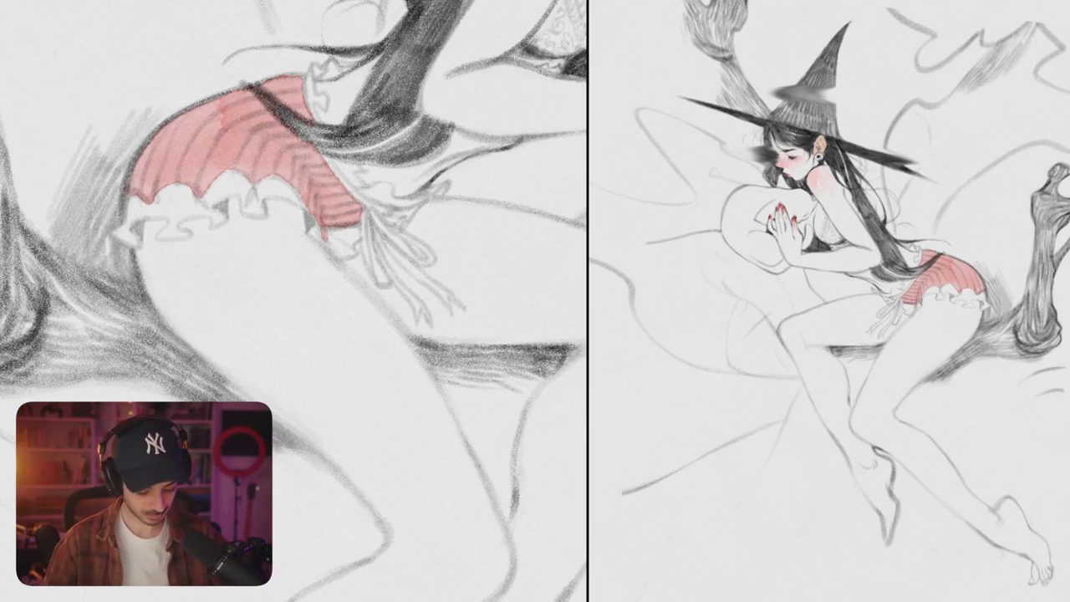
{"action": "left_click_drag", "start_coordinate": [421, 306], "coordinate": [416, 319]}
{"action": "scroll", "coordinate": [294, 301], "scroll_direction": "down", "scroll_amount": 5}
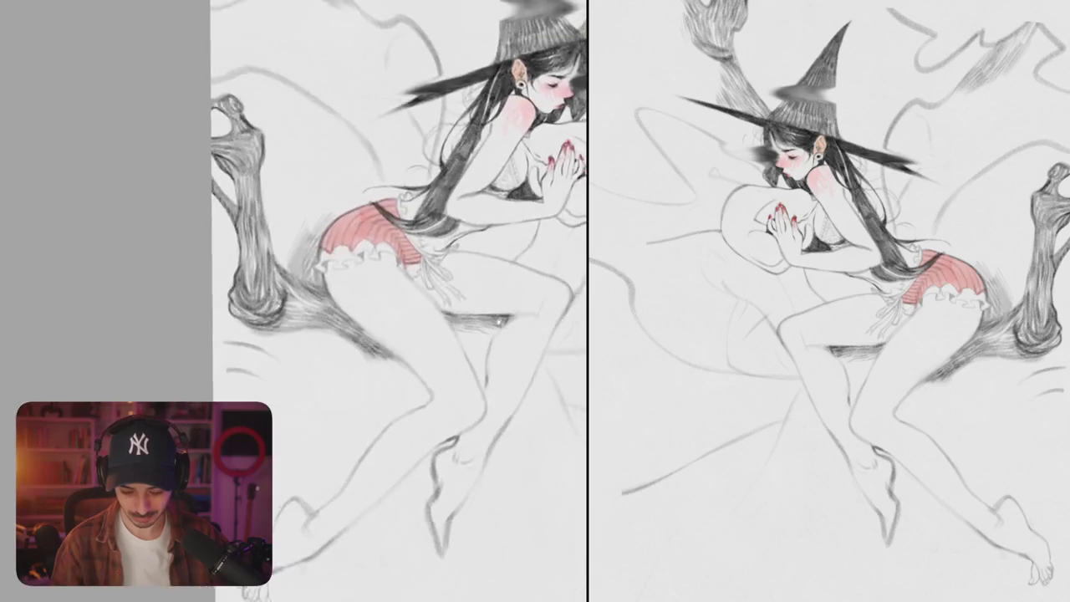
Step: Airbrush a soft pink blush onto the bent knee
{"action": "scroll", "coordinate": [376, 300], "scroll_direction": "down", "scroll_amount": 3}
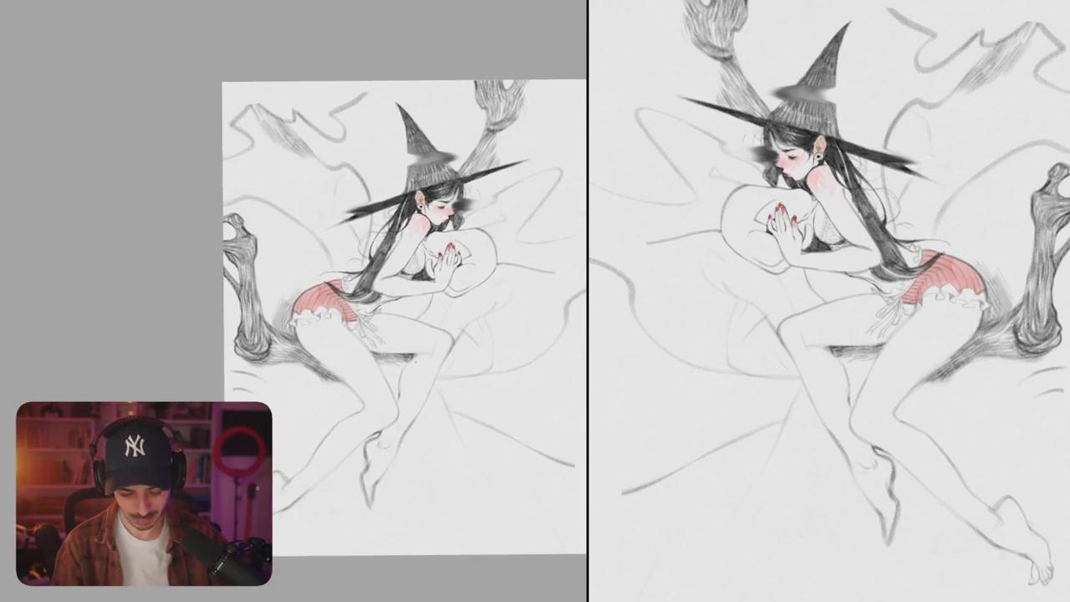
{"action": "scroll", "coordinate": [376, 300], "scroll_direction": "up", "scroll_amount": 4}
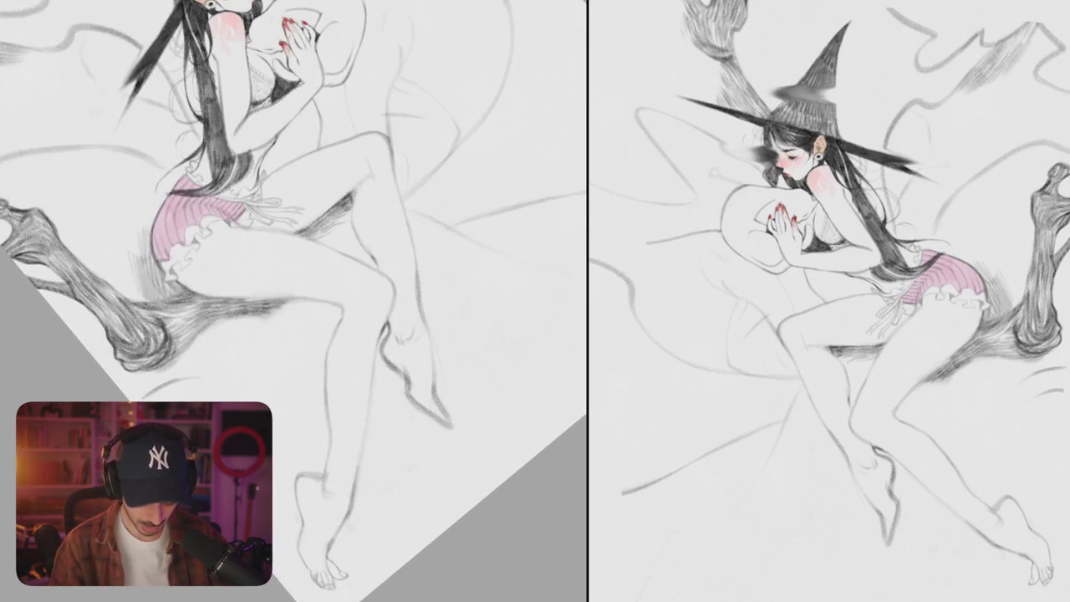
{"action": "mouse_move", "coordinate": [387, 288]}
{"action": "left_mouse_down"}
{"action": "mouse_move", "coordinate": [383, 326]}
{"action": "mouse_move", "coordinate": [366, 319]}
{"action": "left_mouse_up"}
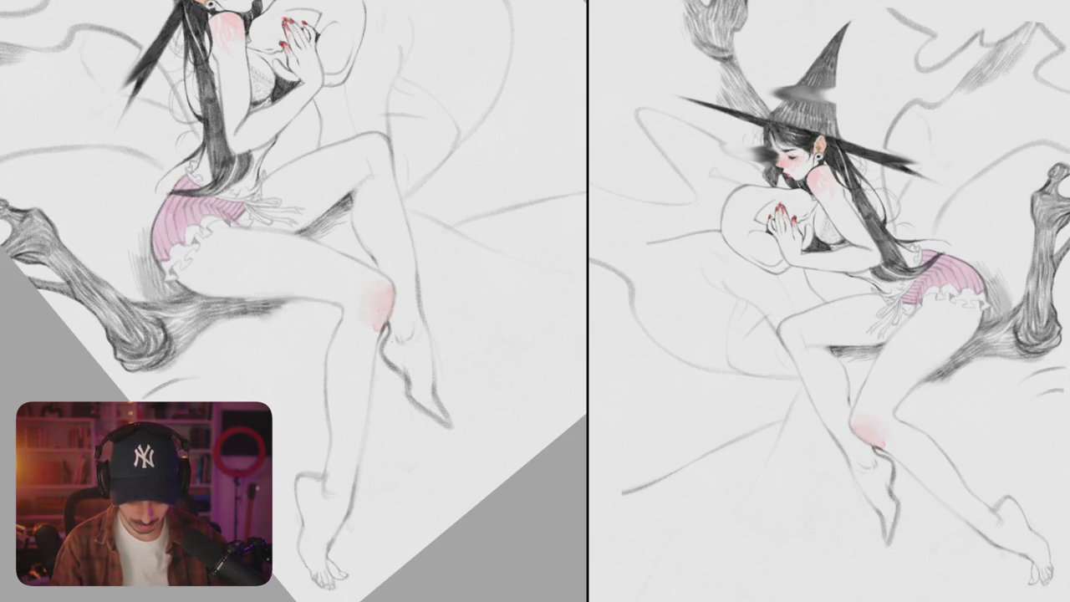
Step: Airbrush a pink blush on the other knee, undoing one stray pink touch
{"action": "mouse_move", "coordinate": [385, 138]}
{"action": "left_mouse_down"}
{"action": "mouse_move", "coordinate": [379, 167]}
{"action": "mouse_move", "coordinate": [368, 166]}
{"action": "left_mouse_up"}
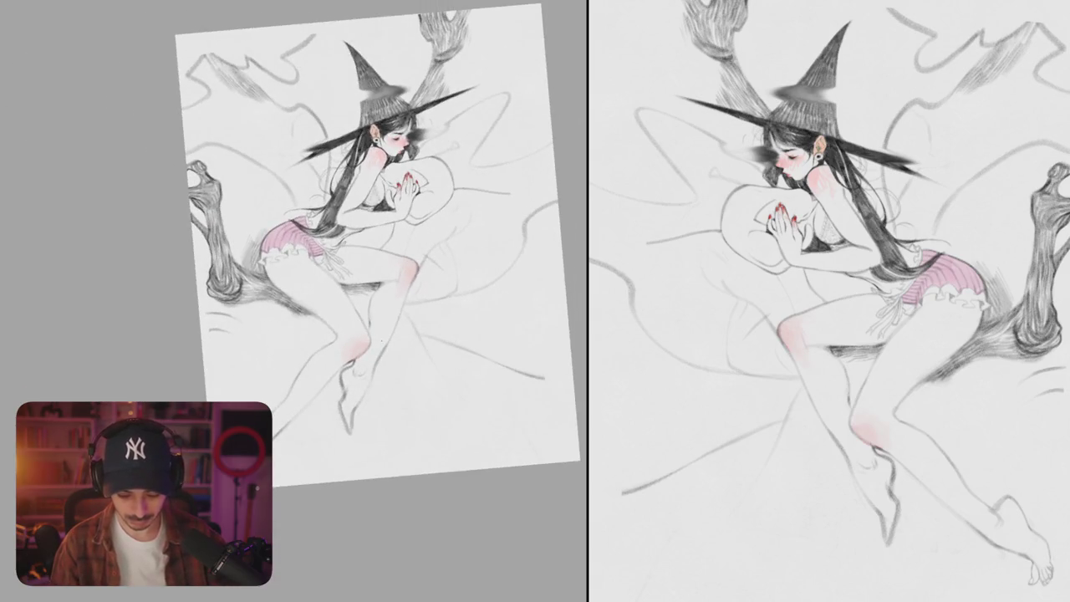
{"action": "scroll", "coordinate": [404, 266], "scroll_direction": "up", "scroll_amount": 5}
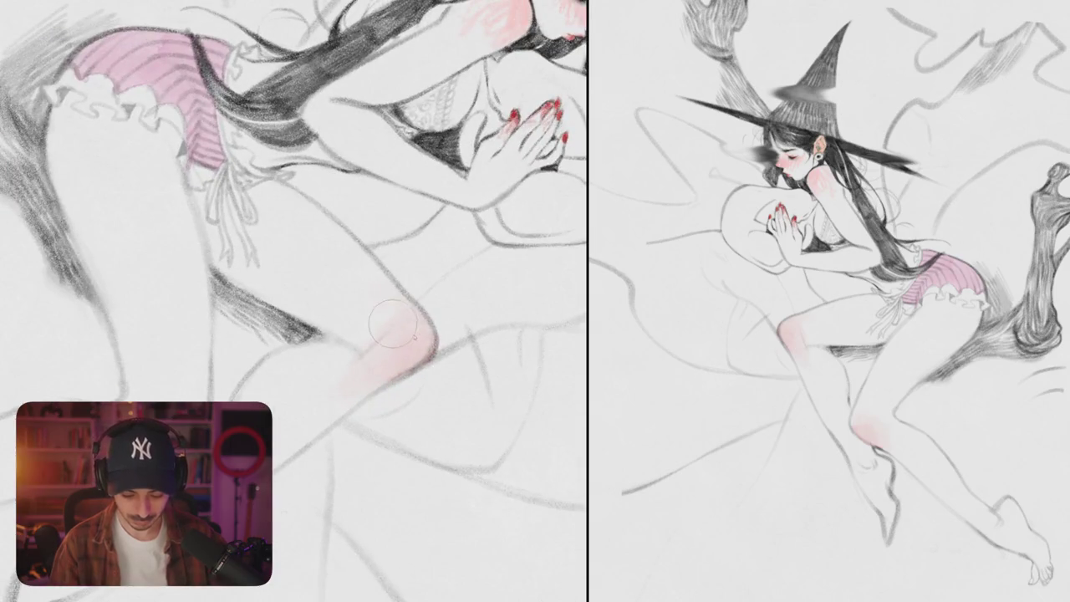
{"action": "mouse_move", "coordinate": [410, 337]}
{"action": "left_mouse_down"}
{"action": "mouse_move", "coordinate": [469, 278]}
{"action": "mouse_move", "coordinate": [450, 274]}
{"action": "mouse_move", "coordinate": [401, 342]}
{"action": "mouse_move", "coordinate": [405, 439]}
{"action": "left_mouse_up"}
{"action": "scroll", "coordinate": [449, 274], "scroll_direction": "down", "scroll_amount": 10}
{"action": "scroll", "coordinate": [424, 246], "scroll_direction": "up", "scroll_amount": 5}
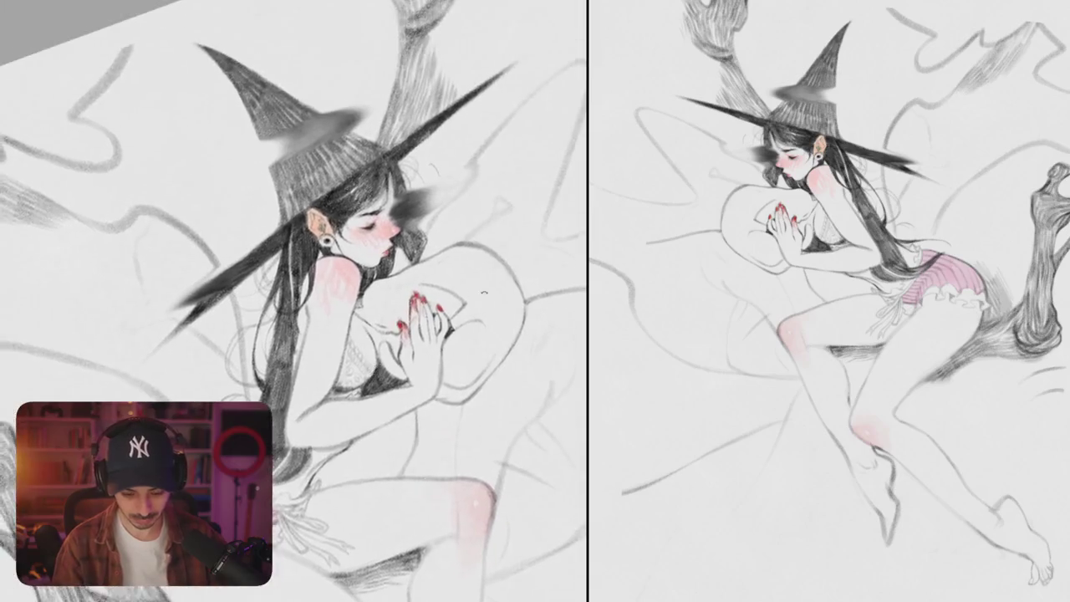
{"action": "scroll", "coordinate": [424, 246], "scroll_direction": "up", "scroll_amount": 2}
{"action": "scroll", "coordinate": [425, 247], "scroll_direction": "up", "scroll_amount": 2}
{"action": "scroll", "coordinate": [424, 247], "scroll_direction": "down", "scroll_amount": 3}
{"action": "left_click_drag", "start_coordinate": [458, 354], "coordinate": [468, 209]}
{"action": "scroll", "coordinate": [458, 251], "scroll_direction": "down", "scroll_amount": 5}
{"action": "scroll", "coordinate": [382, 301], "scroll_direction": "up", "scroll_amount": 5}
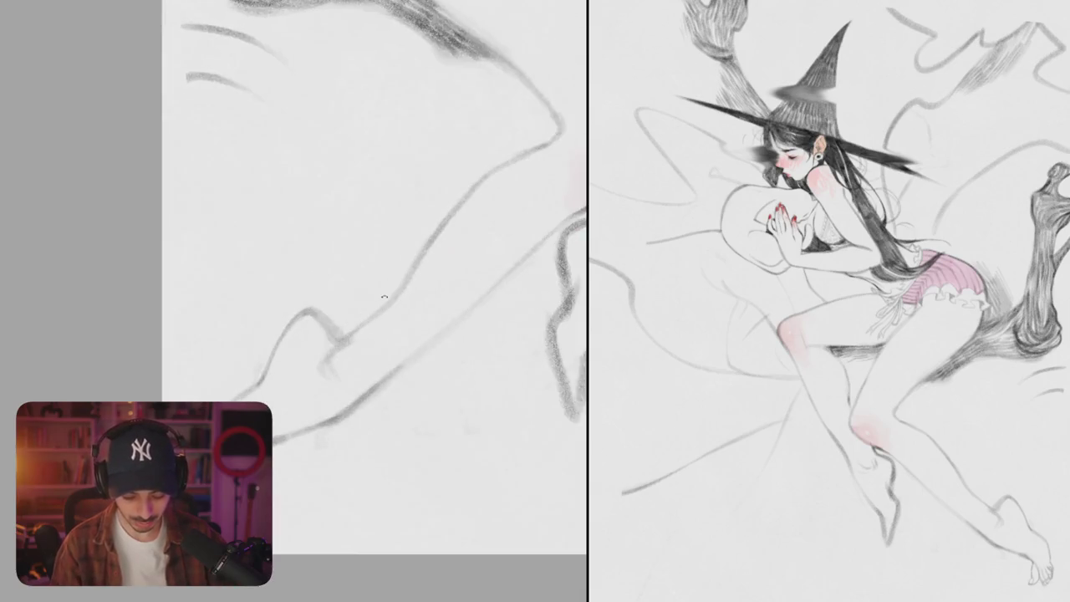
{"action": "left_click_drag", "start_coordinate": [343, 349], "coordinate": [348, 334]}
{"action": "key", "text": "ctrl+z"}
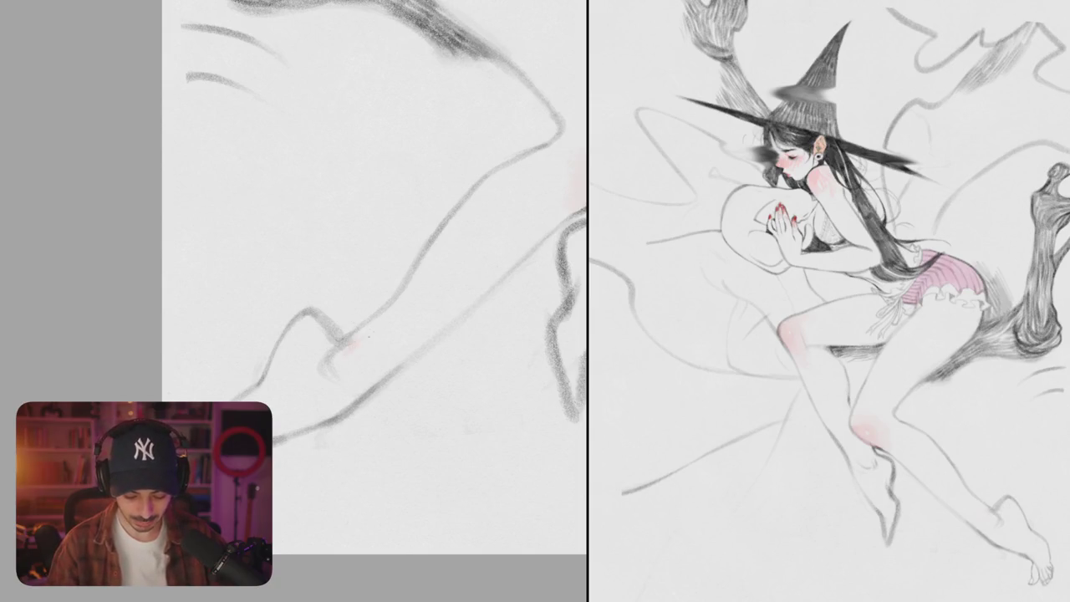
Step: Trace the lower leg's inner contour and back of the ankle in darker pencil
{"action": "scroll", "coordinate": [374, 301], "scroll_direction": "down", "scroll_amount": 5}
{"action": "left_click_drag", "start_coordinate": [375, 251], "coordinate": [318, 300]}
{"action": "scroll", "coordinate": [292, 301], "scroll_direction": "up", "scroll_amount": 5}
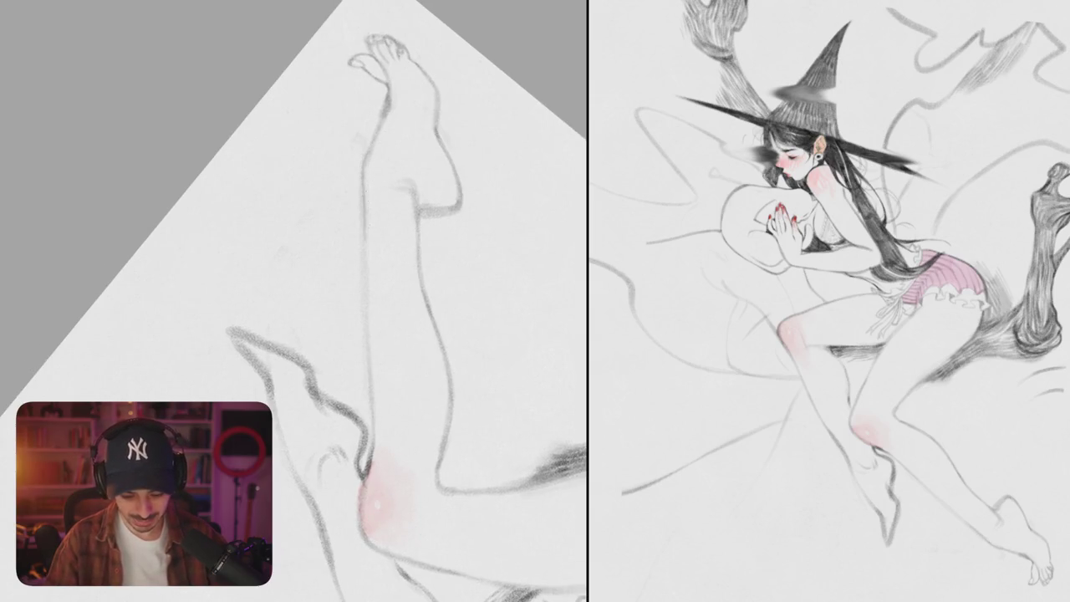
{"action": "left_click_drag", "start_coordinate": [365, 239], "coordinate": [369, 362]}
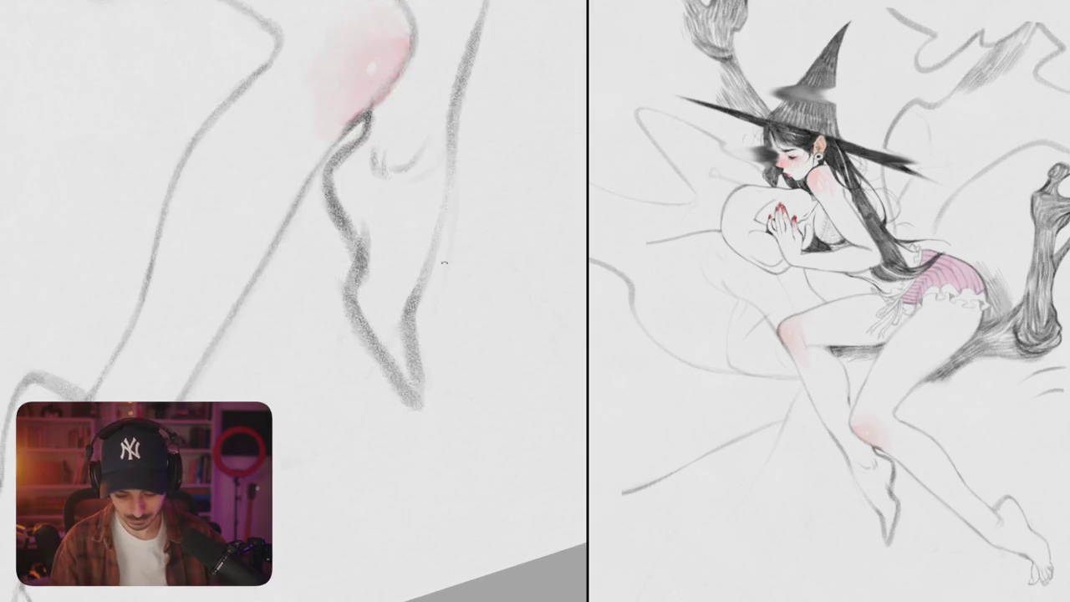
{"action": "mouse_move", "coordinate": [368, 117]}
{"action": "left_mouse_down"}
{"action": "mouse_move", "coordinate": [336, 226]}
{"action": "mouse_move", "coordinate": [351, 322]}
{"action": "left_mouse_up"}
{"action": "key", "text": "ctrl+z"}
{"action": "key", "text": "ctrl+z"}
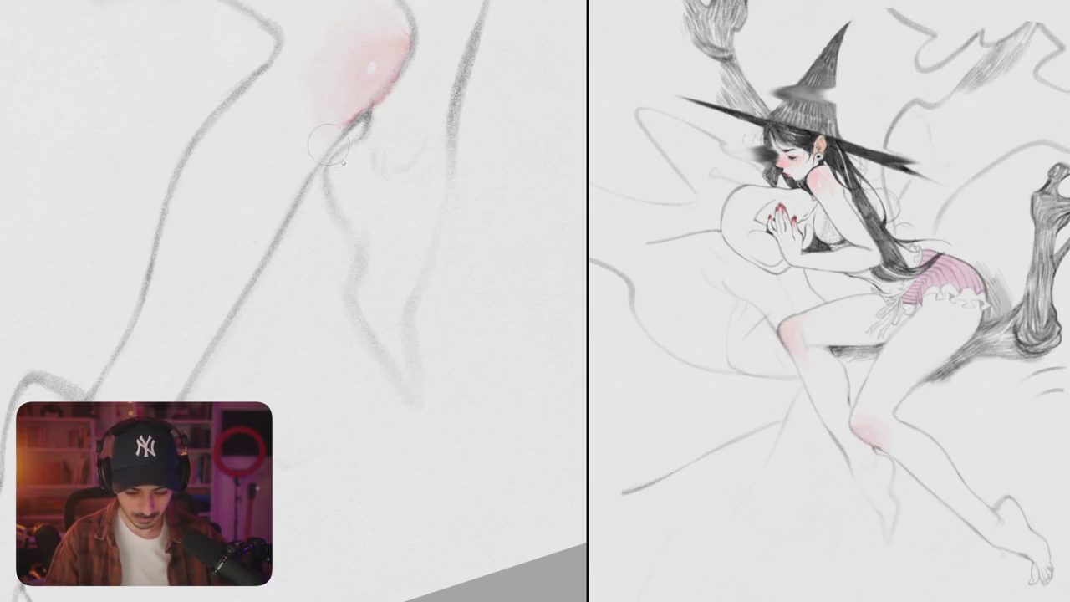
{"action": "mouse_move", "coordinate": [333, 163]}
{"action": "left_mouse_down"}
{"action": "mouse_move", "coordinate": [336, 219]}
{"action": "mouse_move", "coordinate": [356, 251]}
{"action": "mouse_move", "coordinate": [380, 355]}
{"action": "left_mouse_up"}
{"action": "key", "text": "ctrl+z"}
{"action": "mouse_move", "coordinate": [354, 282]}
{"action": "left_mouse_down"}
{"action": "mouse_move", "coordinate": [388, 374]}
{"action": "mouse_move", "coordinate": [411, 377]}
{"action": "left_mouse_up"}
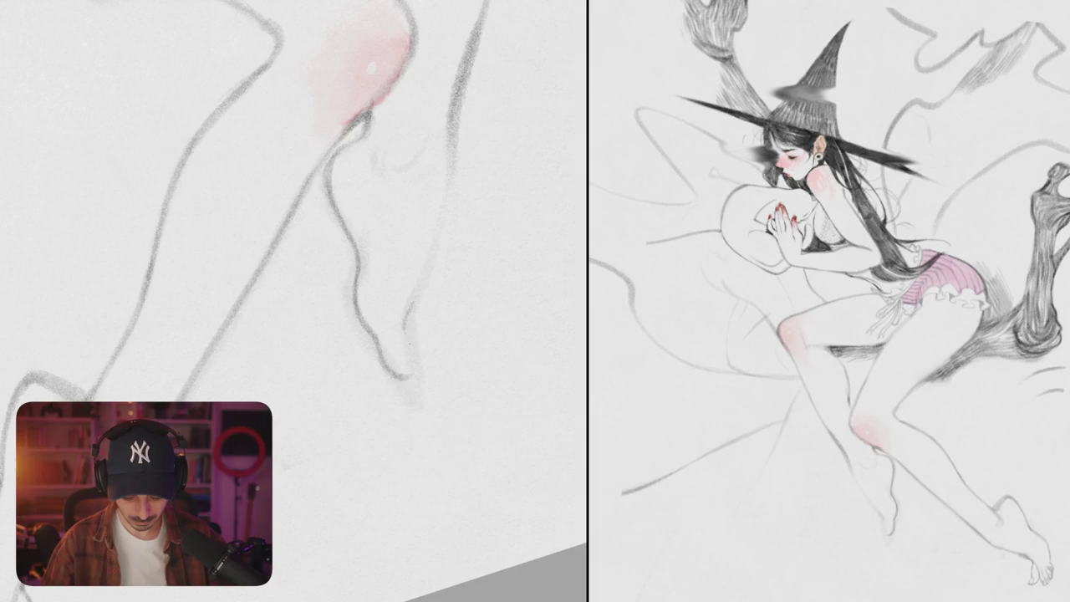
{"action": "left_click_drag", "start_coordinate": [414, 294], "coordinate": [403, 328]}
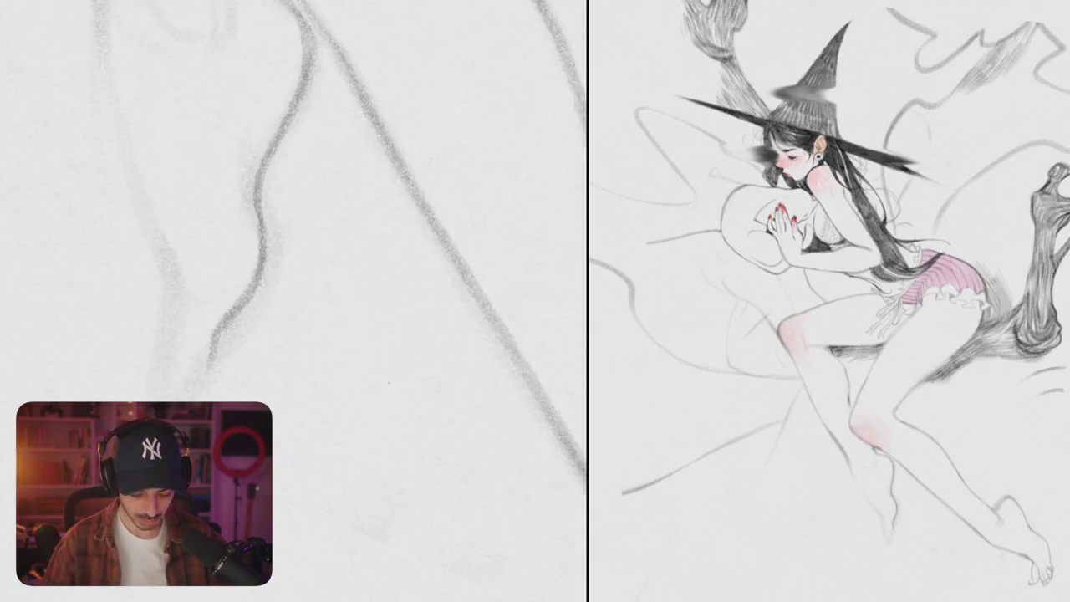
Step: Redraw the lower foot's underside and inner edge, removing the stray heel and toe strokes
{"action": "mouse_move", "coordinate": [356, 244]}
{"action": "left_mouse_down"}
{"action": "mouse_move", "coordinate": [364, 295]}
{"action": "mouse_move", "coordinate": [316, 380]}
{"action": "mouse_move", "coordinate": [382, 342]}
{"action": "left_mouse_up"}
{"action": "key", "text": "ctrl+z"}
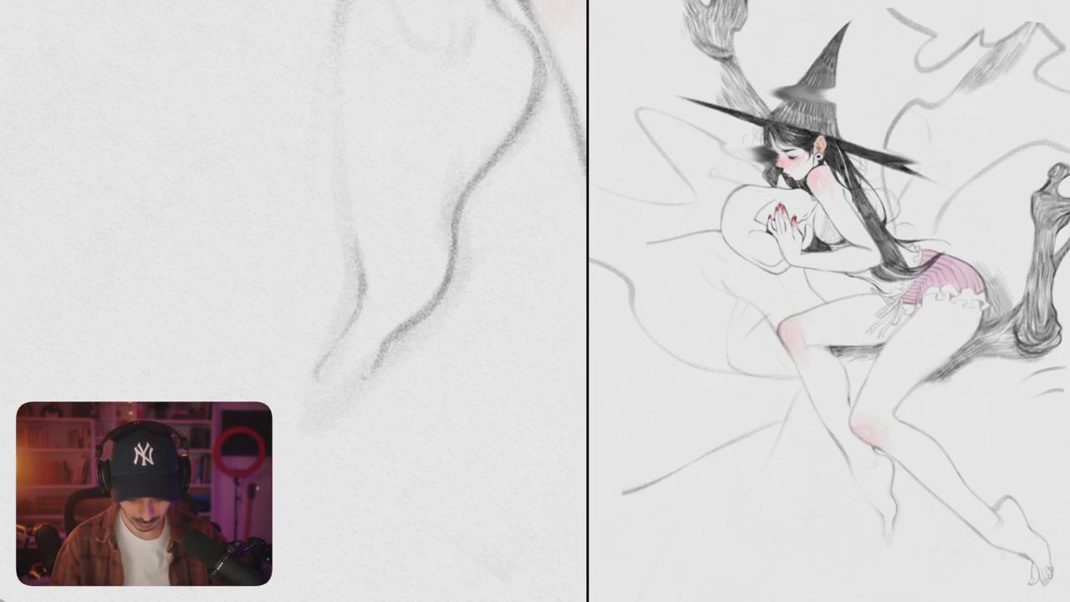
{"action": "mouse_move", "coordinate": [316, 368]}
{"action": "left_mouse_down"}
{"action": "mouse_move", "coordinate": [359, 386]}
{"action": "mouse_move", "coordinate": [384, 343]}
{"action": "left_mouse_up"}
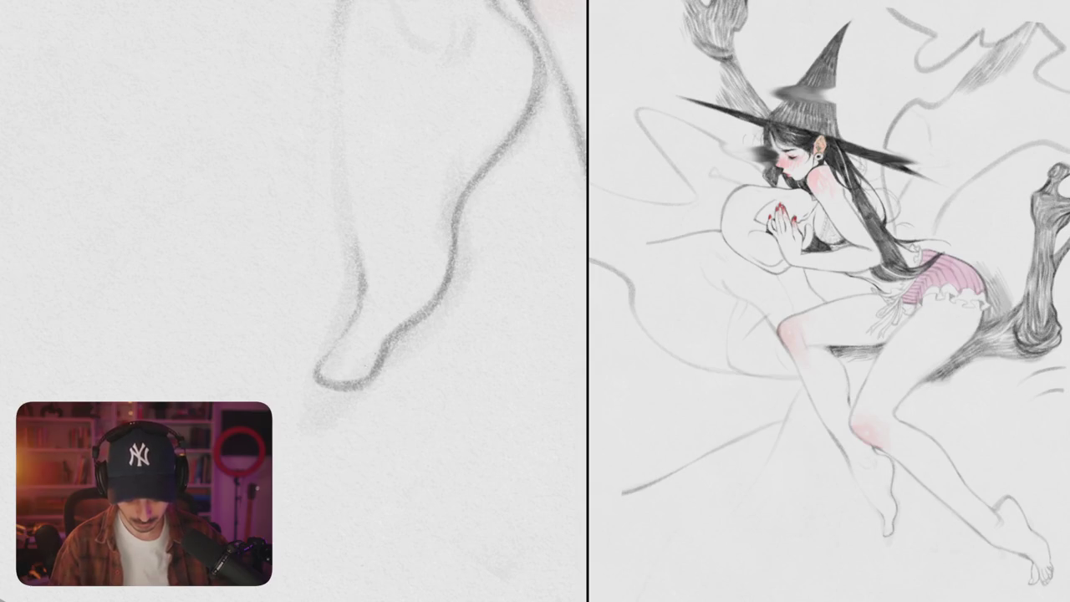
{"action": "mouse_move", "coordinate": [317, 368]}
{"action": "left_mouse_down"}
{"action": "mouse_move", "coordinate": [342, 346]}
{"action": "mouse_move", "coordinate": [316, 379]}
{"action": "left_mouse_up"}
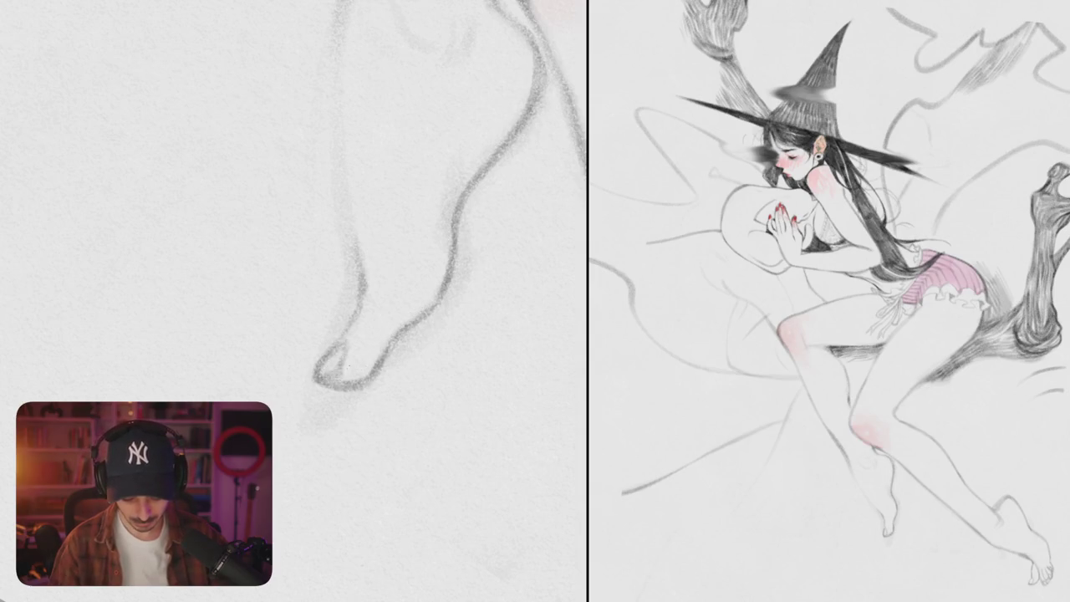
{"action": "mouse_move", "coordinate": [345, 222]}
{"action": "left_mouse_down"}
{"action": "mouse_move", "coordinate": [351, 321]}
{"action": "mouse_move", "coordinate": [339, 339]}
{"action": "left_mouse_up"}
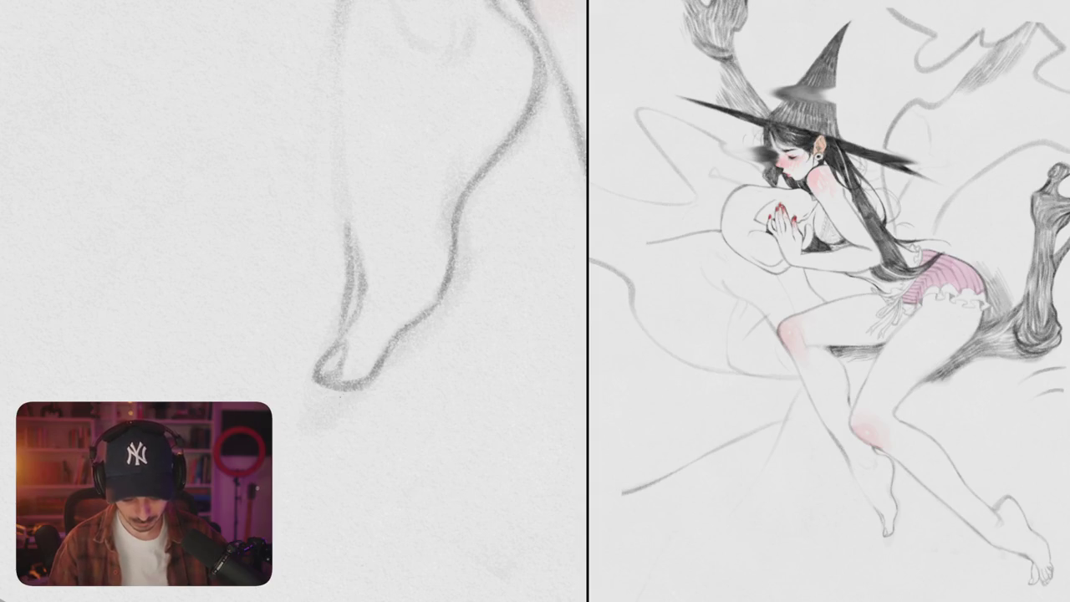
{"action": "left_click_drag", "start_coordinate": [334, 385], "coordinate": [383, 379]}
{"action": "key", "text": "ctrl+z"}
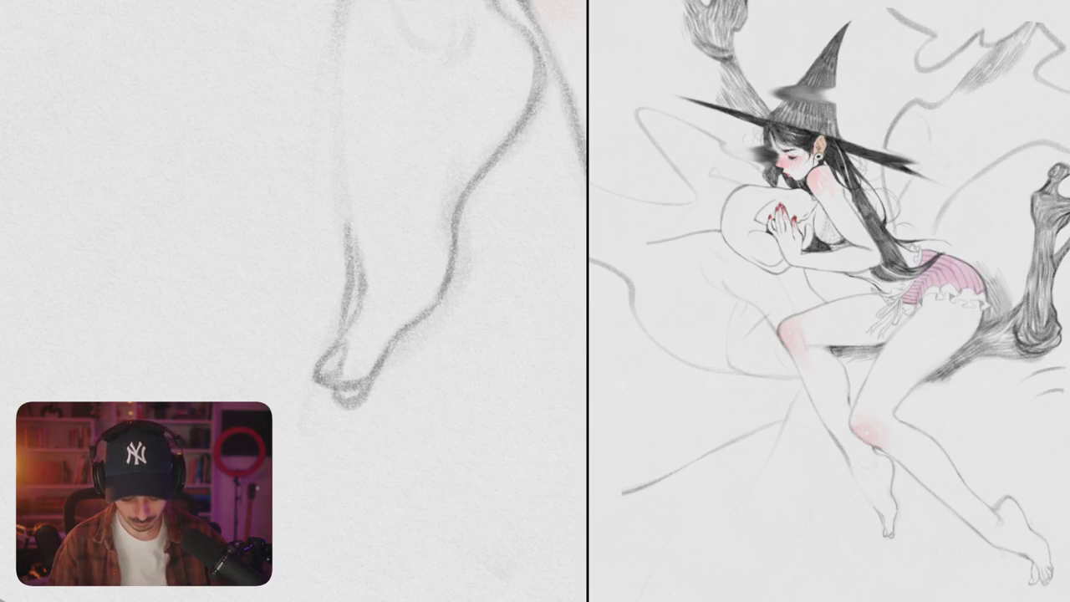
Step: Re-darken the foot's left contour with several overlapping pencil strokes
{"action": "scroll", "coordinate": [294, 301], "scroll_direction": "down", "scroll_amount": 5}
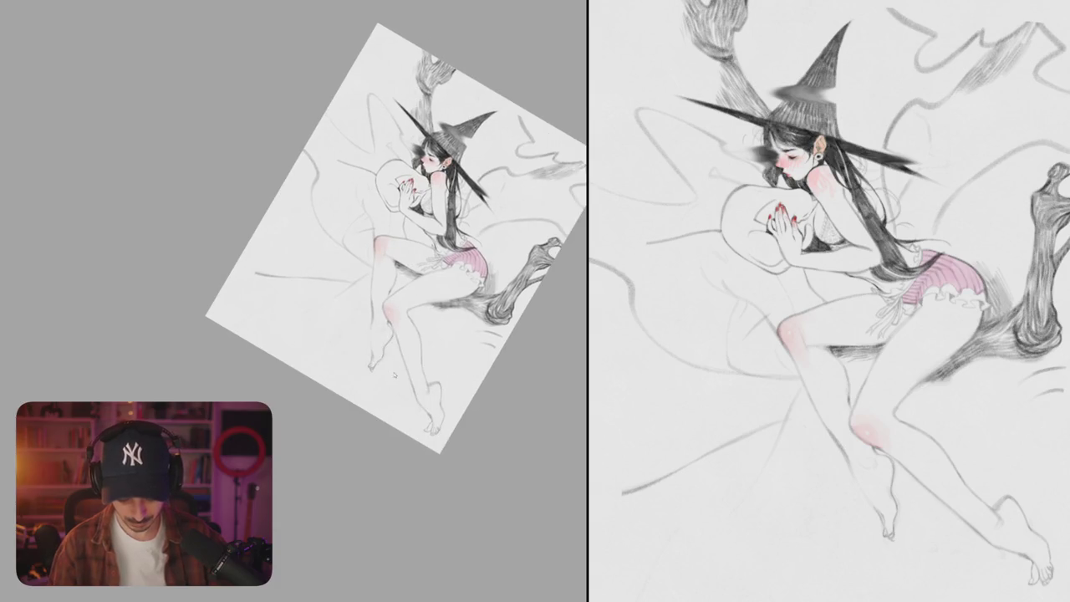
{"action": "left_click", "coordinate": [397, 382]}
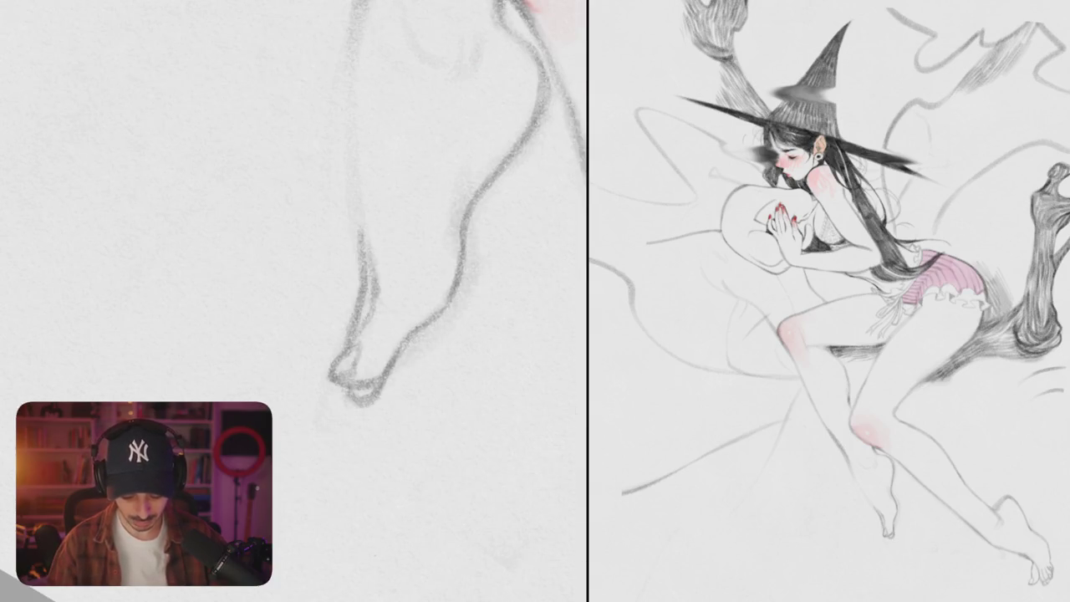
{"action": "scroll", "coordinate": [376, 268], "scroll_direction": "up", "scroll_amount": 2}
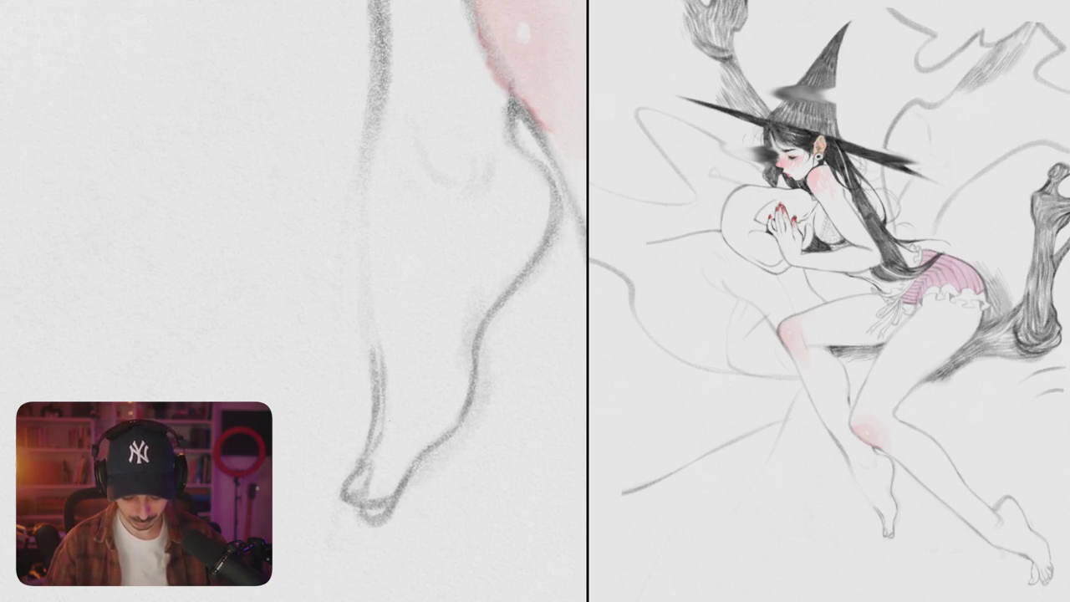
{"action": "left_click_drag", "start_coordinate": [386, 367], "coordinate": [384, 428]}
{"action": "left_click_drag", "start_coordinate": [366, 158], "coordinate": [357, 216]}
{"action": "left_click_drag", "start_coordinate": [372, 117], "coordinate": [361, 227]}
{"action": "mouse_move", "coordinate": [367, 153]}
{"action": "left_mouse_down"}
{"action": "mouse_move", "coordinate": [360, 276]}
{"action": "mouse_move", "coordinate": [373, 357]}
{"action": "left_mouse_up"}
{"action": "left_click_drag", "start_coordinate": [370, 321], "coordinate": [383, 381]}
{"action": "left_click_drag", "start_coordinate": [366, 291], "coordinate": [378, 401]}
Step: Outline the toes and sole, lightening parts of the toe contour
{"action": "scroll", "coordinate": [293, 301], "scroll_direction": "down", "scroll_amount": 5}
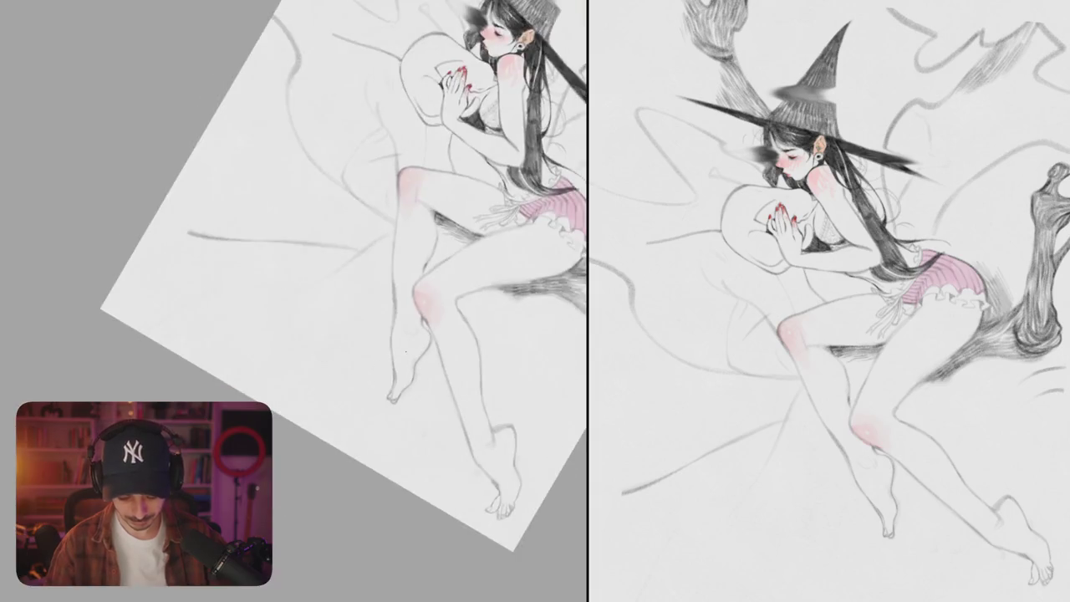
{"action": "scroll", "coordinate": [292, 301], "scroll_direction": "up", "scroll_amount": 5}
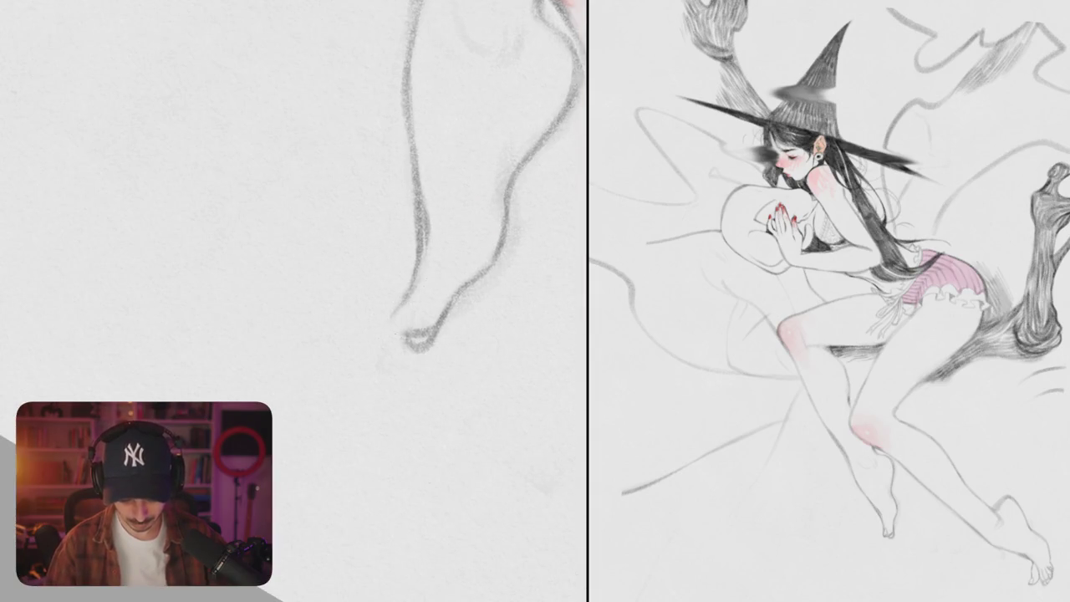
{"action": "mouse_move", "coordinate": [408, 294]}
{"action": "left_mouse_down"}
{"action": "mouse_move", "coordinate": [372, 343]}
{"action": "mouse_move", "coordinate": [431, 346]}
{"action": "left_mouse_up"}
{"action": "left_click_drag", "start_coordinate": [472, 281], "coordinate": [418, 342]}
{"action": "mouse_move", "coordinate": [396, 288]}
{"action": "left_mouse_down"}
{"action": "mouse_move", "coordinate": [371, 292]}
{"action": "mouse_move", "coordinate": [374, 323]}
{"action": "mouse_move", "coordinate": [364, 323]}
{"action": "mouse_move", "coordinate": [384, 343]}
{"action": "left_mouse_up"}
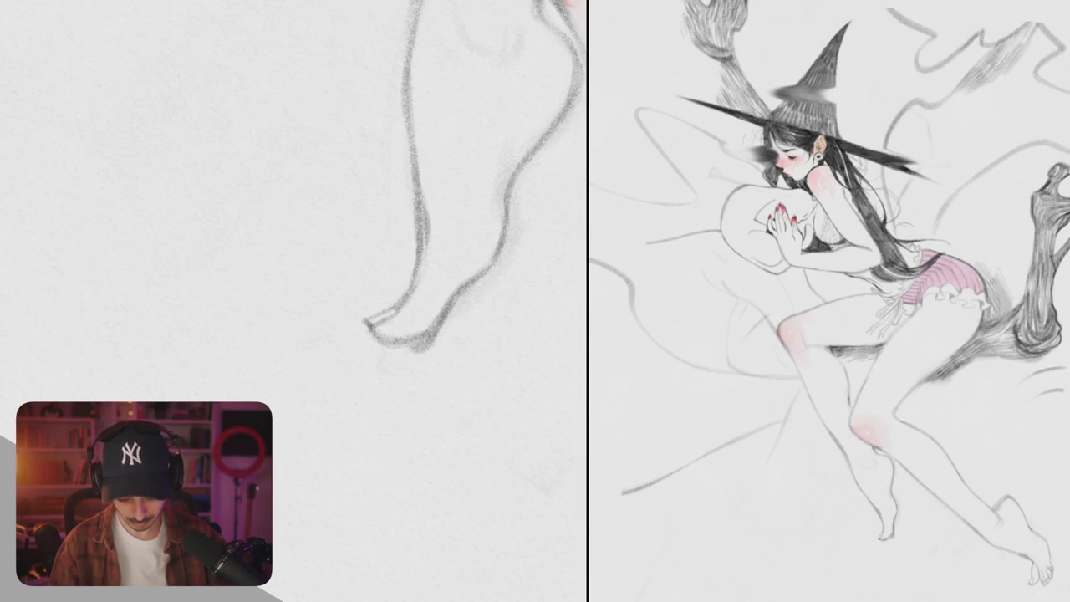
{"action": "scroll", "coordinate": [293, 300], "scroll_direction": "down", "scroll_amount": 5}
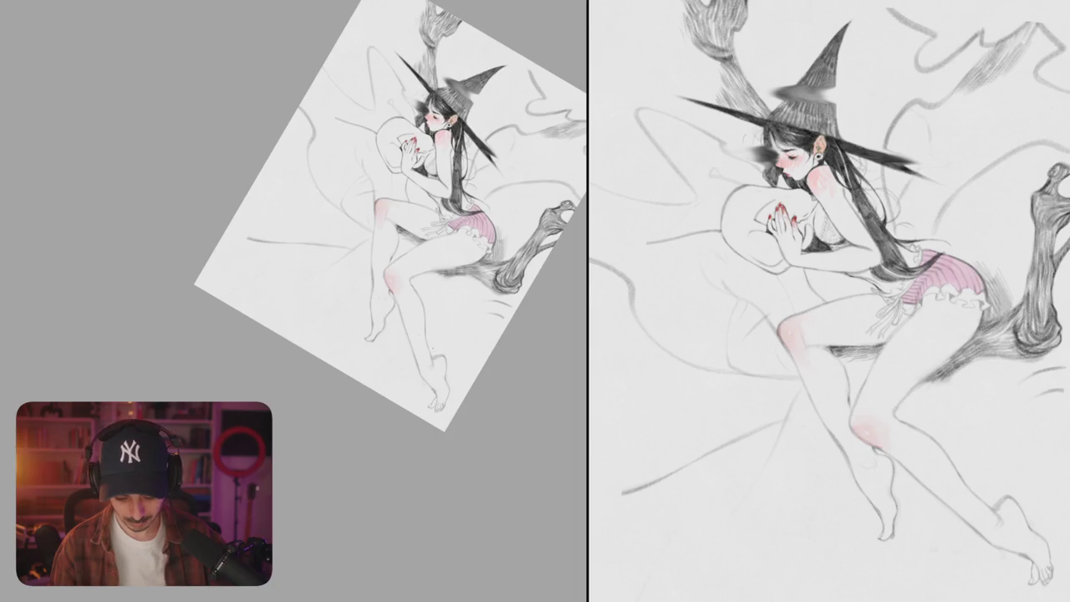
Step: Strengthen the faint calf and ankle lines and add a small mark behind the knee
{"action": "scroll", "coordinate": [293, 301], "scroll_direction": "up", "scroll_amount": 5}
{"action": "left_click_drag", "start_coordinate": [382, 265], "coordinate": [361, 311]}
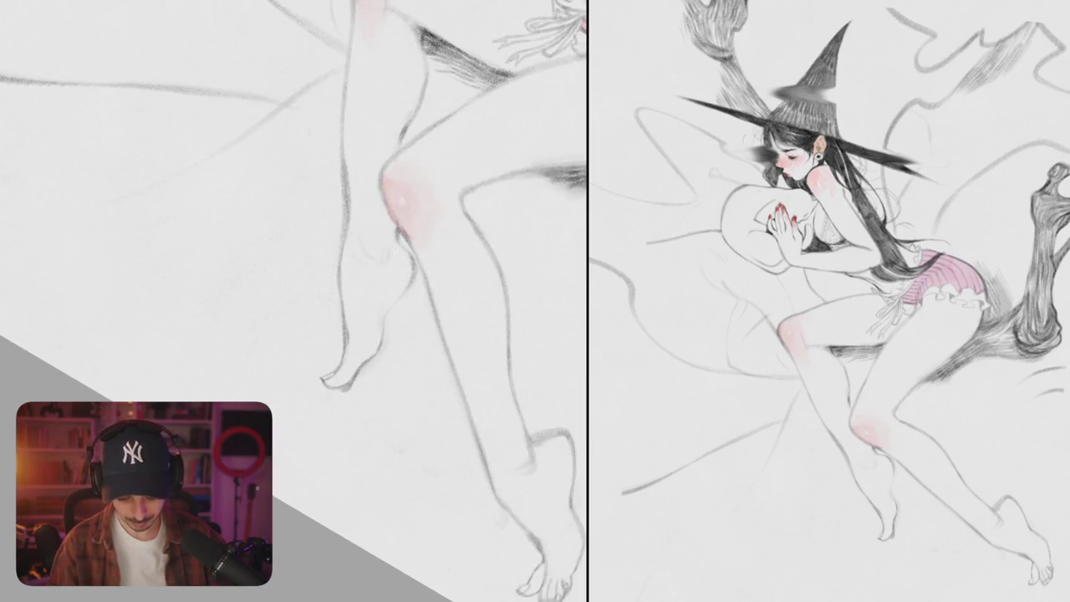
{"action": "mouse_move", "coordinate": [398, 240]}
{"action": "left_mouse_down"}
{"action": "mouse_move", "coordinate": [413, 256]}
{"action": "mouse_move", "coordinate": [386, 301]}
{"action": "left_mouse_up"}
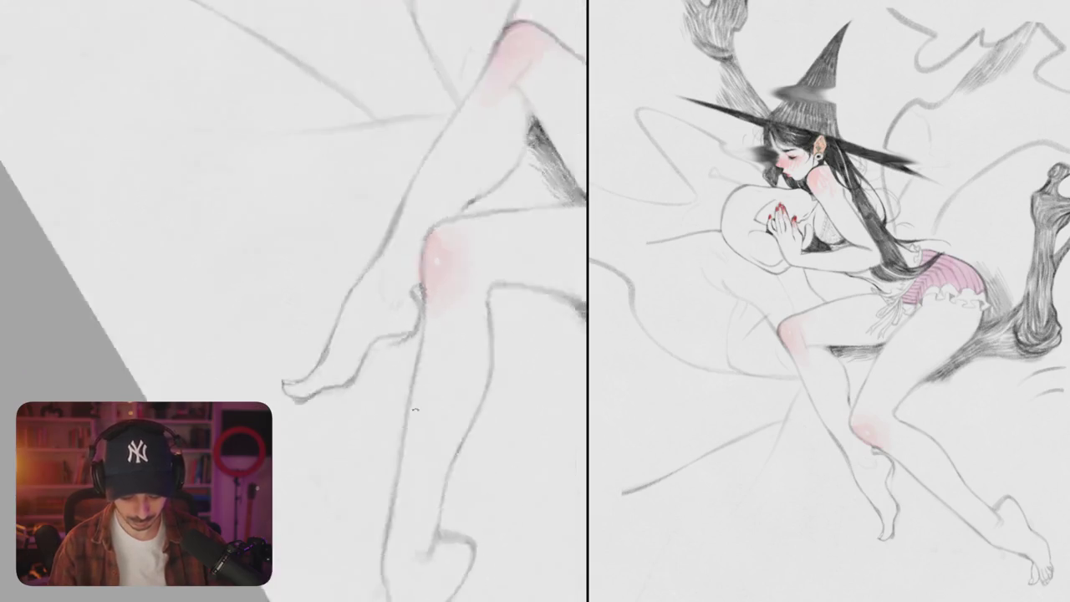
{"action": "left_click_drag", "start_coordinate": [293, 301], "coordinate": [251, 251]}
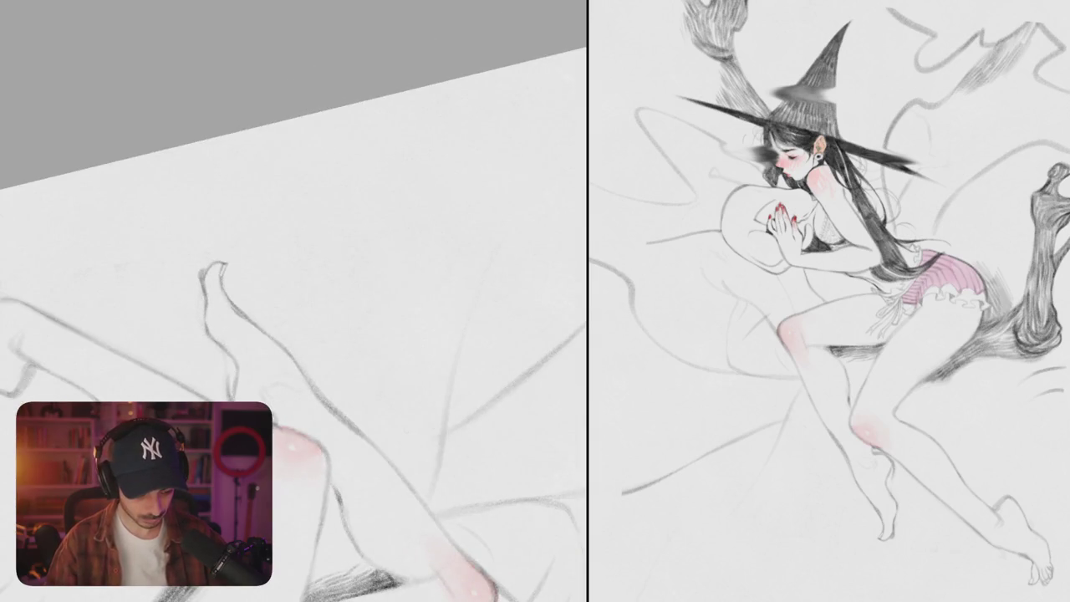
{"action": "mouse_move", "coordinate": [292, 301]}
{"action": "left_mouse_down"}
{"action": "mouse_move", "coordinate": [318, 334]}
{"action": "mouse_move", "coordinate": [351, 351]}
{"action": "left_mouse_up"}
{"action": "mouse_move", "coordinate": [376, 301]}
{"action": "left_mouse_down"}
{"action": "mouse_move", "coordinate": [392, 334]}
{"action": "mouse_move", "coordinate": [388, 279]}
{"action": "left_mouse_up"}
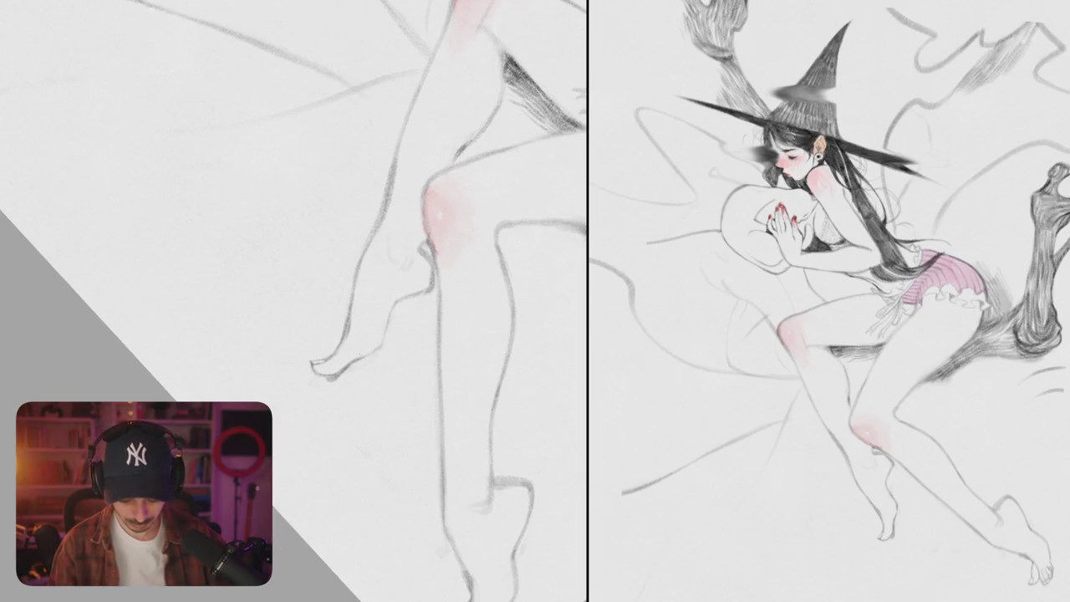
Step: Darken the ankle line, knee and leg contour, then fit the whole drawing in view
{"action": "mouse_move", "coordinate": [366, 355]}
{"action": "left_mouse_down"}
{"action": "mouse_move", "coordinate": [398, 297]}
{"action": "mouse_move", "coordinate": [419, 291]}
{"action": "left_mouse_up"}
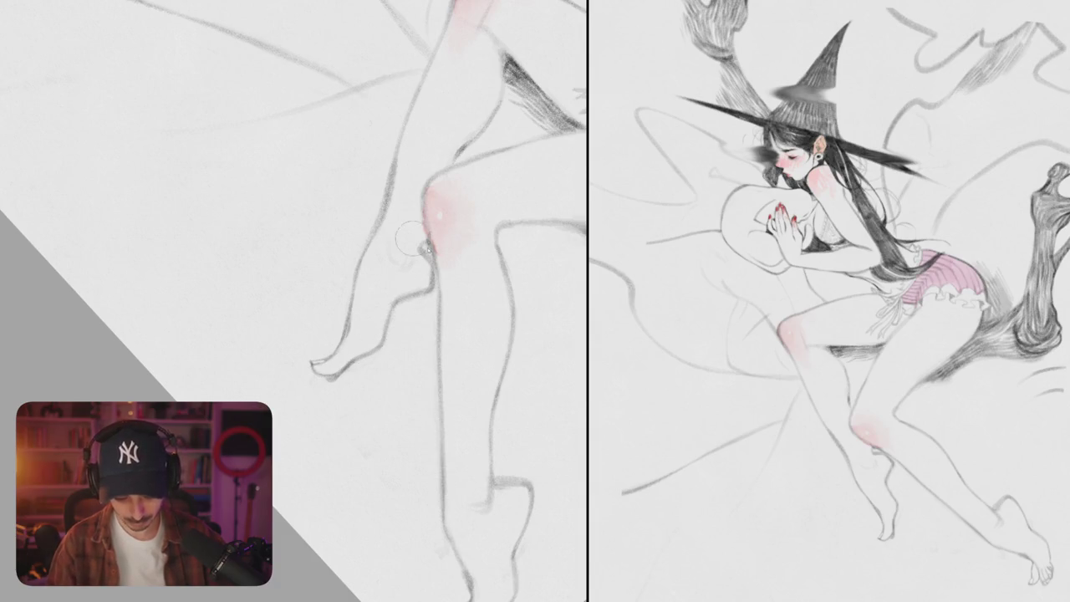
{"action": "left_click_drag", "start_coordinate": [418, 231], "coordinate": [430, 256]}
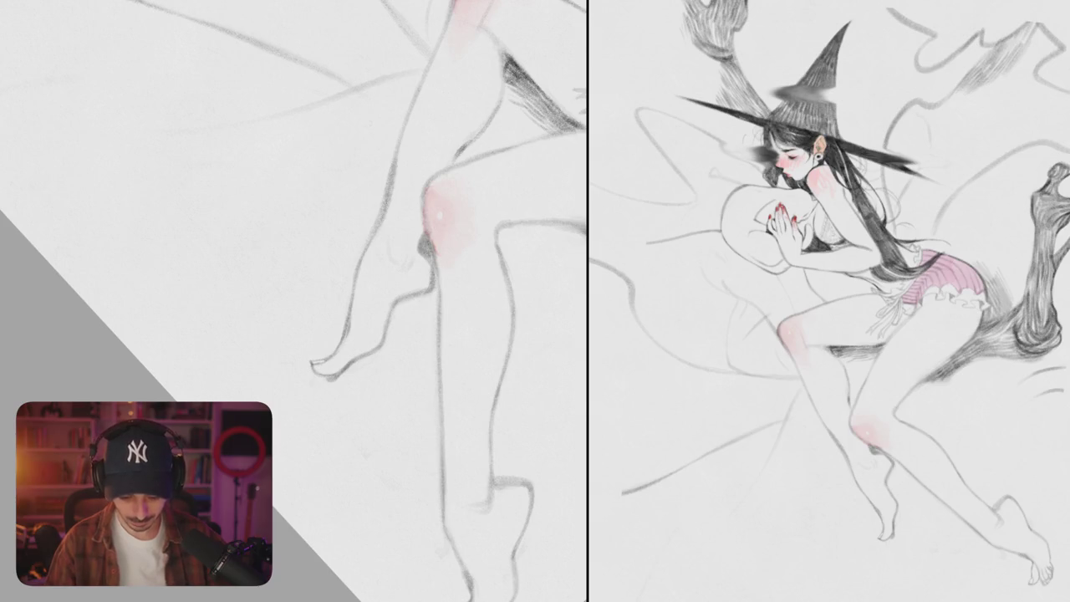
{"action": "scroll", "coordinate": [439, 265], "scroll_direction": "down", "scroll_amount": 5}
{"action": "scroll", "coordinate": [402, 219], "scroll_direction": "up", "scroll_amount": 5}
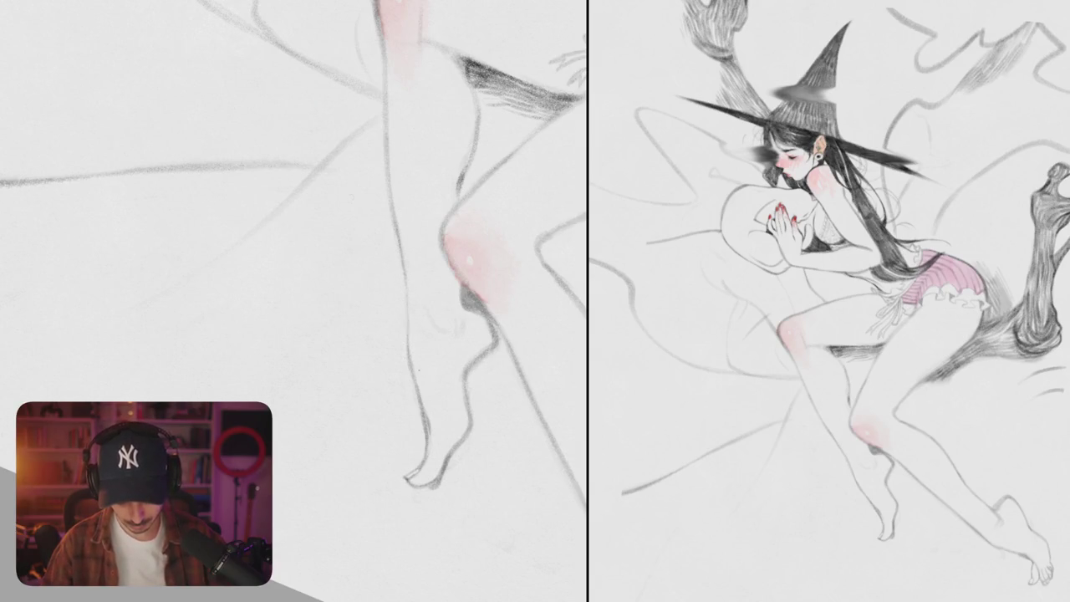
{"action": "left_click_drag", "start_coordinate": [406, 308], "coordinate": [416, 381]}
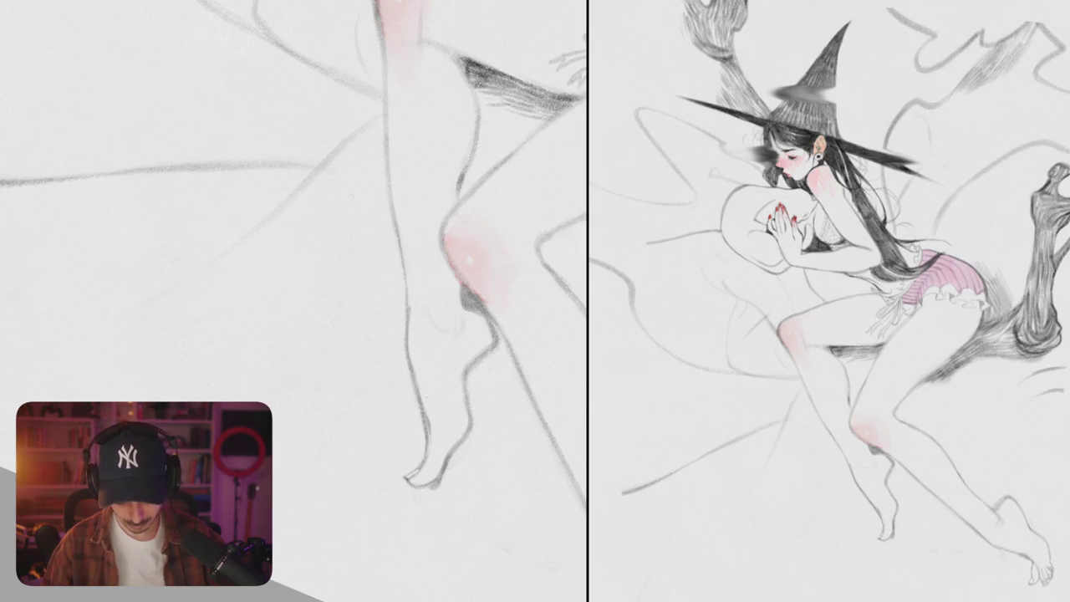
{"action": "key", "text": "ctrl+0"}
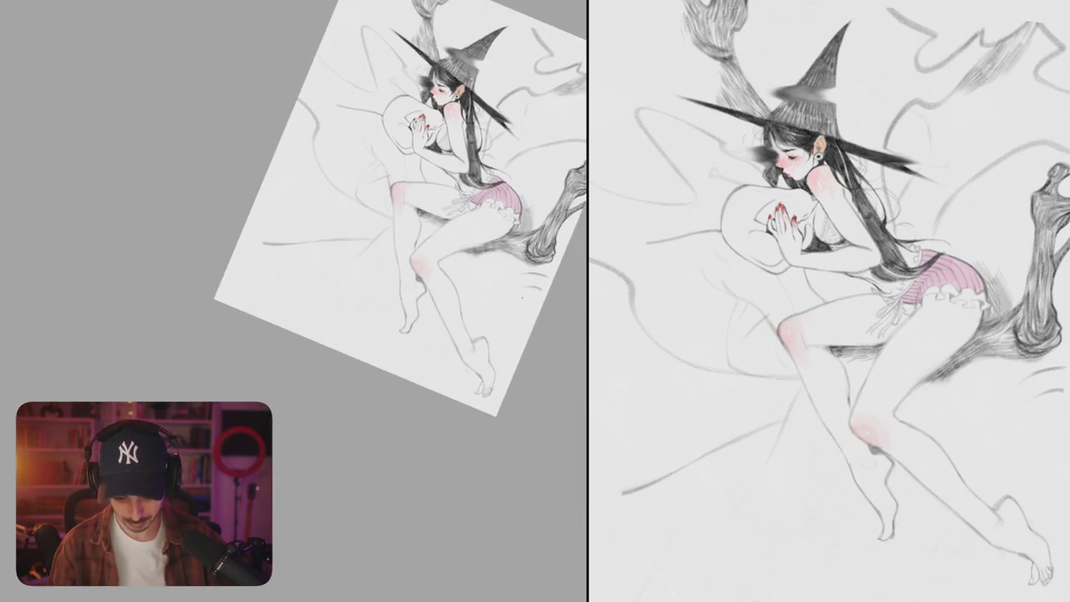
Step: Mirror the canvas horizontally and recentre the view on the legs
{"action": "left_click_drag", "start_coordinate": [376, 209], "coordinate": [324, 316]}
{"action": "key", "text": "h"}
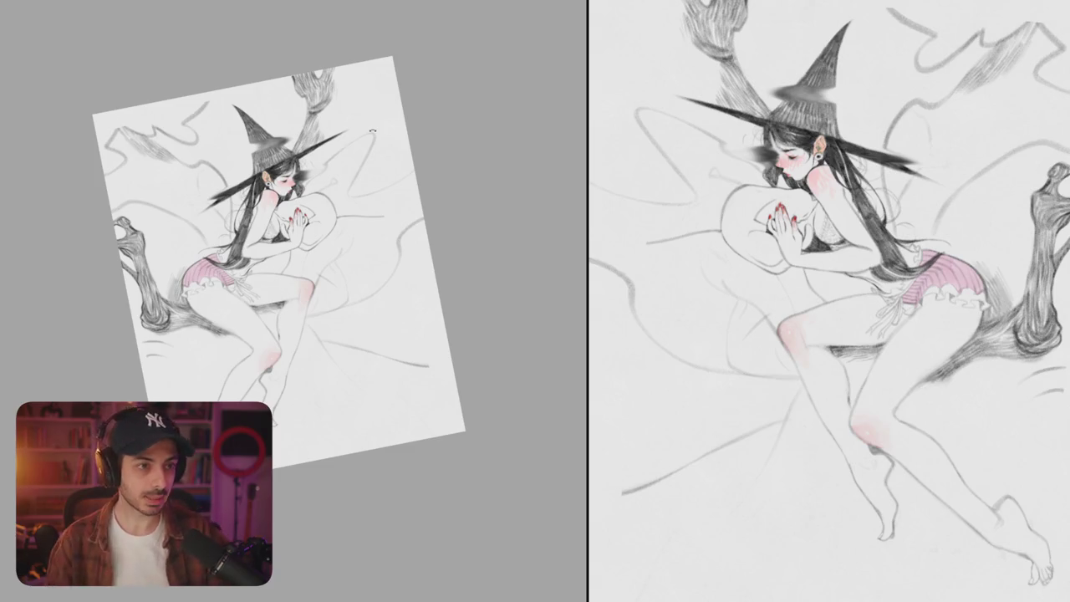
{"action": "left_click_drag", "start_coordinate": [442, 286], "coordinate": [518, 270]}
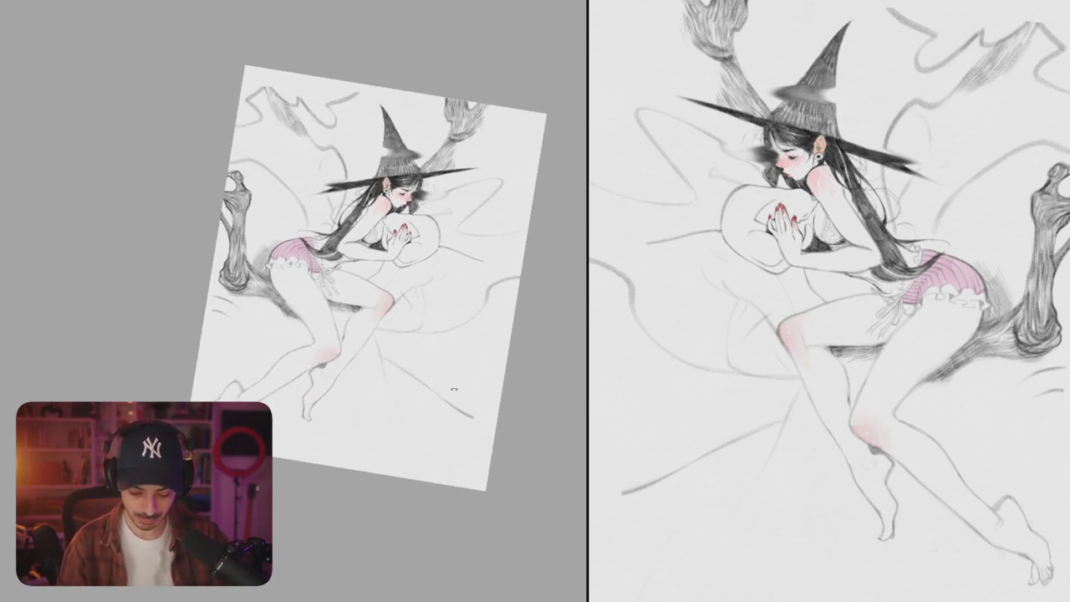
{"action": "scroll", "coordinate": [502, 301], "scroll_direction": "up", "scroll_amount": 5}
{"action": "left_click_drag", "start_coordinate": [481, 331], "coordinate": [526, 360]}
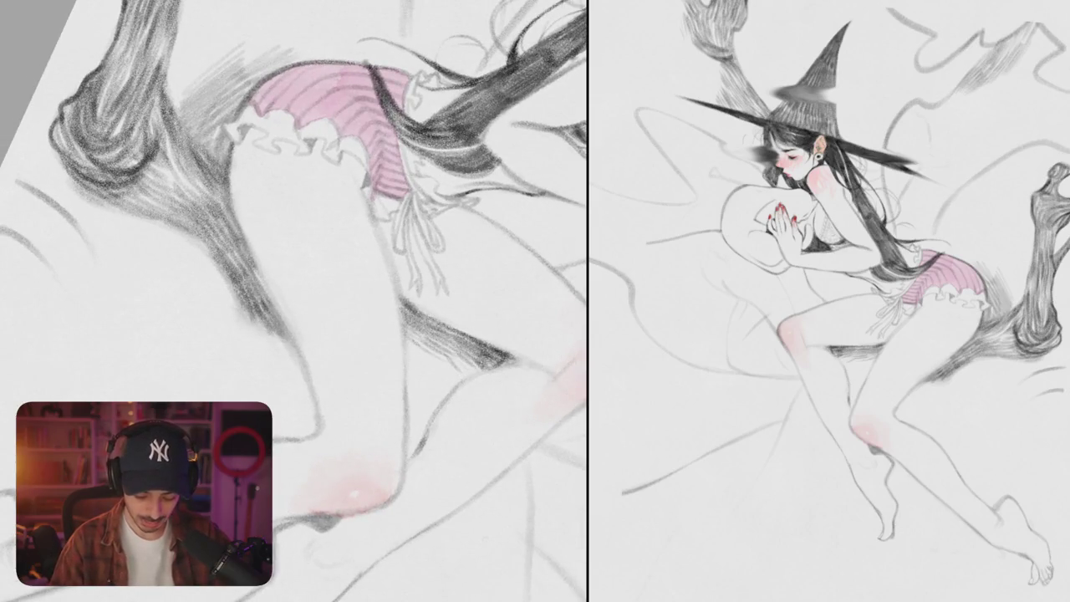
Step: Shade along the thigh contour with darker pencil strokes
{"action": "mouse_move", "coordinate": [251, 282]}
{"action": "left_mouse_down"}
{"action": "mouse_move", "coordinate": [302, 361]}
{"action": "mouse_move", "coordinate": [376, 401]}
{"action": "mouse_move", "coordinate": [255, 282]}
{"action": "left_mouse_up"}
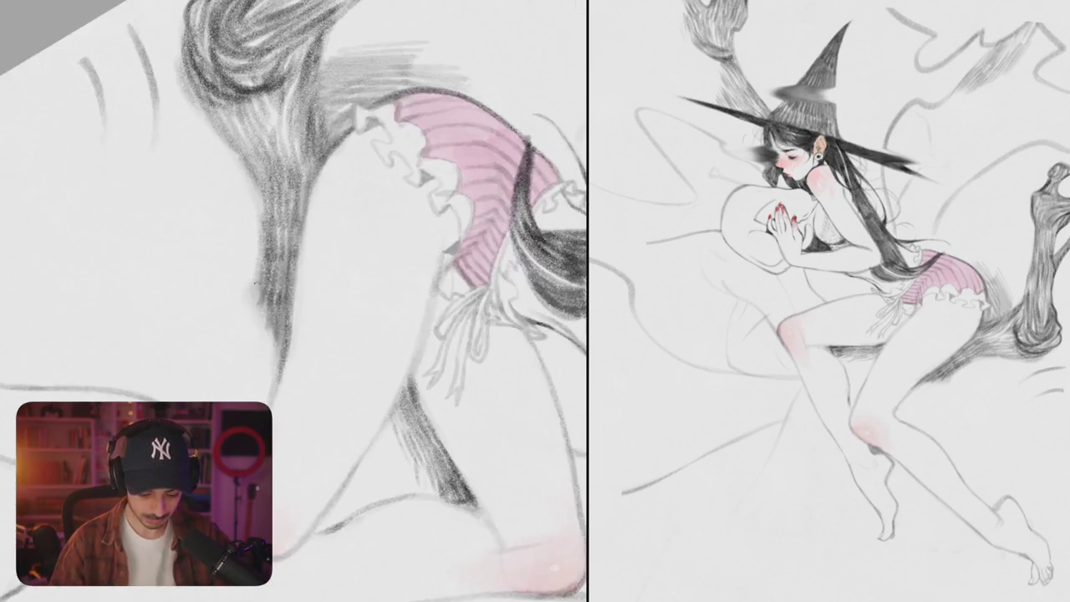
{"action": "left_click_drag", "start_coordinate": [259, 241], "coordinate": [184, 331]}
{"action": "left_click_drag", "start_coordinate": [376, 301], "coordinate": [292, 209]}
{"action": "mouse_move", "coordinate": [401, 318]}
{"action": "left_mouse_down"}
{"action": "mouse_move", "coordinate": [334, 259]}
{"action": "mouse_move", "coordinate": [343, 96]}
{"action": "left_mouse_up"}
{"action": "left_click_drag", "start_coordinate": [335, 259], "coordinate": [393, 360]}
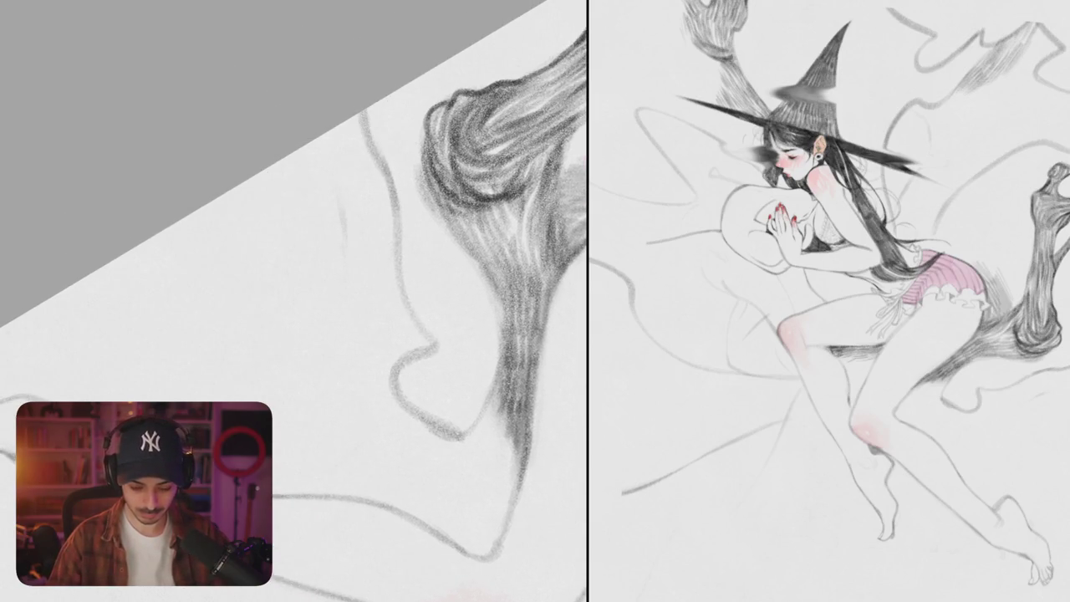
Step: Draw a wavy line with a small hooked loop below the branch
{"action": "mouse_move", "coordinate": [246, 180]}
{"action": "left_mouse_down"}
{"action": "mouse_move", "coordinate": [328, 193]}
{"action": "mouse_move", "coordinate": [351, 247]}
{"action": "mouse_move", "coordinate": [277, 189]}
{"action": "mouse_move", "coordinate": [301, 149]}
{"action": "left_mouse_up"}
{"action": "left_click_drag", "start_coordinate": [293, 301], "coordinate": [300, 324]}
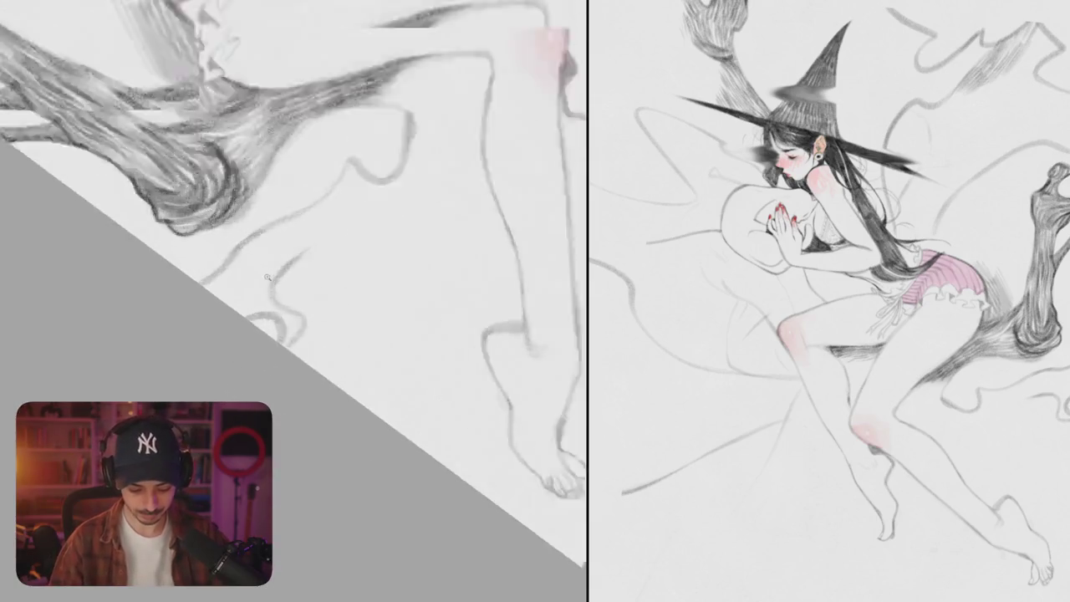
{"action": "left_click_drag", "start_coordinate": [242, 401], "coordinate": [317, 372]}
{"action": "left_click_drag", "start_coordinate": [251, 355], "coordinate": [316, 410]}
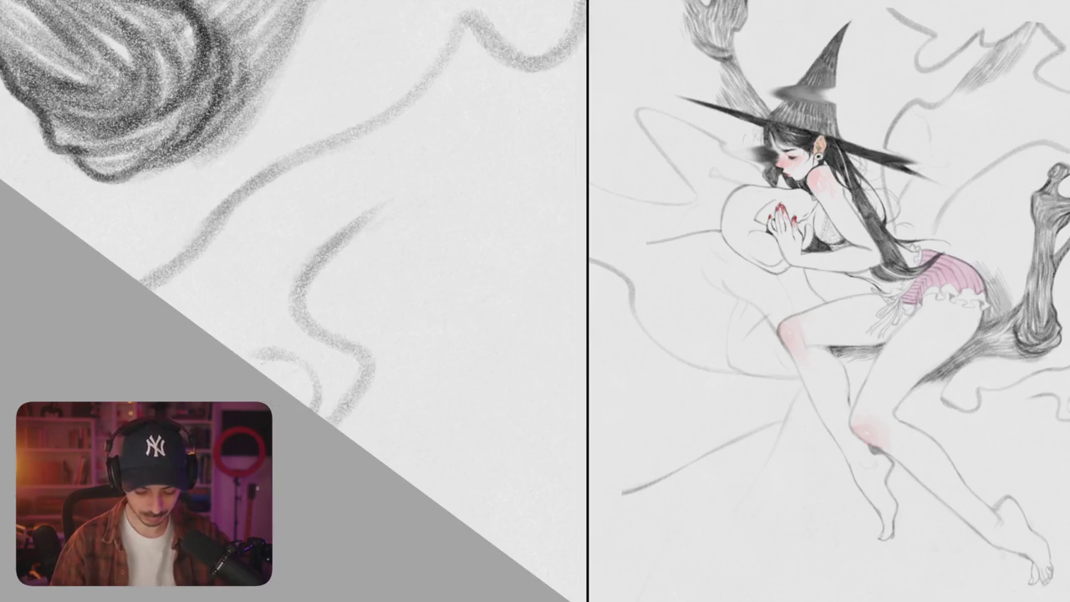
{"action": "left_click_drag", "start_coordinate": [288, 274], "coordinate": [214, 333]}
{"action": "mouse_move", "coordinate": [292, 280]}
{"action": "left_mouse_down"}
{"action": "mouse_move", "coordinate": [231, 324]}
{"action": "mouse_move", "coordinate": [222, 343]}
{"action": "mouse_move", "coordinate": [239, 320]}
{"action": "mouse_move", "coordinate": [242, 350]}
{"action": "left_mouse_up"}
Step: Add inner curves and hatch the small loop, especially along its bottom curve
{"action": "mouse_move", "coordinate": [292, 303]}
{"action": "left_mouse_down"}
{"action": "mouse_move", "coordinate": [259, 356]}
{"action": "mouse_move", "coordinate": [276, 323]}
{"action": "mouse_move", "coordinate": [280, 354]}
{"action": "left_mouse_up"}
{"action": "mouse_move", "coordinate": [313, 323]}
{"action": "left_mouse_down"}
{"action": "mouse_move", "coordinate": [297, 343]}
{"action": "mouse_move", "coordinate": [232, 358]}
{"action": "mouse_move", "coordinate": [228, 349]}
{"action": "left_mouse_up"}
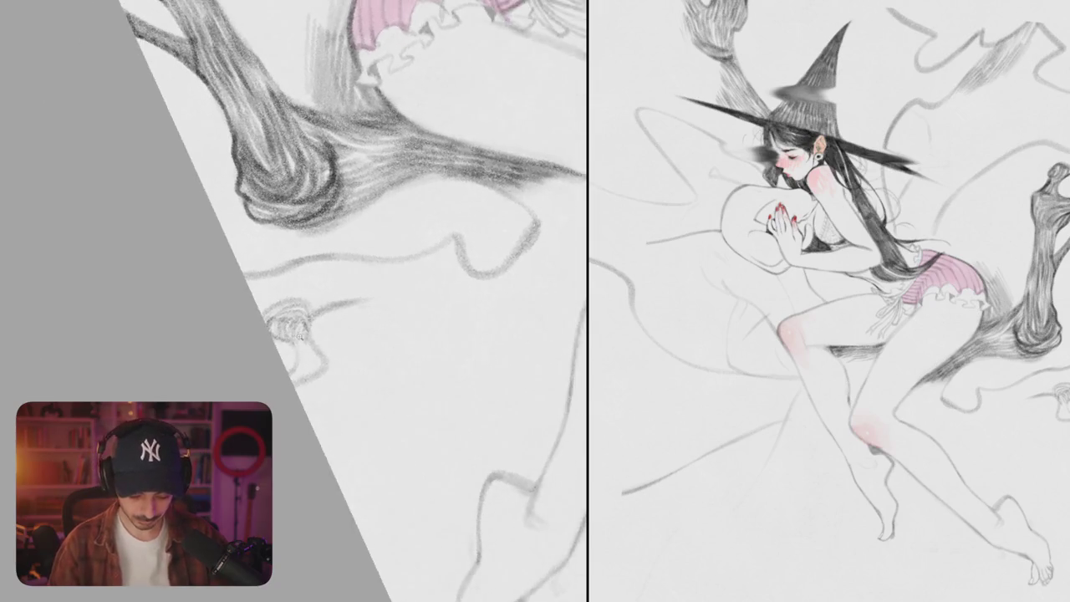
{"action": "mouse_move", "coordinate": [296, 327]}
{"action": "left_mouse_down"}
{"action": "mouse_move", "coordinate": [291, 366]}
{"action": "mouse_move", "coordinate": [309, 377]}
{"action": "mouse_move", "coordinate": [293, 401]}
{"action": "mouse_move", "coordinate": [302, 404]}
{"action": "left_mouse_up"}
{"action": "mouse_move", "coordinate": [334, 363]}
{"action": "left_mouse_down"}
{"action": "mouse_move", "coordinate": [323, 401]}
{"action": "mouse_move", "coordinate": [343, 405]}
{"action": "left_mouse_up"}
{"action": "mouse_move", "coordinate": [311, 378]}
{"action": "left_mouse_down"}
{"action": "mouse_move", "coordinate": [285, 418]}
{"action": "mouse_move", "coordinate": [295, 426]}
{"action": "mouse_move", "coordinate": [323, 403]}
{"action": "mouse_move", "coordinate": [333, 408]}
{"action": "left_mouse_up"}
{"action": "scroll", "coordinate": [351, 300], "scroll_direction": "down", "scroll_amount": 3}
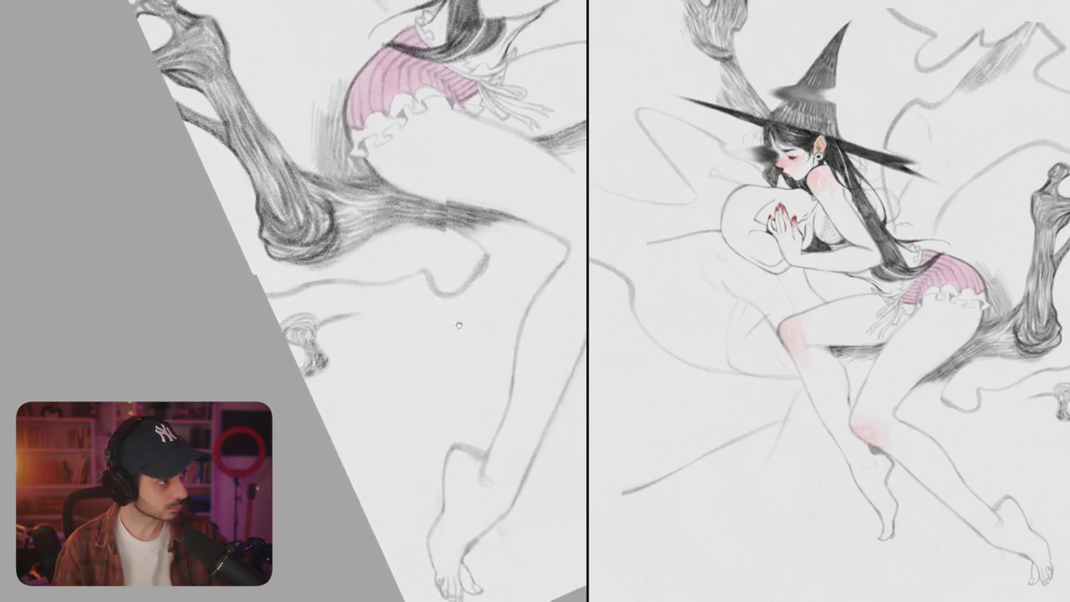
{"action": "scroll", "coordinate": [444, 295], "scroll_direction": "down", "scroll_amount": 5}
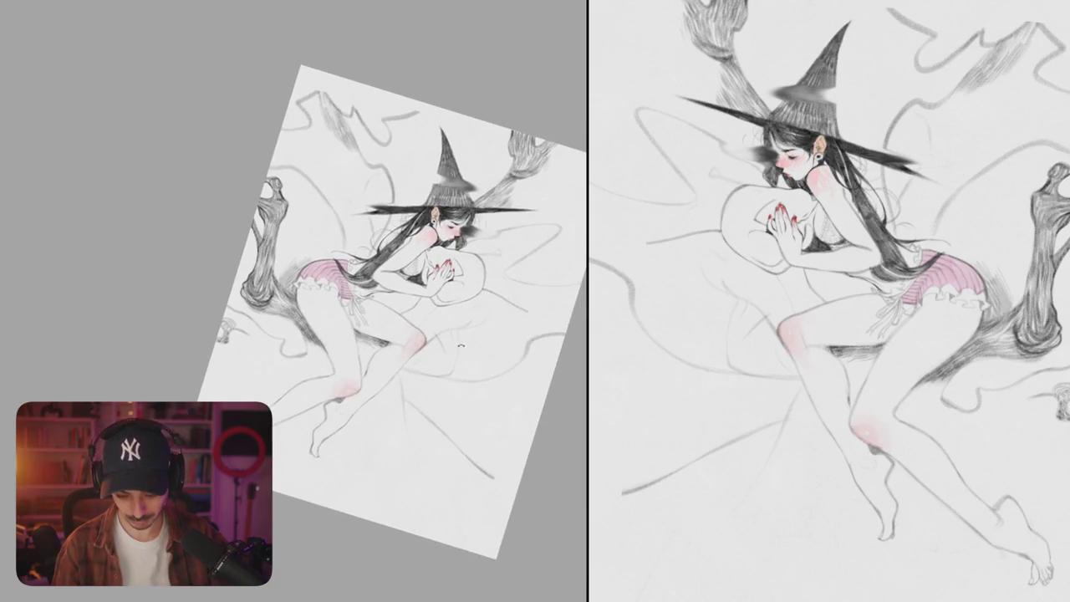
Step: Draw a curved U-shaped branch outline near the top corner of the canvas
{"action": "left_click_drag", "start_coordinate": [452, 311], "coordinate": [401, 301]}
{"action": "scroll", "coordinate": [359, 287], "scroll_direction": "up", "scroll_amount": 5}
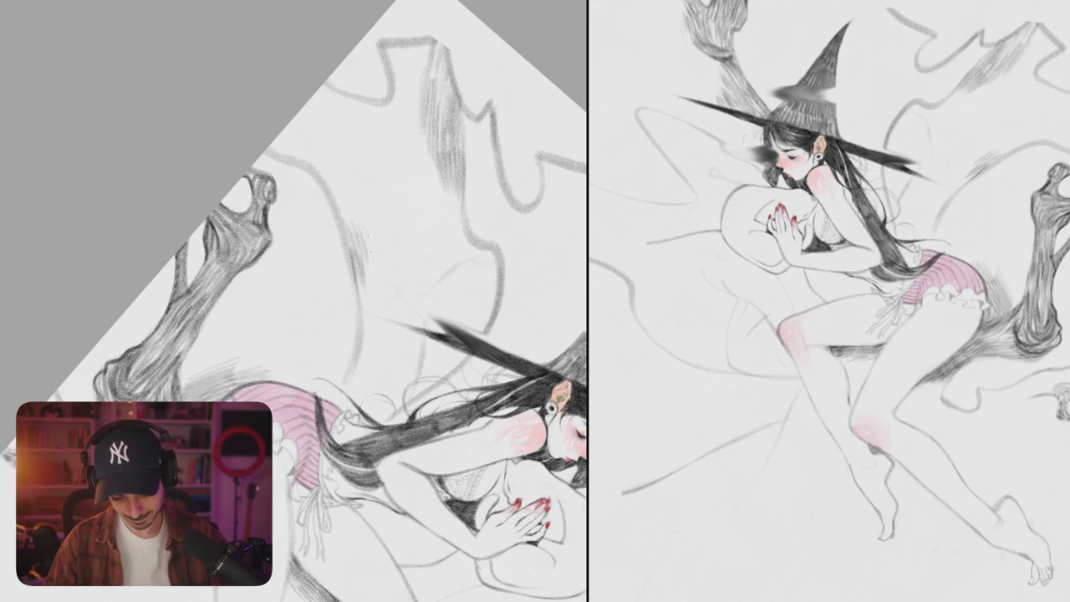
{"action": "mouse_move", "coordinate": [438, 14]}
{"action": "left_mouse_down"}
{"action": "mouse_move", "coordinate": [408, 144]}
{"action": "mouse_move", "coordinate": [418, 176]}
{"action": "mouse_move", "coordinate": [409, 168]}
{"action": "mouse_move", "coordinate": [351, 209]}
{"action": "mouse_move", "coordinate": [366, 246]}
{"action": "left_mouse_up"}
{"action": "left_click_drag", "start_coordinate": [343, 160], "coordinate": [358, 221]}
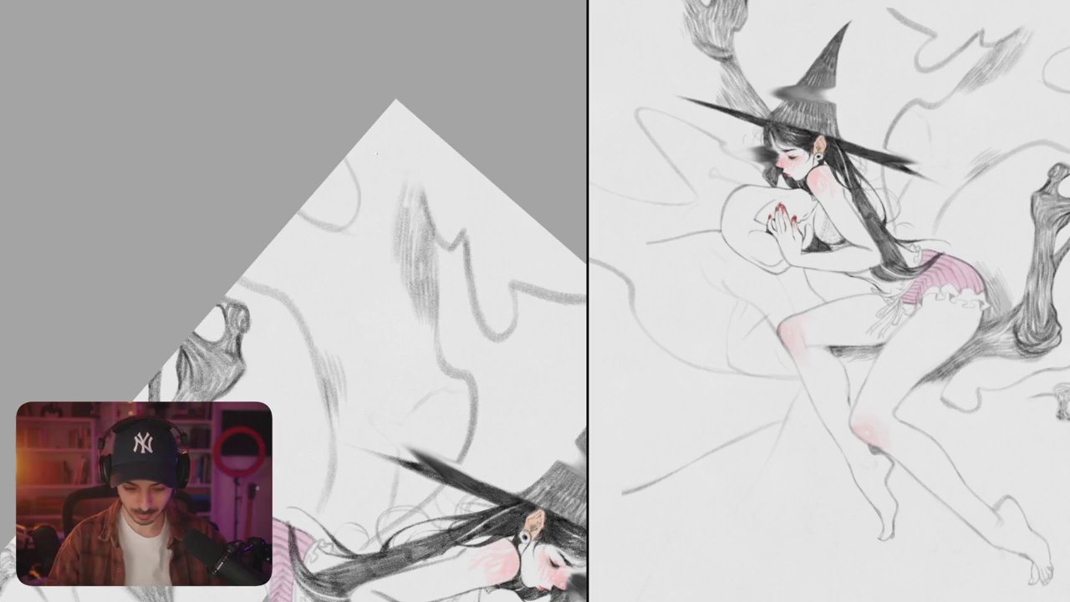
{"action": "mouse_move", "coordinate": [386, 109]}
{"action": "left_mouse_down"}
{"action": "mouse_move", "coordinate": [418, 167]}
{"action": "mouse_move", "coordinate": [430, 132]}
{"action": "mouse_move", "coordinate": [430, 237]}
{"action": "left_mouse_up"}
{"action": "left_click_drag", "start_coordinate": [436, 134], "coordinate": [421, 229]}
{"action": "left_click_drag", "start_coordinate": [417, 189], "coordinate": [426, 232]}
Step: Hatch along the U shape's arm and the background shape beside it
{"action": "key", "text": "ctrl+z"}
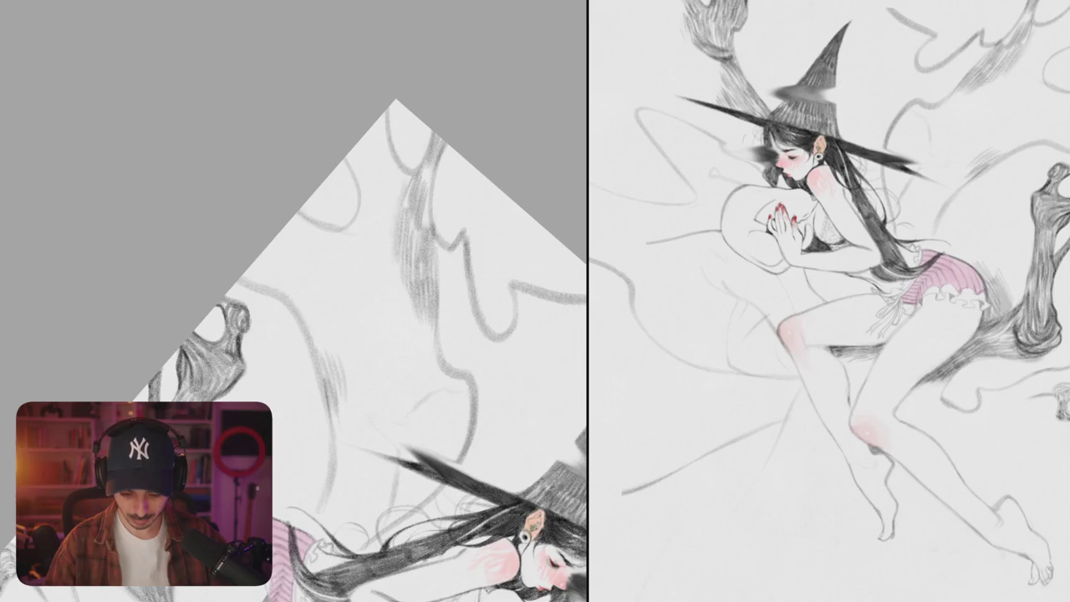
{"action": "mouse_move", "coordinate": [430, 167]}
{"action": "left_mouse_down"}
{"action": "mouse_move", "coordinate": [431, 239]}
{"action": "mouse_move", "coordinate": [411, 245]}
{"action": "mouse_move", "coordinate": [421, 251]}
{"action": "left_mouse_up"}
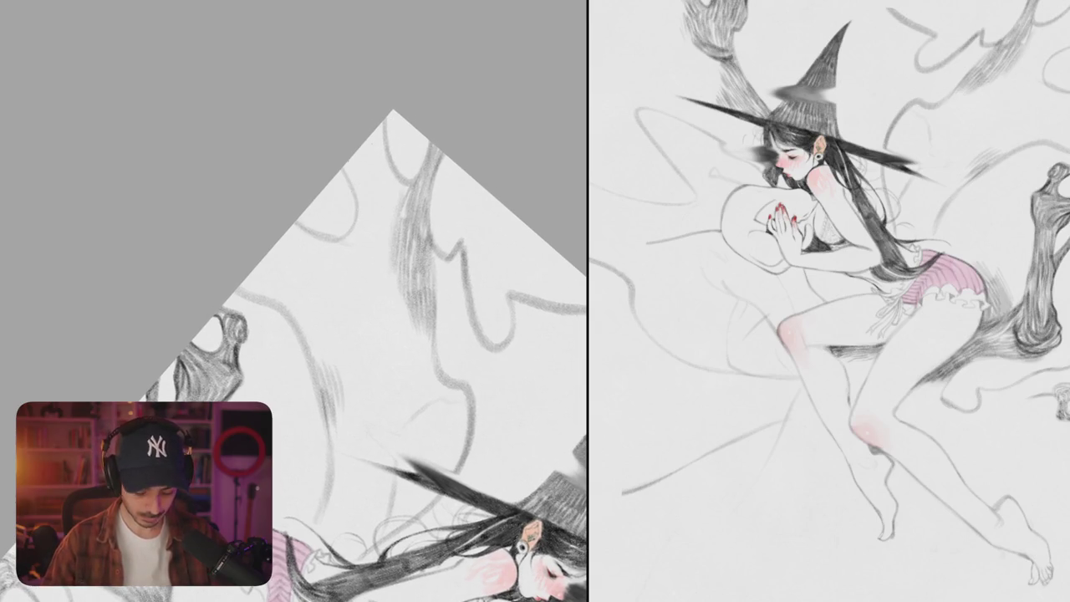
{"action": "mouse_move", "coordinate": [351, 154]}
{"action": "left_mouse_down"}
{"action": "mouse_move", "coordinate": [354, 187]}
{"action": "mouse_move", "coordinate": [363, 181]}
{"action": "left_mouse_up"}
{"action": "mouse_move", "coordinate": [368, 137]}
{"action": "left_mouse_down"}
{"action": "mouse_move", "coordinate": [369, 169]}
{"action": "mouse_move", "coordinate": [385, 165]}
{"action": "mouse_move", "coordinate": [365, 204]}
{"action": "left_mouse_up"}
{"action": "mouse_move", "coordinate": [370, 168]}
{"action": "left_mouse_down"}
{"action": "mouse_move", "coordinate": [371, 205]}
{"action": "mouse_move", "coordinate": [386, 205]}
{"action": "left_mouse_up"}
{"action": "left_click_drag", "start_coordinate": [390, 167], "coordinate": [396, 208]}
{"action": "left_click_drag", "start_coordinate": [398, 170], "coordinate": [406, 207]}
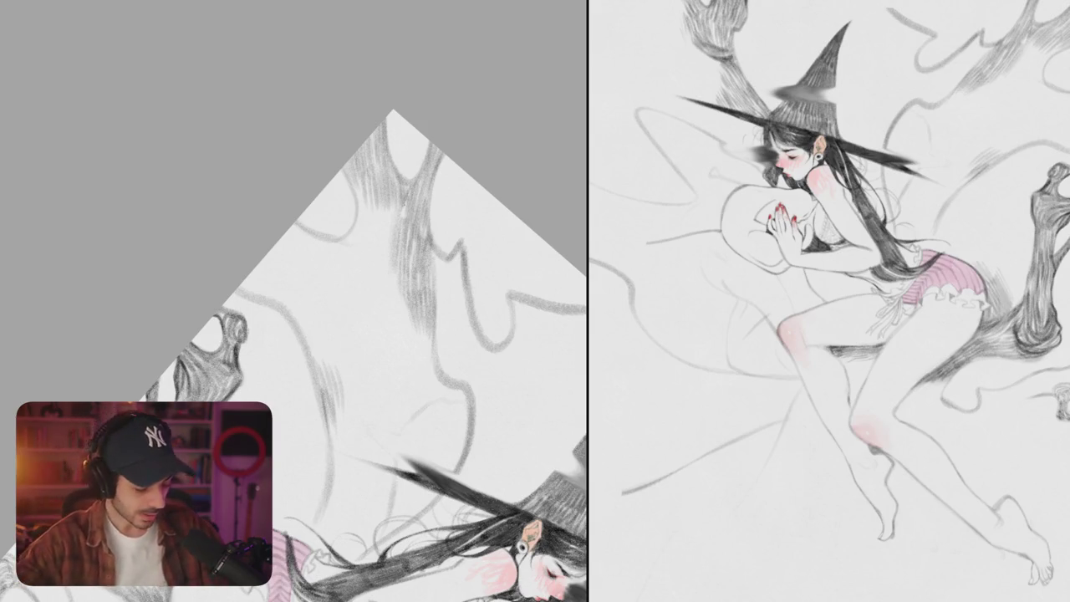
Step: Add hatching strokes to the tree trunk
{"action": "left_click_drag", "start_coordinate": [315, 309], "coordinate": [309, 320]}
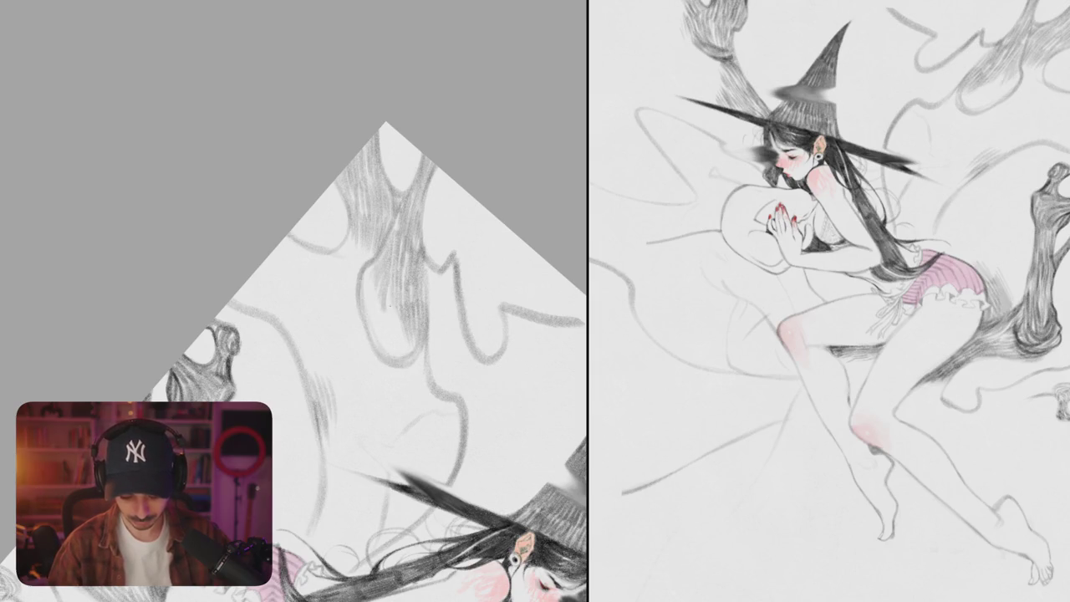
{"action": "left_click_drag", "start_coordinate": [368, 284], "coordinate": [395, 359]}
{"action": "left_click_drag", "start_coordinate": [393, 317], "coordinate": [403, 361]}
{"action": "mouse_move", "coordinate": [400, 325]}
{"action": "left_mouse_down"}
{"action": "mouse_move", "coordinate": [409, 356]}
{"action": "mouse_move", "coordinate": [413, 346]}
{"action": "left_mouse_up"}
{"action": "scroll", "coordinate": [409, 343], "scroll_direction": "down", "scroll_amount": 5}
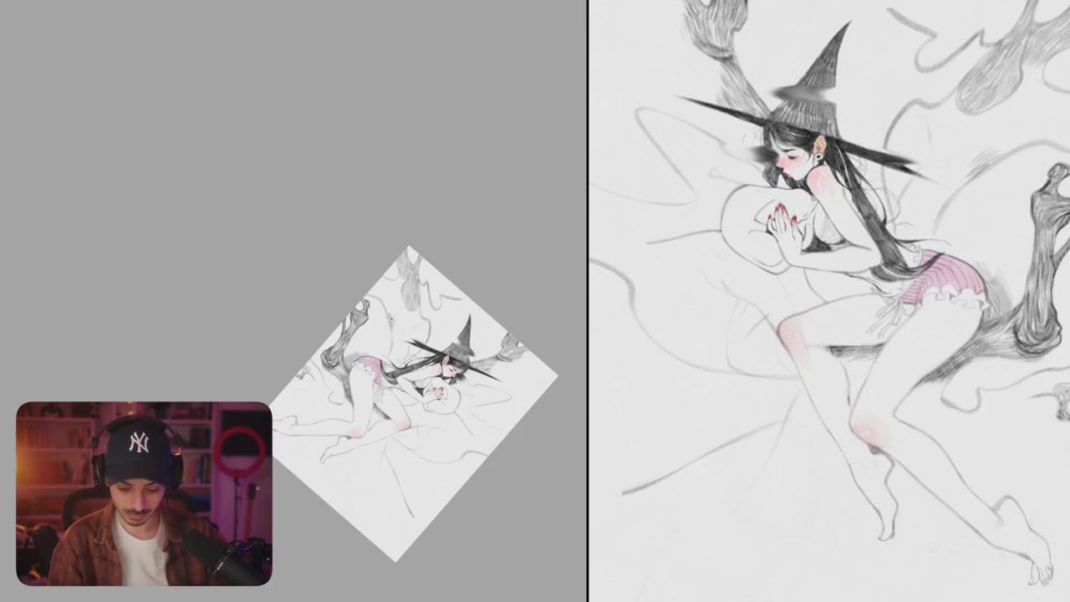
{"action": "scroll", "coordinate": [426, 289], "scroll_direction": "up", "scroll_amount": 5}
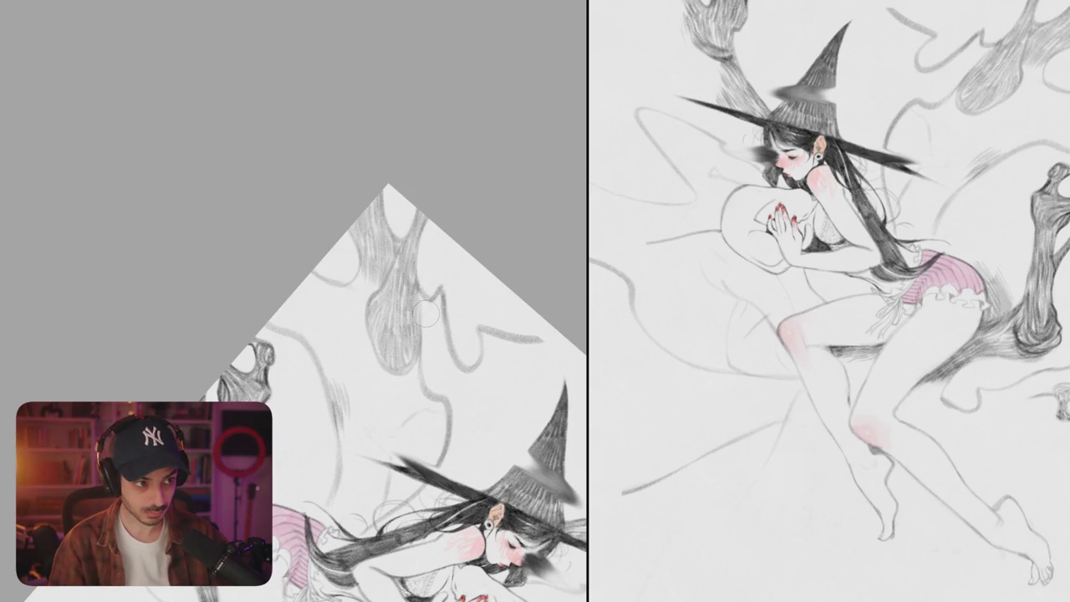
Step: Level the view so the top branch lies horizontally and draw its curved outline
{"action": "left_click_drag", "start_coordinate": [427, 314], "coordinate": [489, 230]}
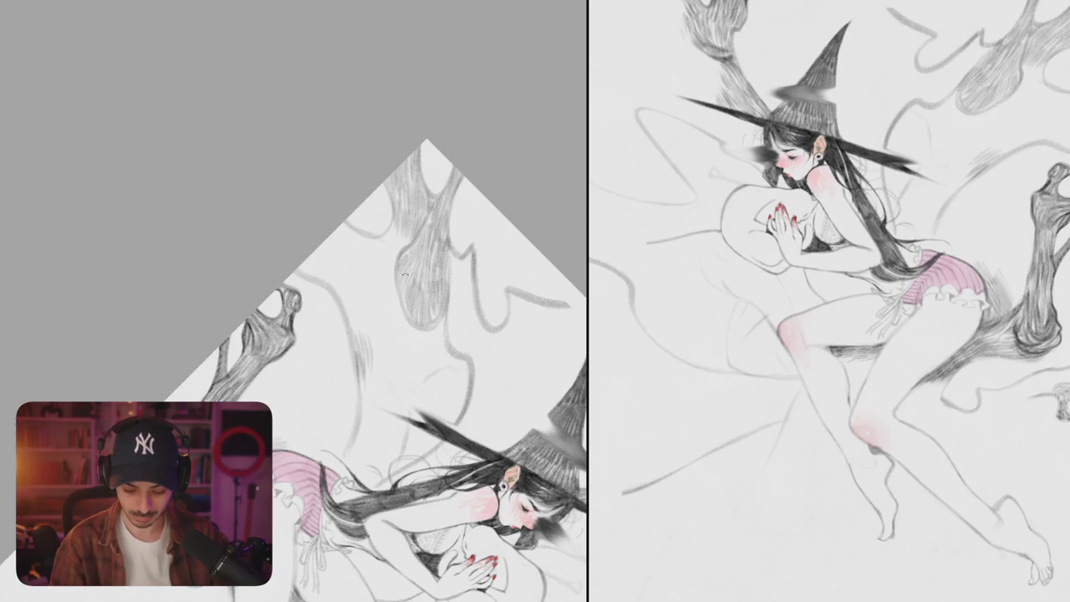
{"action": "left_click_drag", "start_coordinate": [419, 262], "coordinate": [487, 239]}
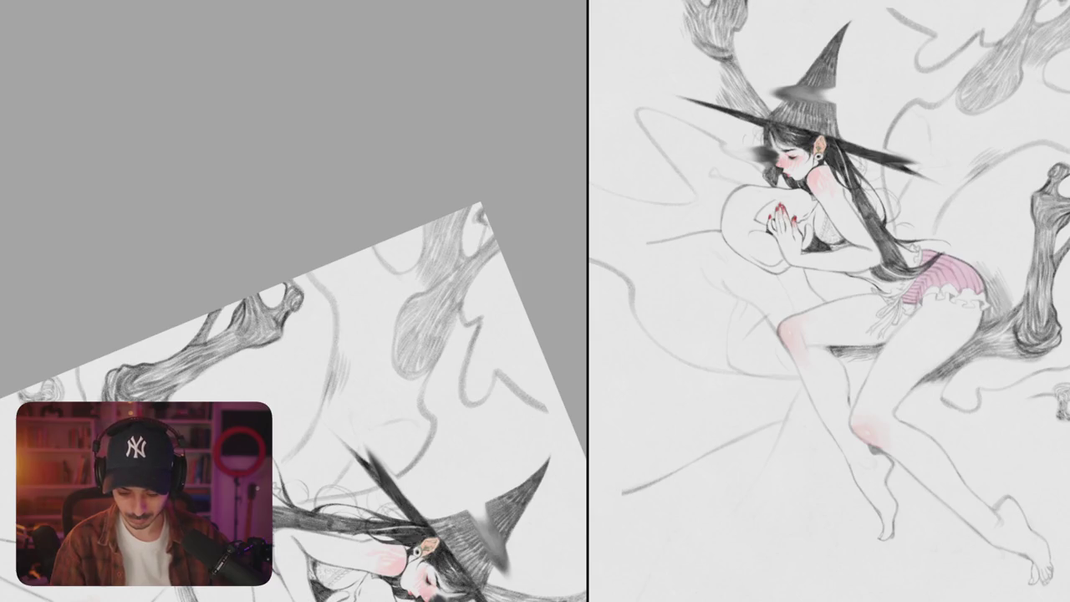
{"action": "left_click_drag", "start_coordinate": [510, 325], "coordinate": [534, 204]}
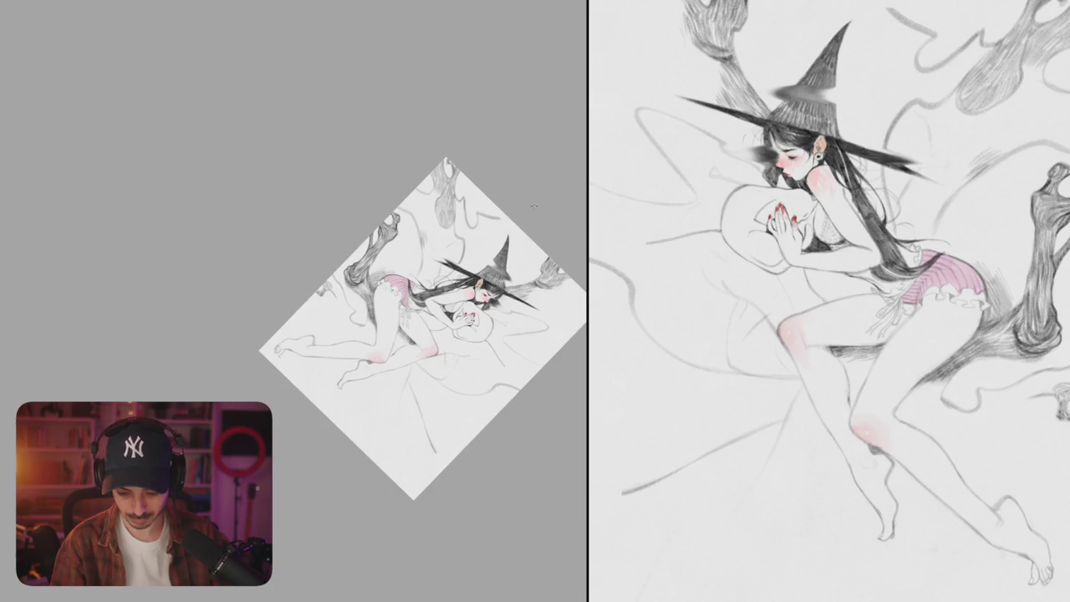
{"action": "scroll", "coordinate": [451, 194], "scroll_direction": "up", "scroll_amount": 8}
{"action": "scroll", "coordinate": [451, 194], "scroll_direction": "up", "scroll_amount": 2}
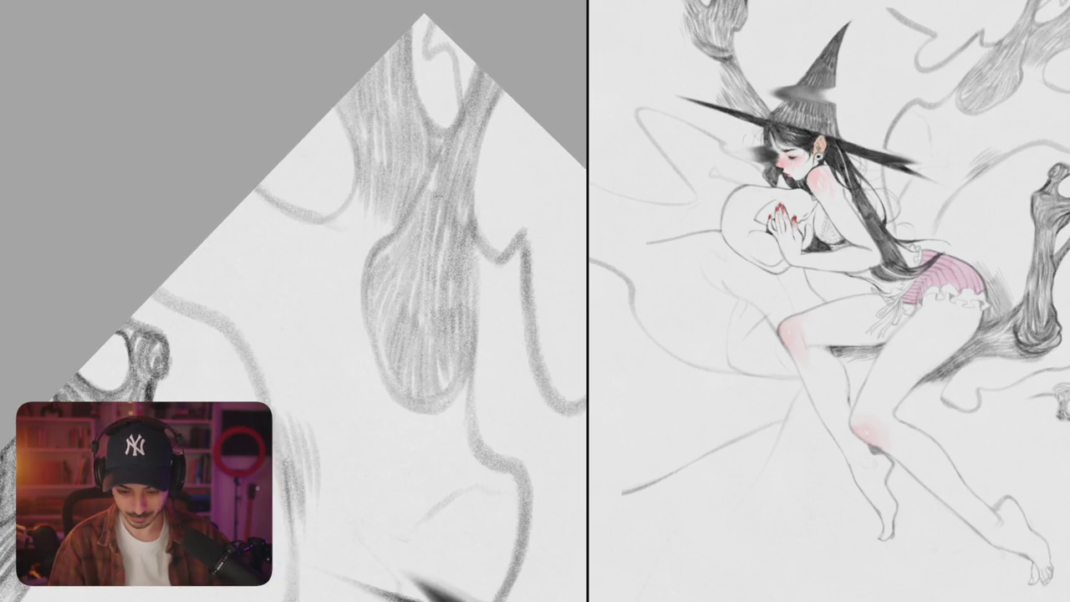
{"action": "left_click_drag", "start_coordinate": [292, 301], "coordinate": [351, 209]}
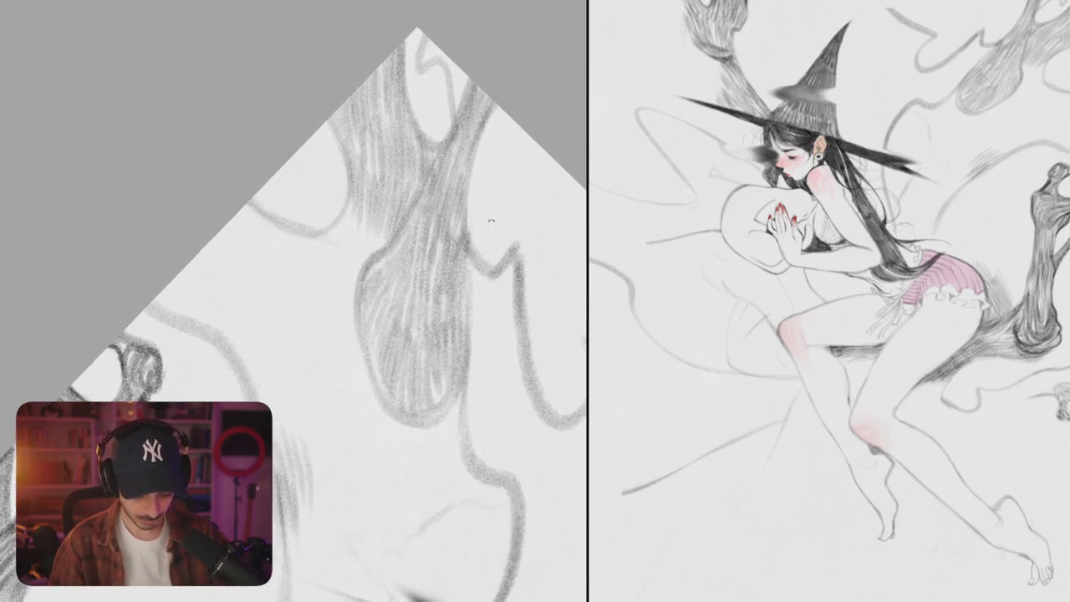
{"action": "mouse_move", "coordinate": [201, 228]}
{"action": "left_mouse_down"}
{"action": "mouse_move", "coordinate": [259, 358]}
{"action": "mouse_move", "coordinate": [330, 214]}
{"action": "mouse_move", "coordinate": [326, 194]}
{"action": "left_mouse_up"}
Step: Replace a misplaced stroke with a small loop and start vertical hatching on the branch
{"action": "key", "text": "ctrl+z"}
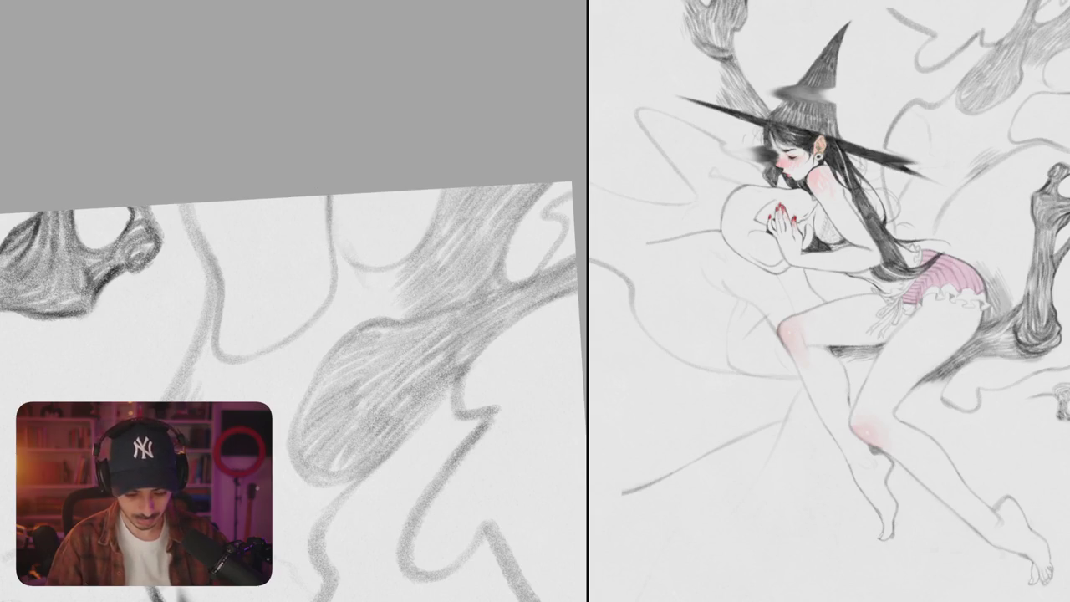
{"action": "left_click_drag", "start_coordinate": [259, 199], "coordinate": [292, 247]}
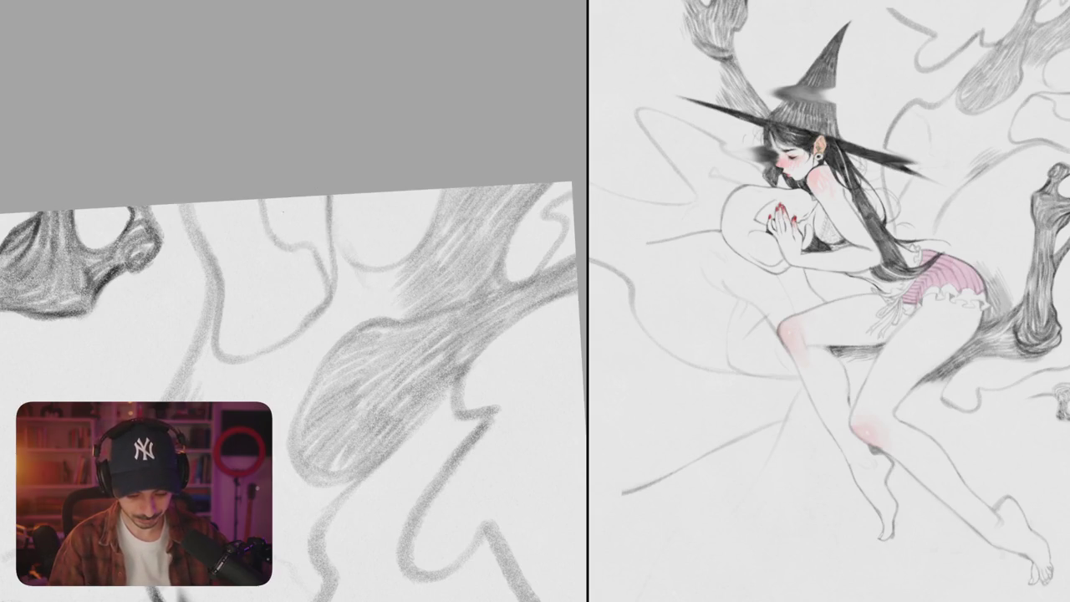
{"action": "mouse_move", "coordinate": [293, 199]}
{"action": "left_mouse_down"}
{"action": "mouse_move", "coordinate": [302, 249]}
{"action": "mouse_move", "coordinate": [326, 269]}
{"action": "left_mouse_up"}
{"action": "left_click_drag", "start_coordinate": [327, 198], "coordinate": [333, 279]}
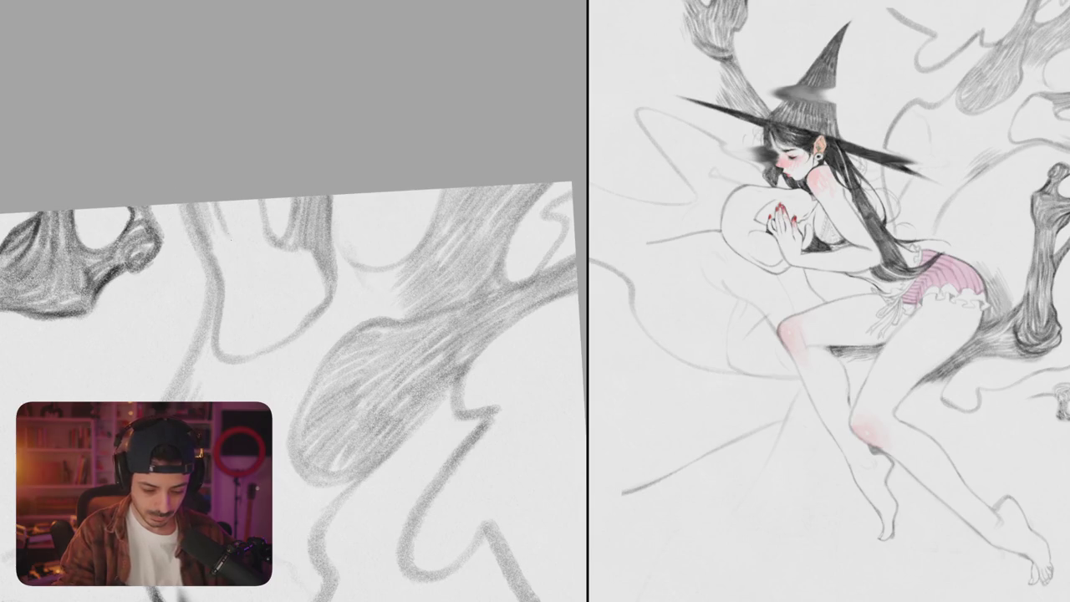
Step: Hatch short vertical strokes across the main branch section, lightly on its narrow part
{"action": "mouse_move", "coordinate": [227, 204]}
{"action": "left_mouse_down"}
{"action": "mouse_move", "coordinate": [234, 245]}
{"action": "mouse_move", "coordinate": [256, 251]}
{"action": "left_mouse_up"}
{"action": "mouse_move", "coordinate": [261, 200]}
{"action": "left_mouse_down"}
{"action": "mouse_move", "coordinate": [266, 251]}
{"action": "mouse_move", "coordinate": [242, 292]}
{"action": "left_mouse_up"}
{"action": "mouse_move", "coordinate": [244, 249]}
{"action": "left_mouse_down"}
{"action": "mouse_move", "coordinate": [256, 297]}
{"action": "mouse_move", "coordinate": [287, 259]}
{"action": "mouse_move", "coordinate": [295, 289]}
{"action": "left_mouse_up"}
{"action": "left_click_drag", "start_coordinate": [297, 248], "coordinate": [311, 294]}
{"action": "left_click_drag", "start_coordinate": [312, 261], "coordinate": [318, 299]}
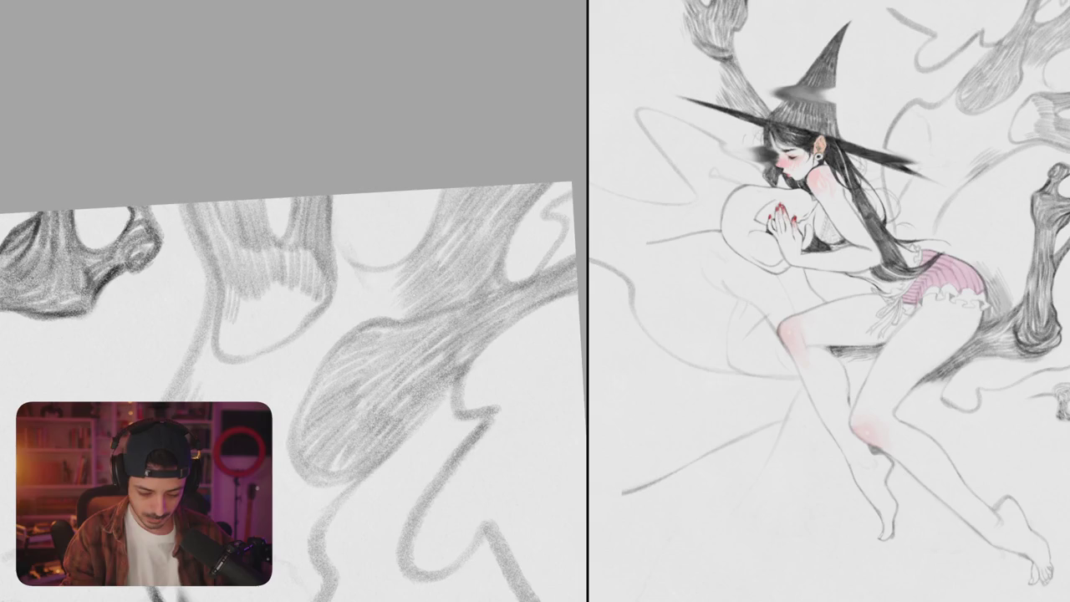
{"action": "left_click_drag", "start_coordinate": [261, 286], "coordinate": [269, 325]}
{"action": "left_click_drag", "start_coordinate": [273, 279], "coordinate": [277, 324]}
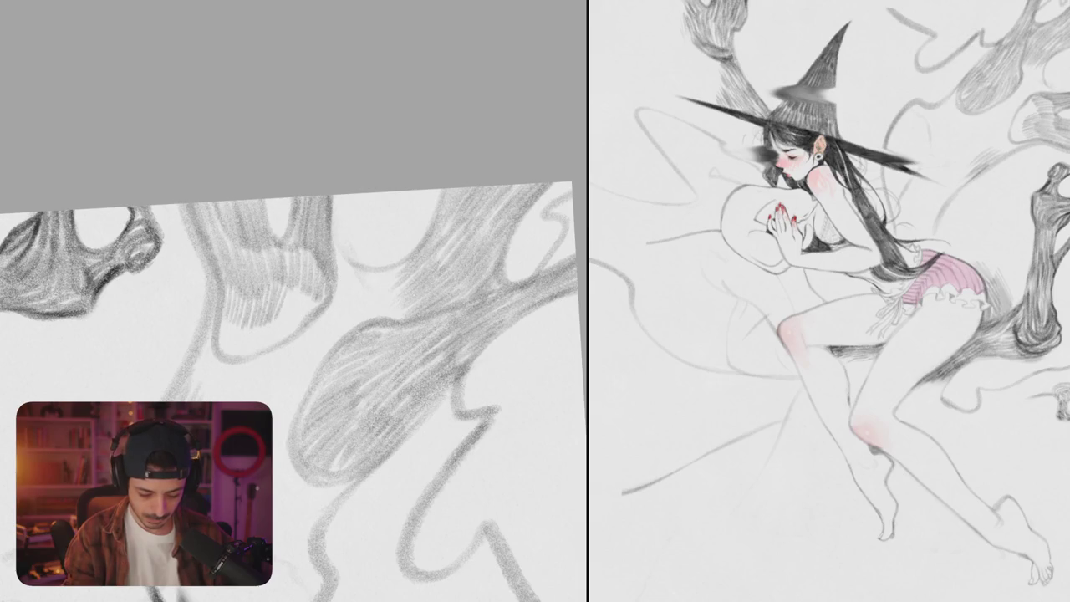
Step: Fill the hook-shaped rounded branch end with vertical hatching
{"action": "mouse_move", "coordinate": [222, 311]}
{"action": "left_mouse_down"}
{"action": "mouse_move", "coordinate": [238, 328]}
{"action": "mouse_move", "coordinate": [234, 356]}
{"action": "mouse_move", "coordinate": [249, 357]}
{"action": "left_mouse_up"}
{"action": "left_click_drag", "start_coordinate": [254, 326], "coordinate": [261, 357]}
{"action": "left_click_drag", "start_coordinate": [272, 320], "coordinate": [284, 347]}
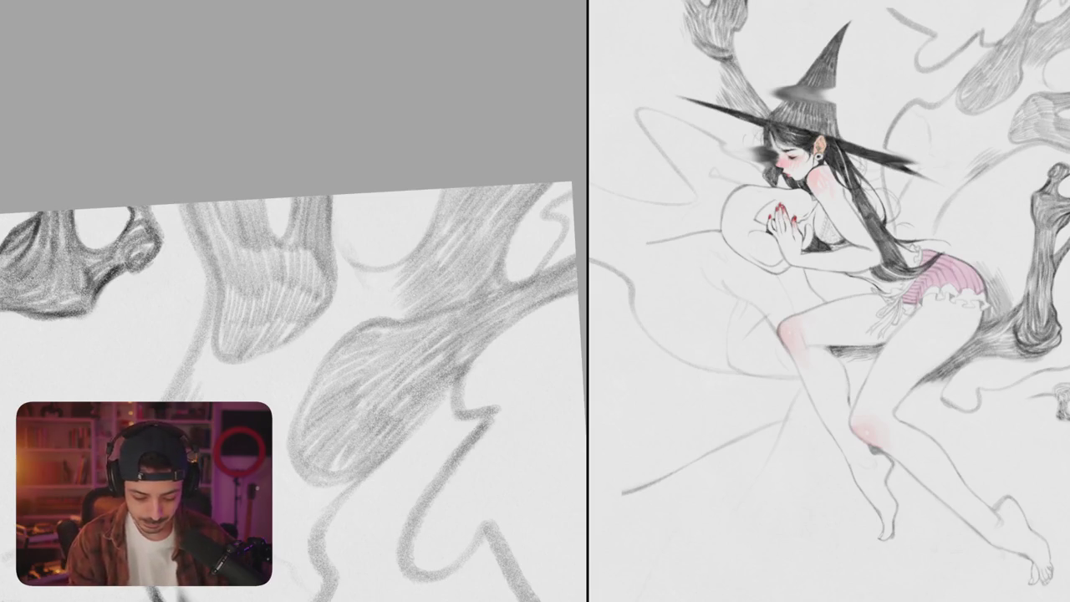
{"action": "scroll", "coordinate": [292, 391], "scroll_direction": "down", "scroll_amount": 5}
Step: Turn the drawing upright and add dark vertical hatching down the branch shading
{"action": "scroll", "coordinate": [293, 391], "scroll_direction": "down", "scroll_amount": 2}
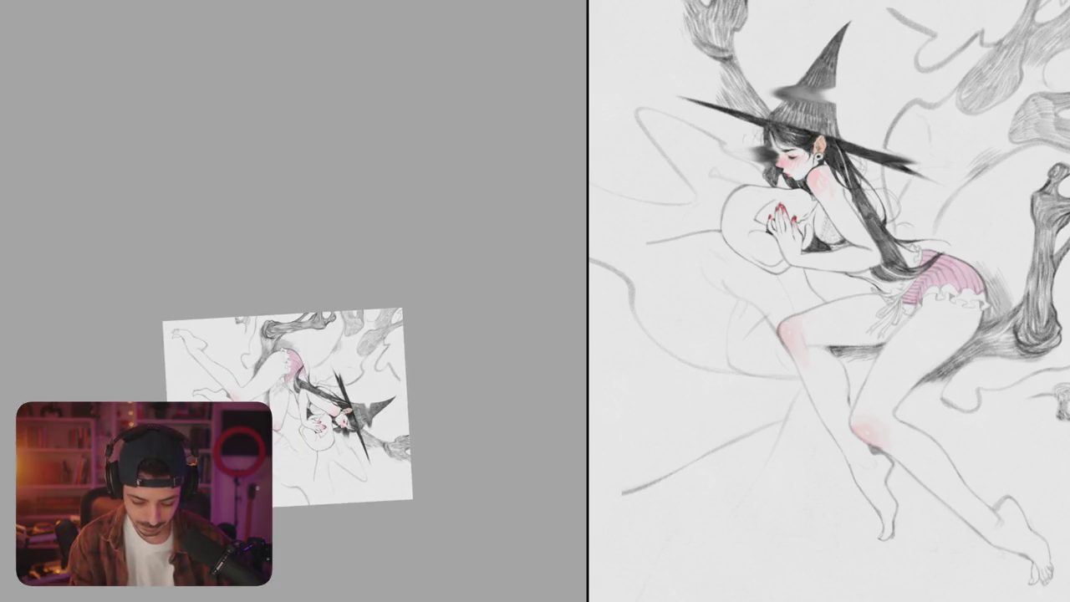
{"action": "mouse_move", "coordinate": [287, 407]}
{"action": "left_mouse_down"}
{"action": "mouse_move", "coordinate": [238, 430]}
{"action": "mouse_move", "coordinate": [418, 359]}
{"action": "mouse_move", "coordinate": [401, 351]}
{"action": "mouse_move", "coordinate": [418, 368]}
{"action": "left_mouse_up"}
{"action": "scroll", "coordinate": [401, 324], "scroll_direction": "up", "scroll_amount": 3}
{"action": "mouse_move", "coordinate": [309, 263]}
{"action": "left_mouse_down"}
{"action": "mouse_move", "coordinate": [331, 289]}
{"action": "mouse_move", "coordinate": [364, 299]}
{"action": "left_mouse_up"}
{"action": "mouse_move", "coordinate": [358, 269]}
{"action": "left_mouse_down"}
{"action": "mouse_move", "coordinate": [370, 303]}
{"action": "mouse_move", "coordinate": [344, 319]}
{"action": "left_mouse_up"}
{"action": "left_click_drag", "start_coordinate": [341, 292], "coordinate": [352, 326]}
{"action": "left_click_drag", "start_coordinate": [346, 291], "coordinate": [361, 326]}
{"action": "left_click_drag", "start_coordinate": [354, 296], "coordinate": [377, 332]}
{"action": "left_click_drag", "start_coordinate": [373, 299], "coordinate": [380, 329]}
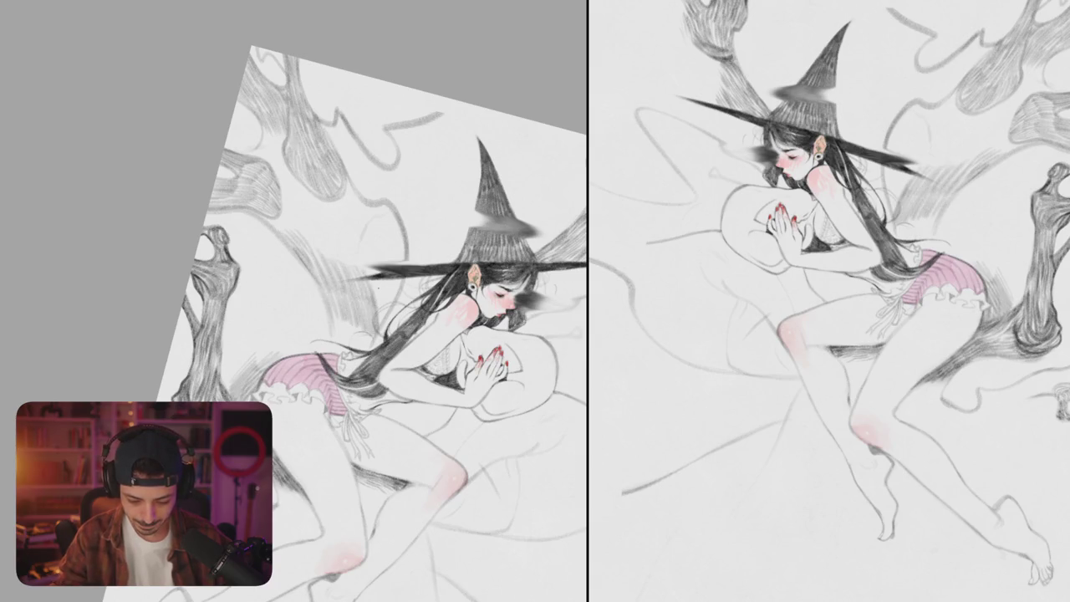
{"action": "left_click_drag", "start_coordinate": [396, 294], "coordinate": [404, 323]}
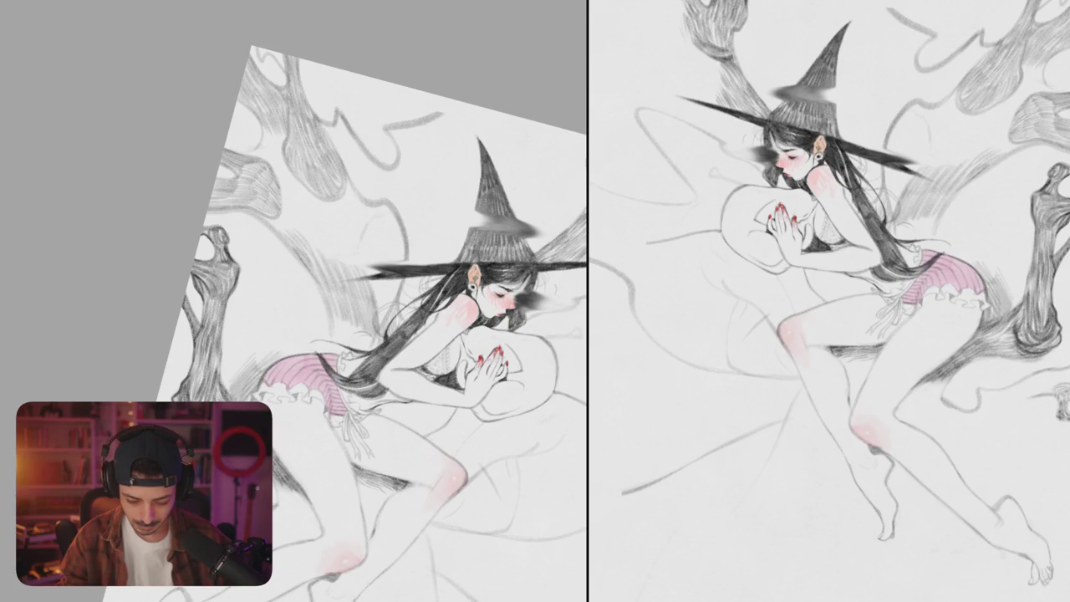
Step: Build up dark hatching in the shadow just below the witch's torso
{"action": "scroll", "coordinate": [402, 304], "scroll_direction": "up", "scroll_amount": 2}
{"action": "scroll", "coordinate": [380, 281], "scroll_direction": "up", "scroll_amount": 3}
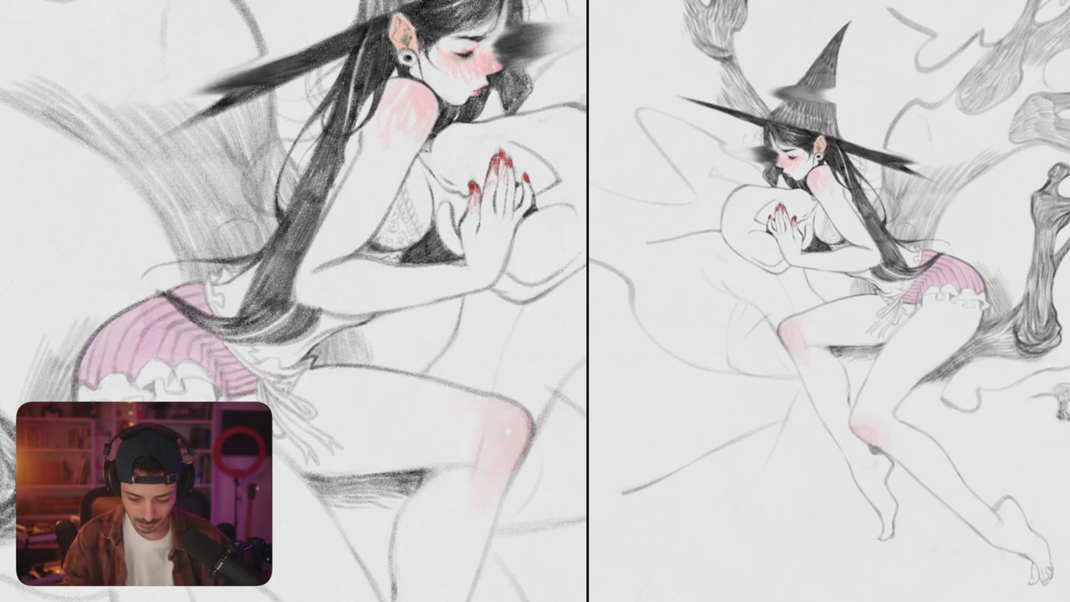
{"action": "mouse_move", "coordinate": [379, 315]}
{"action": "left_mouse_down"}
{"action": "mouse_move", "coordinate": [376, 353]}
{"action": "mouse_move", "coordinate": [393, 356]}
{"action": "left_mouse_up"}
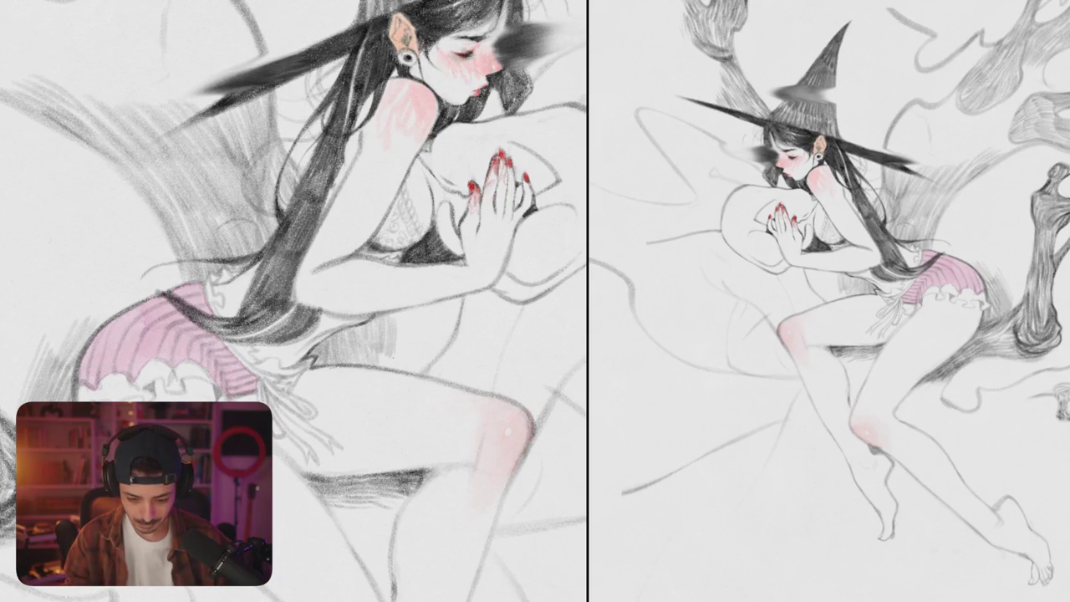
{"action": "mouse_move", "coordinate": [398, 311]}
{"action": "left_mouse_down"}
{"action": "mouse_move", "coordinate": [403, 339]}
{"action": "mouse_move", "coordinate": [444, 361]}
{"action": "left_mouse_up"}
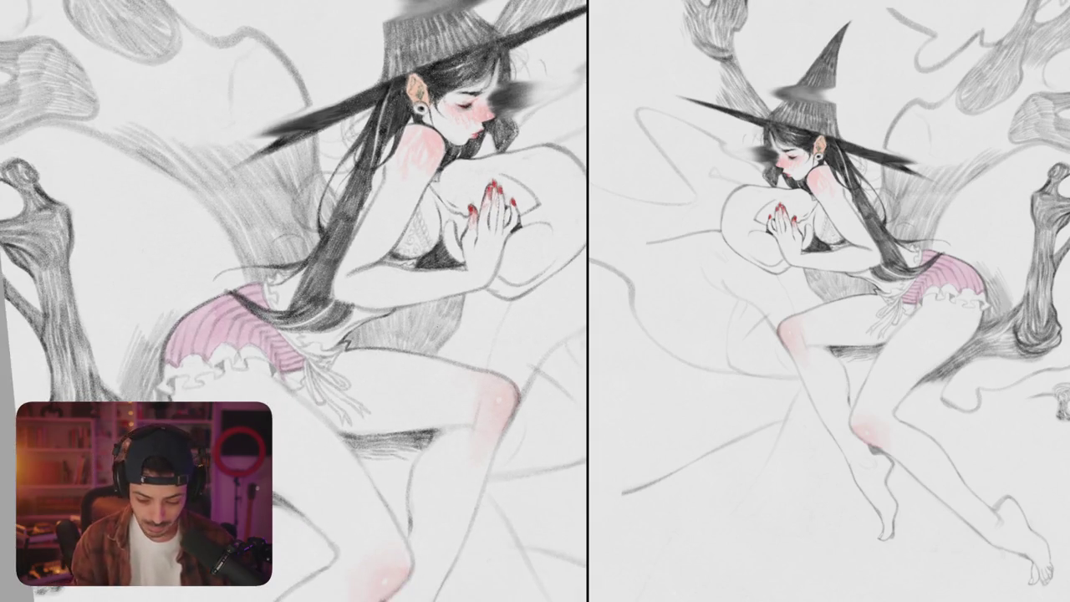
{"action": "left_click_drag", "start_coordinate": [621, 276], "coordinate": [496, 310]}
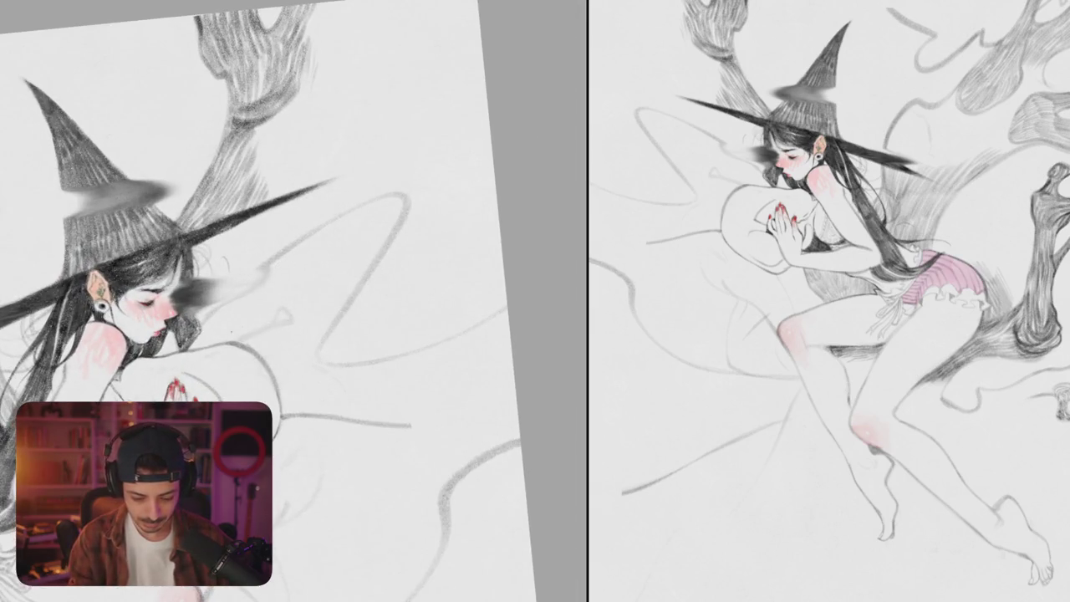
Step: Sketch a rising curl with a loop behind the pillow, cleaning up stray marks
{"action": "left_click_drag", "start_coordinate": [303, 287], "coordinate": [389, 240]}
{"action": "mouse_move", "coordinate": [359, 280]}
{"action": "left_mouse_down"}
{"action": "mouse_move", "coordinate": [419, 243]}
{"action": "mouse_move", "coordinate": [424, 194]}
{"action": "left_mouse_up"}
{"action": "left_click_drag", "start_coordinate": [389, 251], "coordinate": [398, 219]}
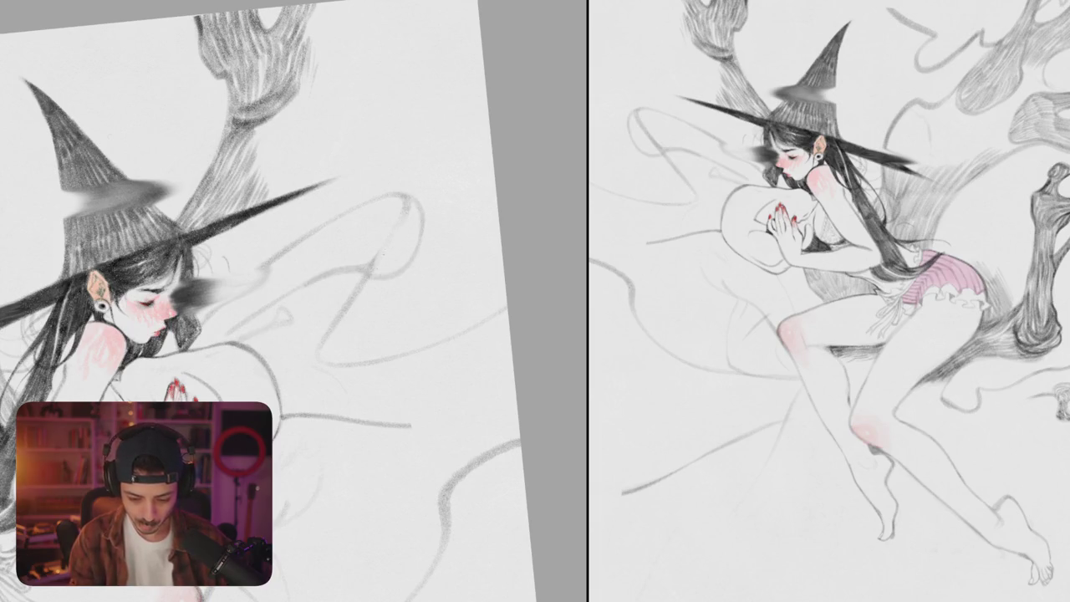
{"action": "left_click_drag", "start_coordinate": [373, 264], "coordinate": [395, 242]}
{"action": "left_click_drag", "start_coordinate": [392, 196], "coordinate": [368, 250]}
{"action": "mouse_move", "coordinate": [389, 215]}
{"action": "left_mouse_down"}
{"action": "mouse_move", "coordinate": [360, 276]}
{"action": "mouse_move", "coordinate": [417, 256]}
{"action": "mouse_move", "coordinate": [493, 191]}
{"action": "left_mouse_up"}
{"action": "key", "text": "ctrl+z"}
Step: Extend the curl down into a second small loop and shade a band along it
{"action": "mouse_move", "coordinate": [405, 261]}
{"action": "left_mouse_down"}
{"action": "mouse_move", "coordinate": [383, 310]}
{"action": "mouse_move", "coordinate": [334, 368]}
{"action": "left_mouse_up"}
{"action": "mouse_move", "coordinate": [367, 318]}
{"action": "left_mouse_down"}
{"action": "mouse_move", "coordinate": [317, 359]}
{"action": "mouse_move", "coordinate": [501, 268]}
{"action": "left_mouse_up"}
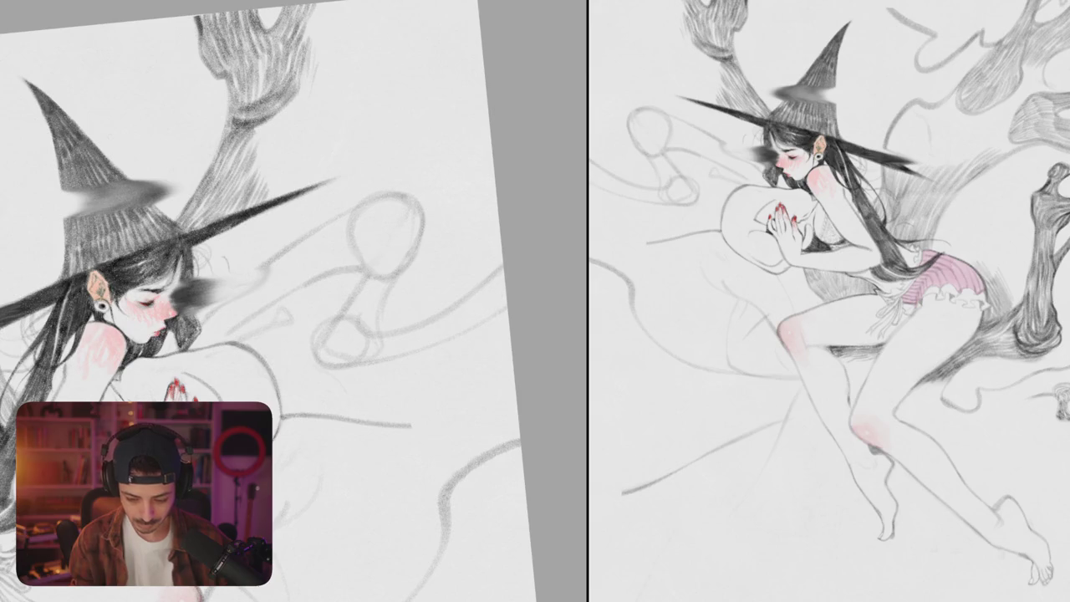
{"action": "mouse_move", "coordinate": [501, 306]}
{"action": "left_mouse_down"}
{"action": "mouse_move", "coordinate": [431, 344]}
{"action": "mouse_move", "coordinate": [404, 343]}
{"action": "mouse_move", "coordinate": [384, 358]}
{"action": "mouse_move", "coordinate": [373, 348]}
{"action": "mouse_move", "coordinate": [365, 361]}
{"action": "left_mouse_up"}
{"action": "scroll", "coordinate": [392, 345], "scroll_direction": "down", "scroll_amount": 5}
{"action": "mouse_move", "coordinate": [312, 410]}
{"action": "left_mouse_down"}
{"action": "mouse_move", "coordinate": [374, 311]}
{"action": "mouse_move", "coordinate": [335, 276]}
{"action": "left_mouse_up"}
{"action": "scroll", "coordinate": [315, 249], "scroll_direction": "up", "scroll_amount": 5}
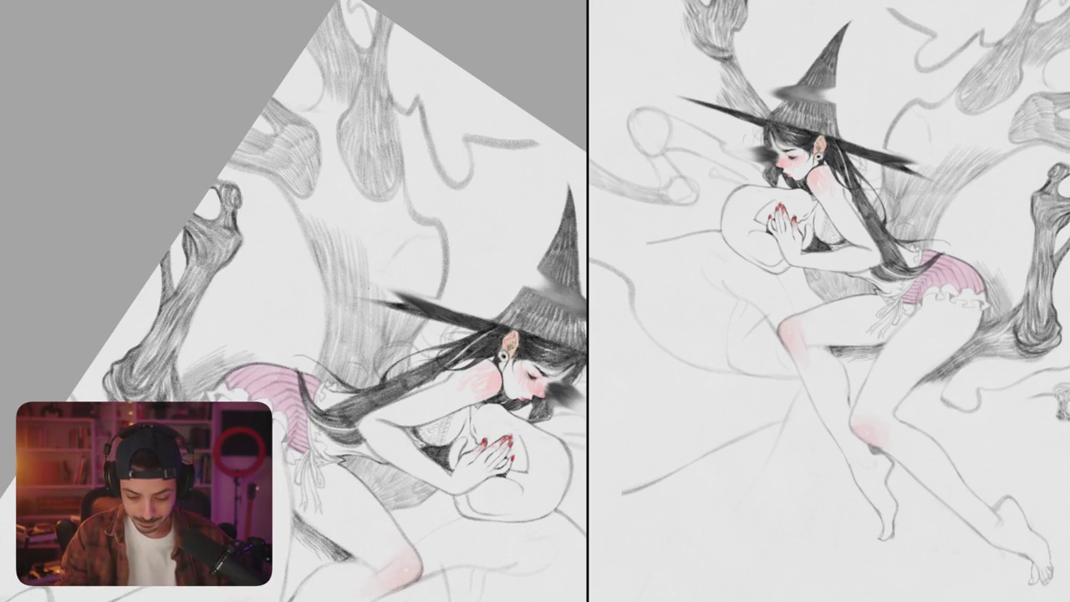
Step: Darken the hat brim tip and begin hatching the tree trunk left of the hat
{"action": "left_click_drag", "start_coordinate": [907, 151], "coordinate": [930, 172]}
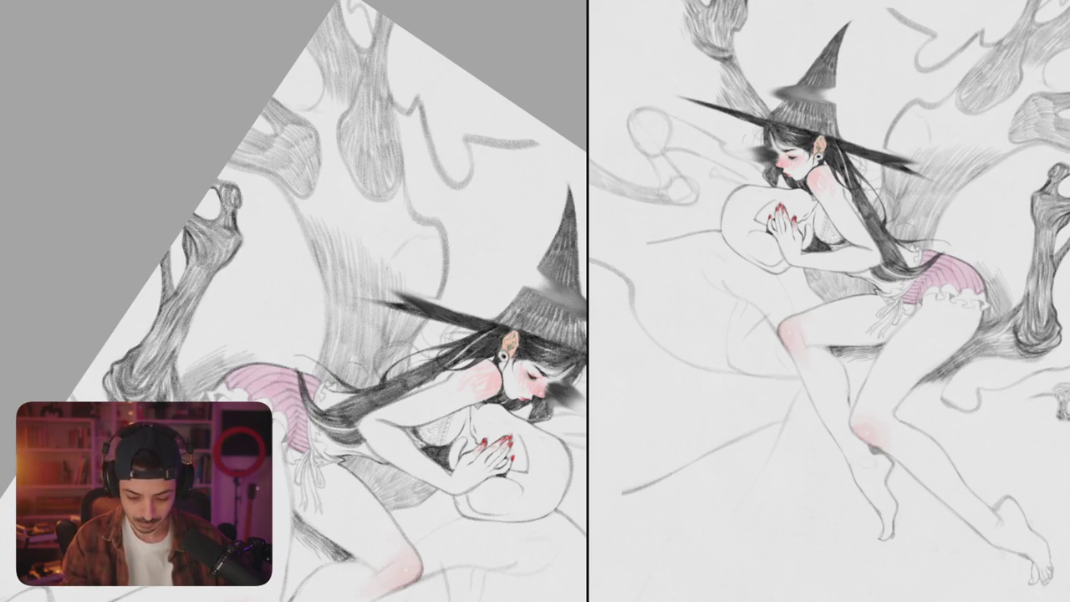
{"action": "left_click_drag", "start_coordinate": [406, 278], "coordinate": [440, 299]}
{"action": "mouse_move", "coordinate": [418, 234]}
{"action": "left_mouse_down"}
{"action": "mouse_move", "coordinate": [429, 275]}
{"action": "mouse_move", "coordinate": [445, 279]}
{"action": "left_mouse_up"}
{"action": "left_click_drag", "start_coordinate": [378, 229], "coordinate": [396, 251]}
{"action": "mouse_move", "coordinate": [399, 209]}
{"action": "left_mouse_down"}
{"action": "mouse_move", "coordinate": [410, 244]}
{"action": "mouse_move", "coordinate": [428, 234]}
{"action": "left_mouse_up"}
{"action": "mouse_move", "coordinate": [396, 185]}
{"action": "left_mouse_down"}
{"action": "mouse_move", "coordinate": [408, 222]}
{"action": "mouse_move", "coordinate": [376, 262]}
{"action": "mouse_move", "coordinate": [398, 276]}
{"action": "left_mouse_up"}
Step: Hatch the upper part of the tree trunk above and left of the hat
{"action": "left_click_drag", "start_coordinate": [395, 247], "coordinate": [404, 279]}
{"action": "left_click_drag", "start_coordinate": [361, 201], "coordinate": [373, 235]}
{"action": "left_click_drag", "start_coordinate": [371, 203], "coordinate": [385, 235]}
{"action": "mouse_move", "coordinate": [334, 181]}
{"action": "left_mouse_down"}
{"action": "mouse_move", "coordinate": [343, 209]}
{"action": "mouse_move", "coordinate": [364, 207]}
{"action": "left_mouse_up"}
{"action": "left_click_drag", "start_coordinate": [332, 133], "coordinate": [338, 171]}
{"action": "left_click_drag", "start_coordinate": [376, 251], "coordinate": [397, 325]}
{"action": "left_click_drag", "start_coordinate": [332, 185], "coordinate": [337, 223]}
{"action": "left_click_drag", "start_coordinate": [339, 187], "coordinate": [349, 219]}
{"action": "left_click_drag", "start_coordinate": [350, 181], "coordinate": [352, 214]}
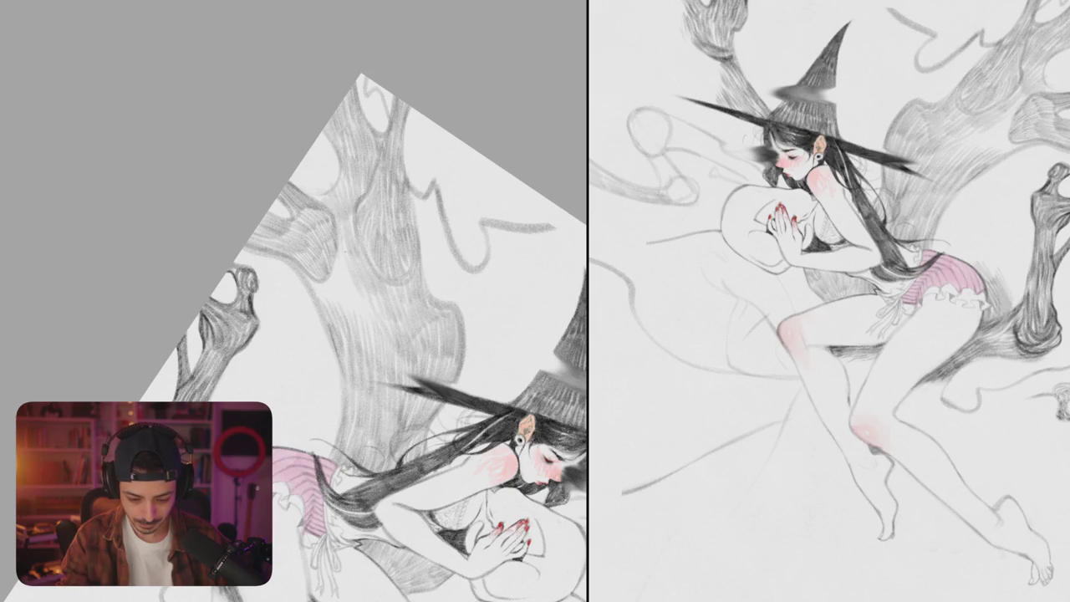
Step: Hatch the lower part of the tree trunk with several more strokes
{"action": "mouse_move", "coordinate": [314, 279]}
{"action": "left_mouse_down"}
{"action": "mouse_move", "coordinate": [327, 312]}
{"action": "mouse_move", "coordinate": [342, 317]}
{"action": "left_mouse_up"}
{"action": "left_click_drag", "start_coordinate": [338, 255], "coordinate": [359, 324]}
{"action": "left_click_drag", "start_coordinate": [358, 285], "coordinate": [371, 332]}
{"action": "left_click_drag", "start_coordinate": [369, 295], "coordinate": [381, 339]}
{"action": "scroll", "coordinate": [407, 278], "scroll_direction": "down", "scroll_amount": 5}
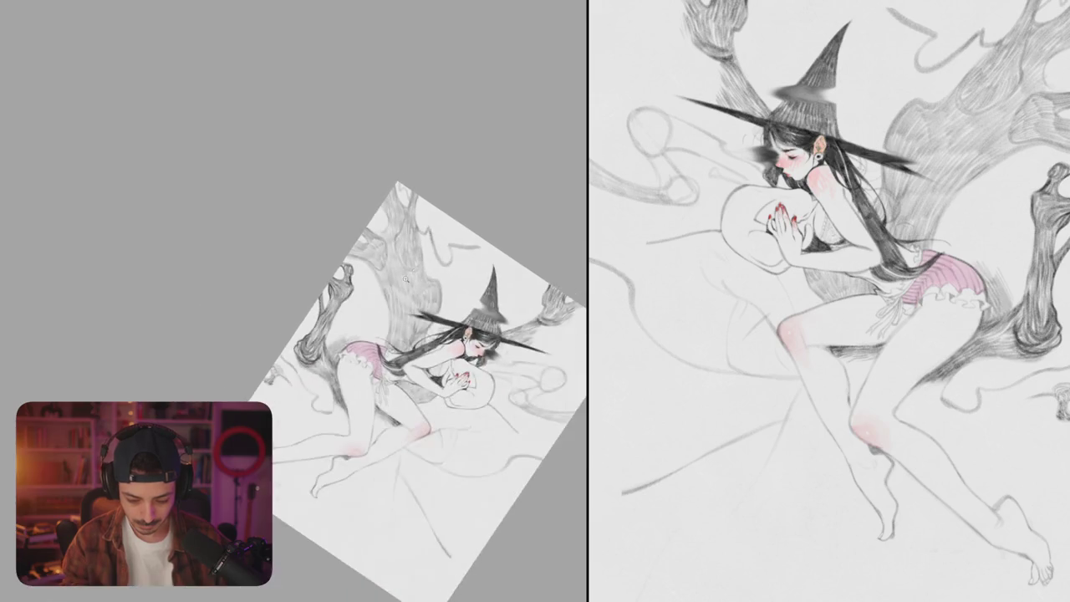
Step: Zoom back in and draw a looping leaf outline with its tip on the branch
{"action": "scroll", "coordinate": [349, 296], "scroll_direction": "up", "scroll_amount": 3}
{"action": "scroll", "coordinate": [349, 296], "scroll_direction": "up", "scroll_amount": 3}
{"action": "left_click_drag", "start_coordinate": [416, 217], "coordinate": [350, 296]}
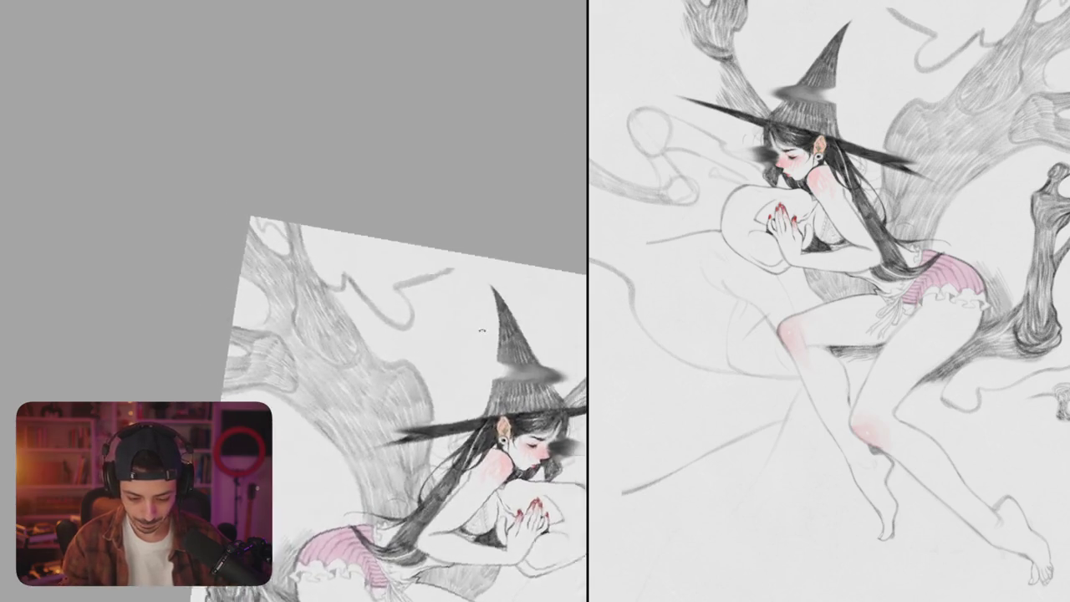
{"action": "scroll", "coordinate": [349, 297], "scroll_direction": "up", "scroll_amount": 2}
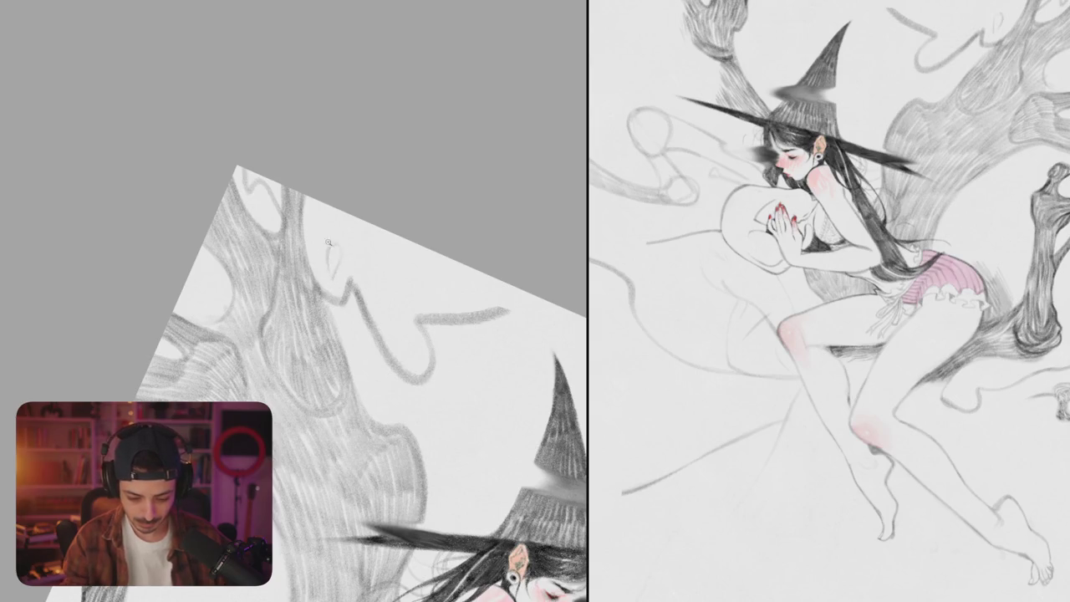
{"action": "scroll", "coordinate": [330, 240], "scroll_direction": "up", "scroll_amount": 2}
{"action": "mouse_move", "coordinate": [330, 272]}
{"action": "left_mouse_down"}
{"action": "mouse_move", "coordinate": [339, 316]}
{"action": "mouse_move", "coordinate": [368, 347]}
{"action": "mouse_move", "coordinate": [389, 267]}
{"action": "mouse_move", "coordinate": [423, 309]}
{"action": "left_mouse_up"}
{"action": "mouse_move", "coordinate": [334, 251]}
{"action": "left_mouse_down"}
{"action": "mouse_move", "coordinate": [269, 244]}
{"action": "mouse_move", "coordinate": [279, 320]}
{"action": "left_mouse_up"}
Step: Add veins, a stem and an upper-right lobe to the leaf
{"action": "left_click_drag", "start_coordinate": [323, 281], "coordinate": [314, 294]}
{"action": "left_click_drag", "start_coordinate": [293, 296], "coordinate": [310, 360]}
{"action": "mouse_move", "coordinate": [332, 322]}
{"action": "left_mouse_down"}
{"action": "mouse_move", "coordinate": [319, 364]}
{"action": "mouse_move", "coordinate": [359, 386]}
{"action": "left_mouse_up"}
{"action": "left_click_drag", "start_coordinate": [360, 386], "coordinate": [322, 231]}
{"action": "left_click_drag", "start_coordinate": [339, 266], "coordinate": [420, 266]}
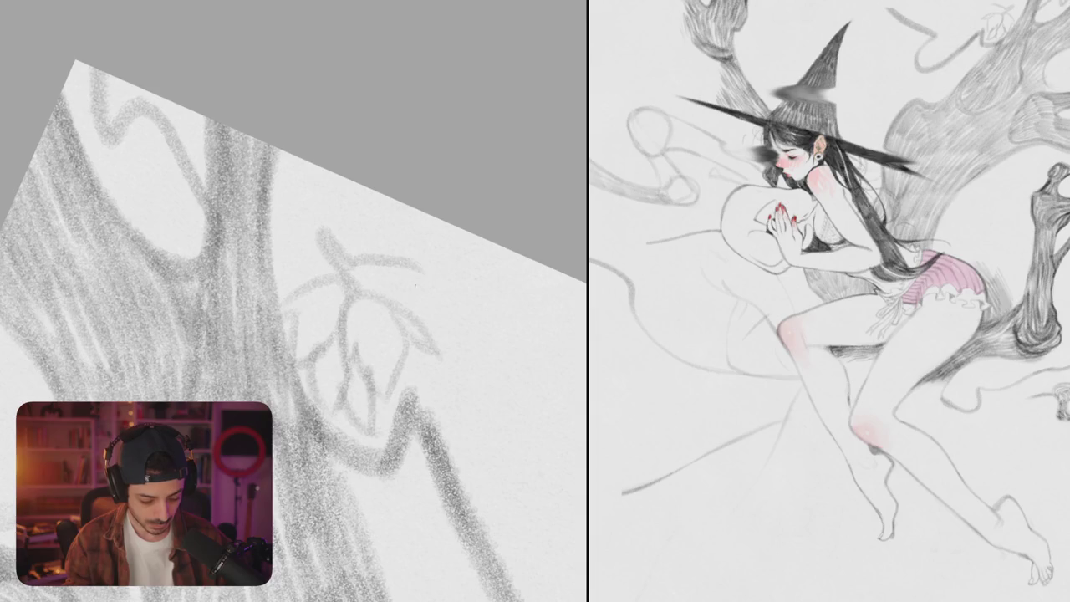
{"action": "mouse_move", "coordinate": [355, 288]}
{"action": "left_mouse_down"}
{"action": "mouse_move", "coordinate": [368, 305]}
{"action": "mouse_move", "coordinate": [409, 214]}
{"action": "mouse_move", "coordinate": [414, 242]}
{"action": "mouse_move", "coordinate": [473, 215]}
{"action": "left_mouse_up"}
Step: Outline two more leaves beside the first and fade the squiggly line running from them
{"action": "mouse_move", "coordinate": [476, 217]}
{"action": "left_mouse_down"}
{"action": "mouse_move", "coordinate": [444, 266]}
{"action": "mouse_move", "coordinate": [372, 222]}
{"action": "mouse_move", "coordinate": [385, 221]}
{"action": "mouse_move", "coordinate": [317, 283]}
{"action": "left_mouse_up"}
{"action": "mouse_move", "coordinate": [331, 244]}
{"action": "left_mouse_down"}
{"action": "mouse_move", "coordinate": [304, 285]}
{"action": "mouse_move", "coordinate": [363, 341]}
{"action": "mouse_move", "coordinate": [339, 362]}
{"action": "mouse_move", "coordinate": [360, 350]}
{"action": "left_mouse_up"}
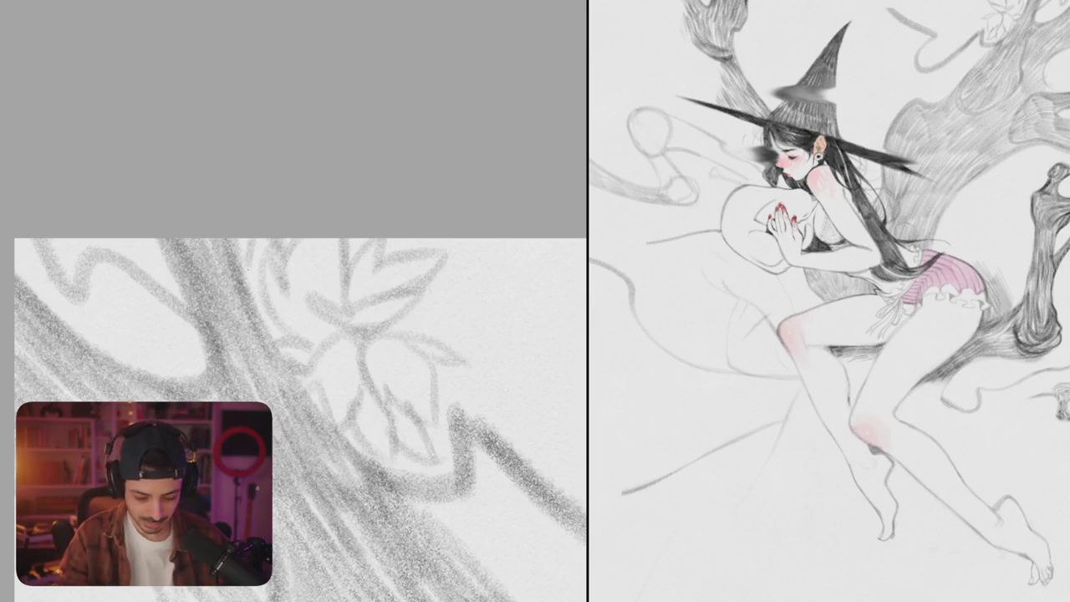
{"action": "scroll", "coordinate": [300, 420], "scroll_direction": "down", "scroll_amount": 5}
{"action": "scroll", "coordinate": [417, 331], "scroll_direction": "up", "scroll_amount": 5}
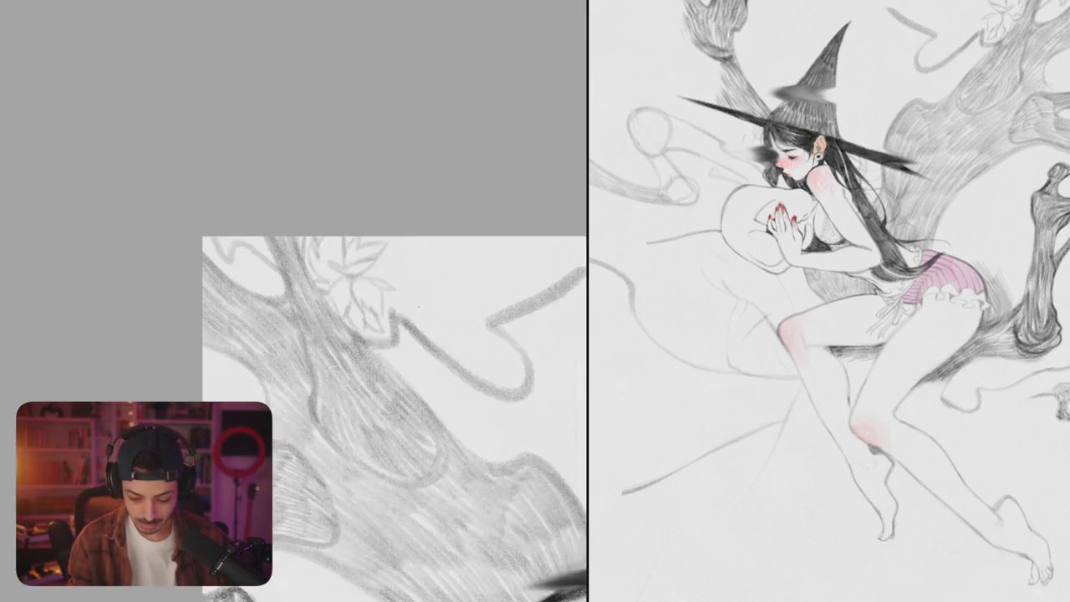
{"action": "mouse_move", "coordinate": [405, 316]}
{"action": "left_mouse_down"}
{"action": "mouse_move", "coordinate": [493, 386]}
{"action": "mouse_move", "coordinate": [577, 277]}
{"action": "mouse_move", "coordinate": [551, 296]}
{"action": "left_mouse_up"}
Step: Rotate the canvas back to level, add an extra leaf petal, and zoom out
{"action": "scroll", "coordinate": [551, 296], "scroll_direction": "right", "scroll_amount": 3}
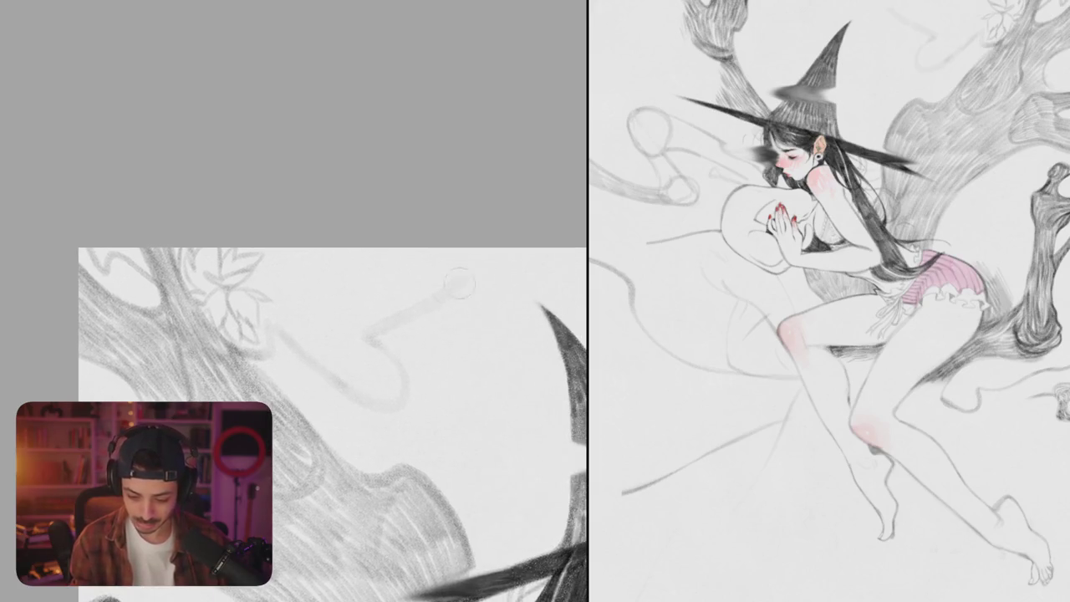
{"action": "left_click_drag", "start_coordinate": [491, 330], "coordinate": [238, 319]}
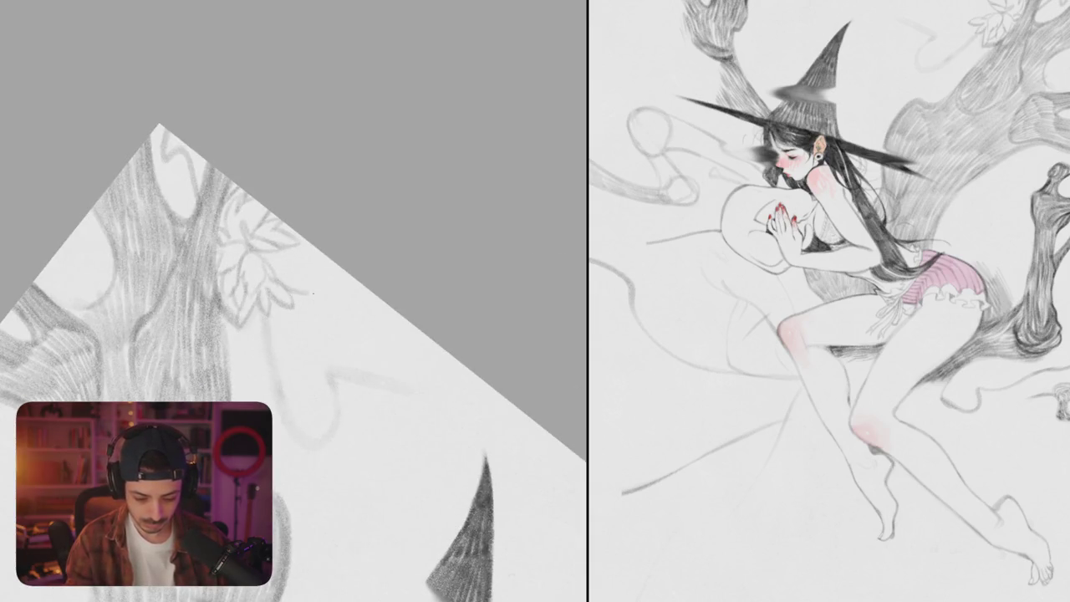
{"action": "mouse_move", "coordinate": [309, 293]}
{"action": "left_mouse_down"}
{"action": "mouse_move", "coordinate": [400, 334]}
{"action": "mouse_move", "coordinate": [412, 325]}
{"action": "left_mouse_up"}
{"action": "left_click_drag", "start_coordinate": [311, 336], "coordinate": [333, 309]}
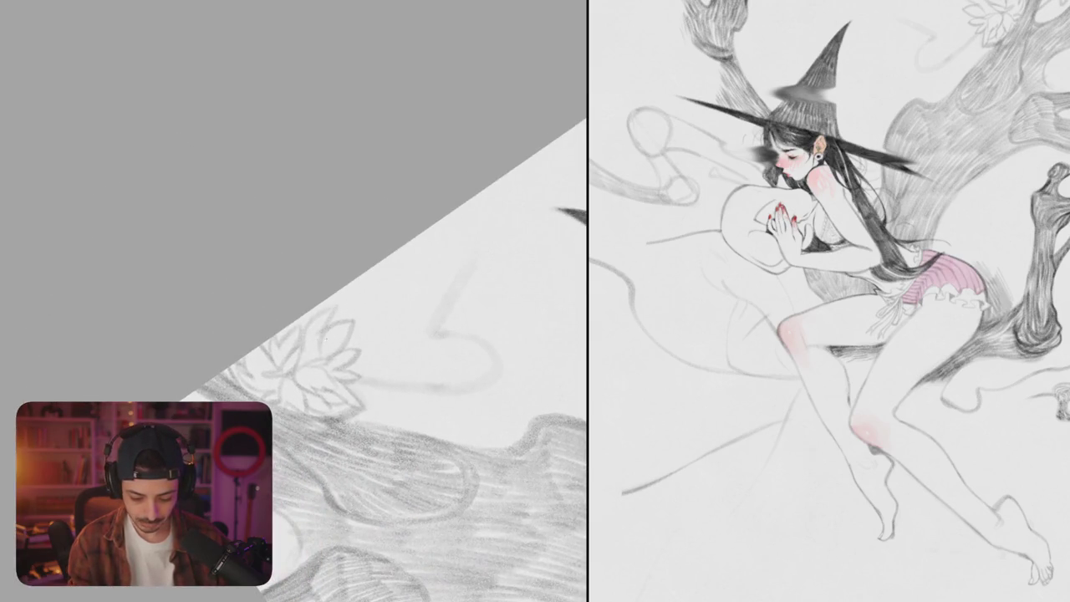
{"action": "left_click_drag", "start_coordinate": [316, 354], "coordinate": [426, 330]}
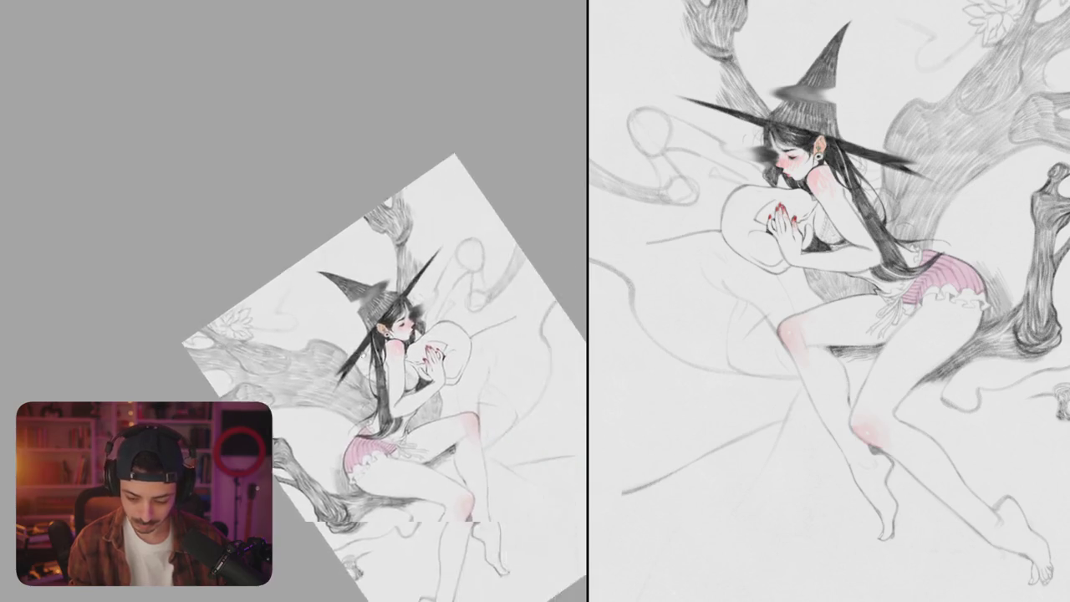
Step: Sketch pencil strokes along the witch's back curve
{"action": "scroll", "coordinate": [426, 330], "scroll_direction": "up", "scroll_amount": 3}
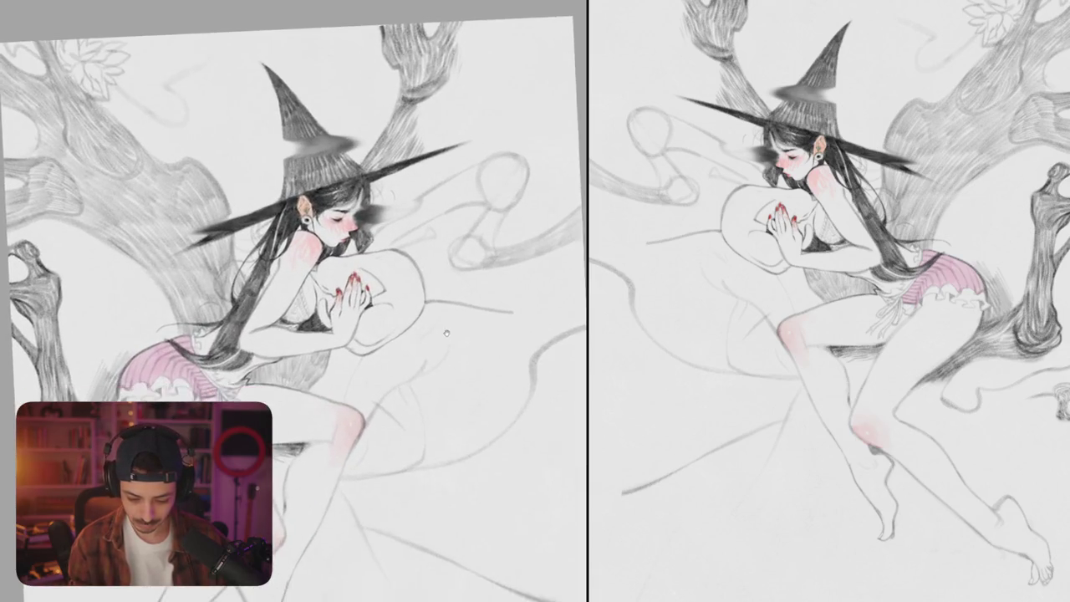
{"action": "scroll", "coordinate": [422, 329], "scroll_direction": "up", "scroll_amount": 3}
{"action": "scroll", "coordinate": [413, 328], "scroll_direction": "up", "scroll_amount": 3}
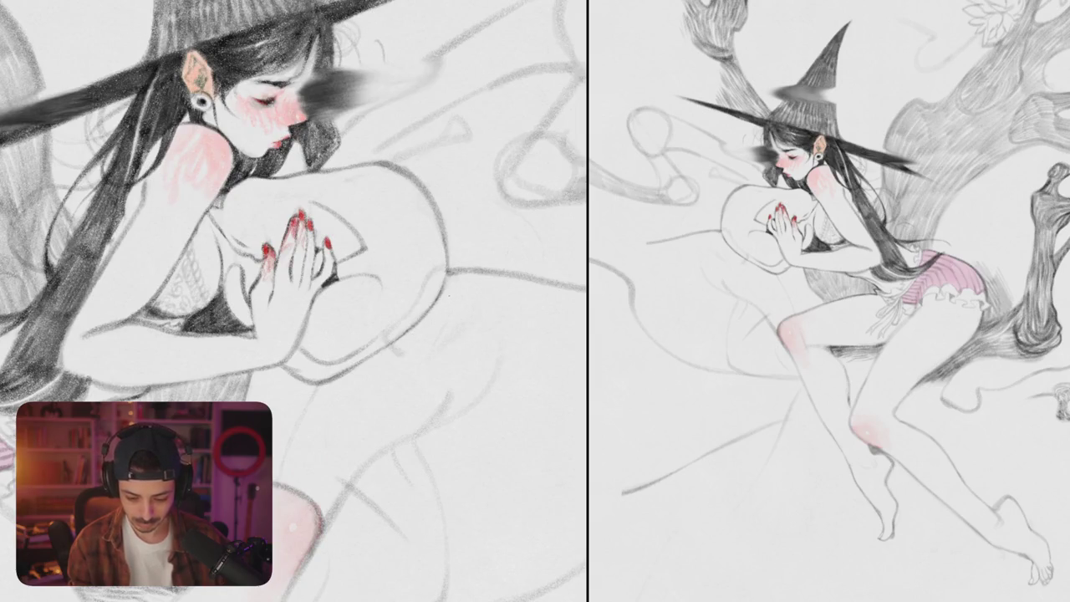
{"action": "left_click_drag", "start_coordinate": [382, 338], "coordinate": [440, 282]}
{"action": "mouse_move", "coordinate": [382, 358]}
{"action": "left_mouse_down"}
{"action": "mouse_move", "coordinate": [445, 297]}
{"action": "mouse_move", "coordinate": [468, 360]}
{"action": "left_mouse_up"}
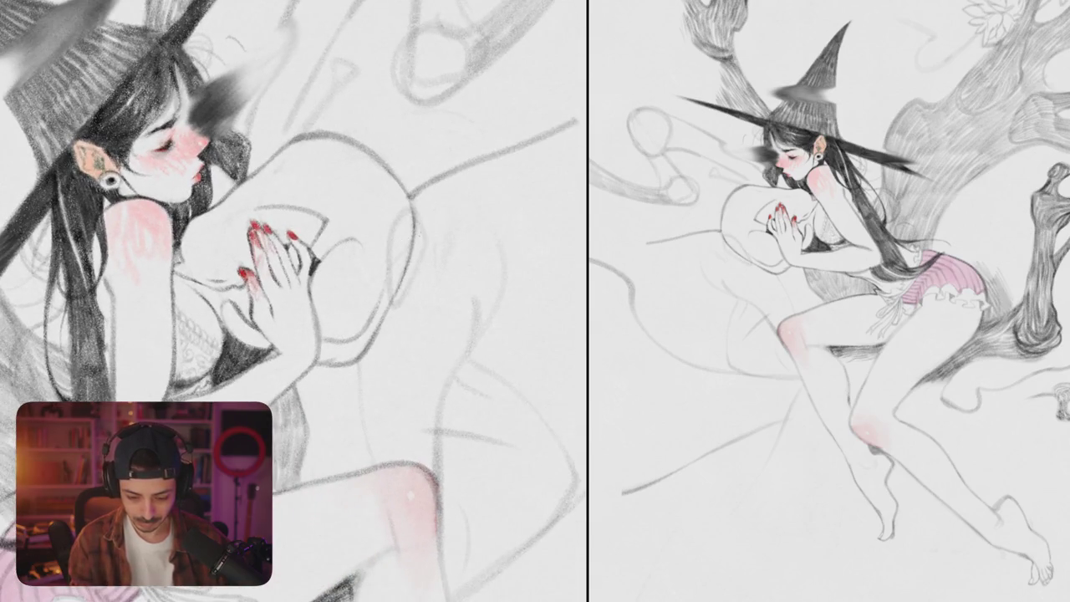
{"action": "left_click_drag", "start_coordinate": [334, 292], "coordinate": [322, 359]}
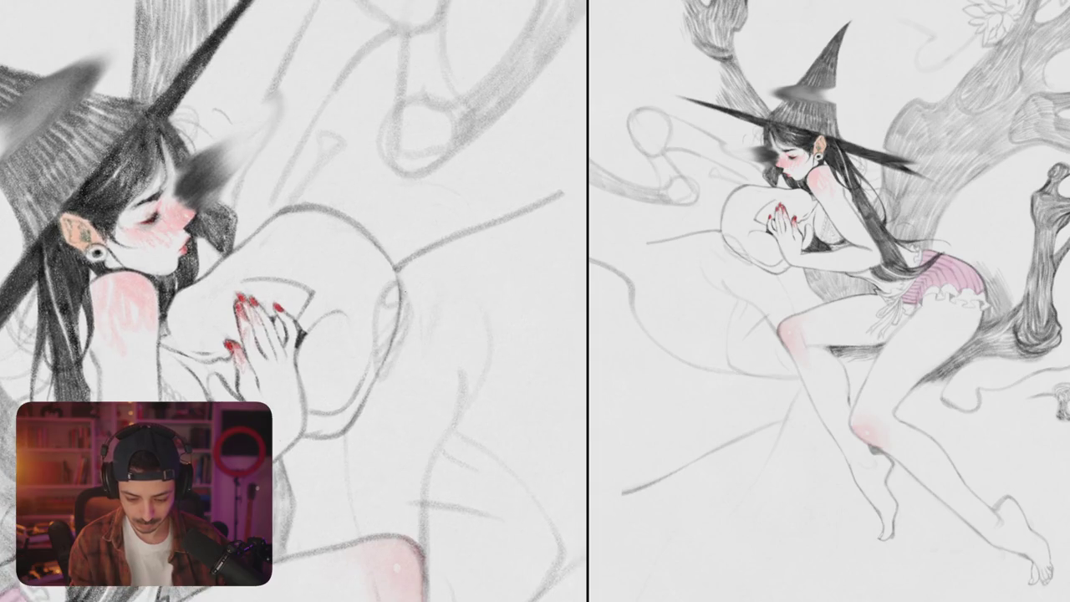
Step: Rotate the view near the hands and darken the ear and shoulder contour
{"action": "scroll", "coordinate": [293, 301], "scroll_direction": "down", "scroll_amount": 5}
{"action": "scroll", "coordinate": [293, 301], "scroll_direction": "up", "scroll_amount": 5}
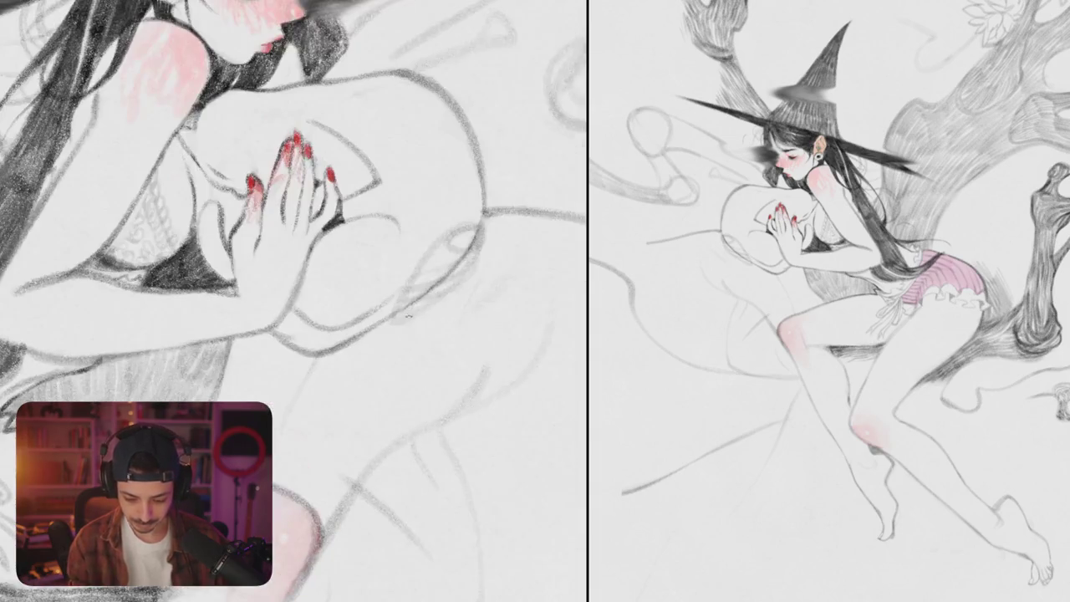
{"action": "scroll", "coordinate": [405, 315], "scroll_direction": "down", "scroll_amount": 5}
{"action": "left_click_drag", "start_coordinate": [405, 315], "coordinate": [334, 251]}
{"action": "scroll", "coordinate": [334, 251], "scroll_direction": "up", "scroll_amount": 5}
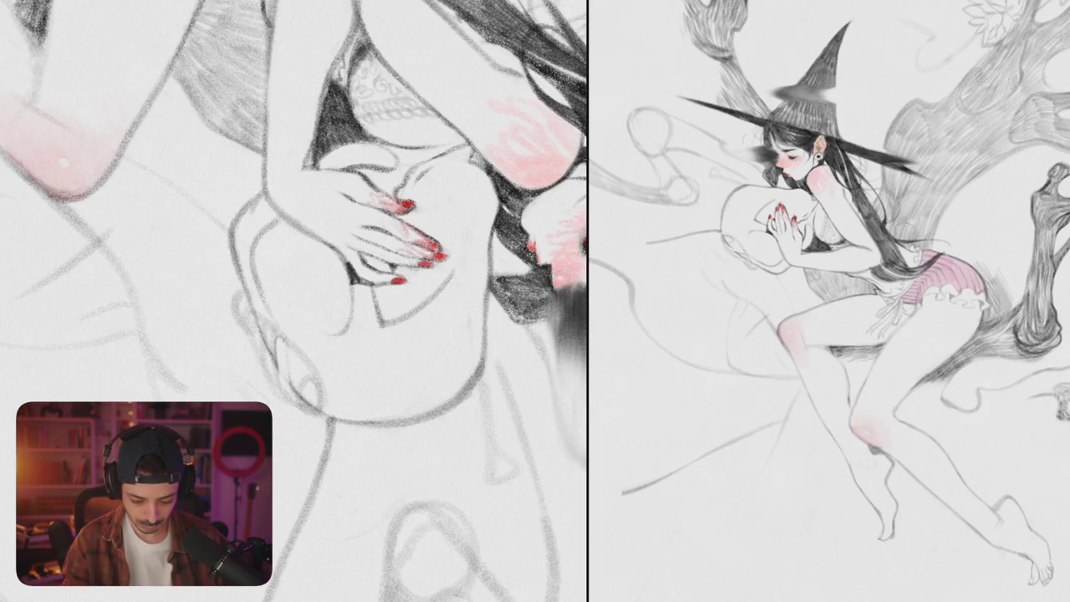
{"action": "scroll", "coordinate": [294, 301], "scroll_direction": "down", "scroll_amount": 3}
{"action": "left_click_drag", "start_coordinate": [294, 301], "coordinate": [251, 250]}
{"action": "scroll", "coordinate": [354, 262], "scroll_direction": "up", "scroll_amount": 3}
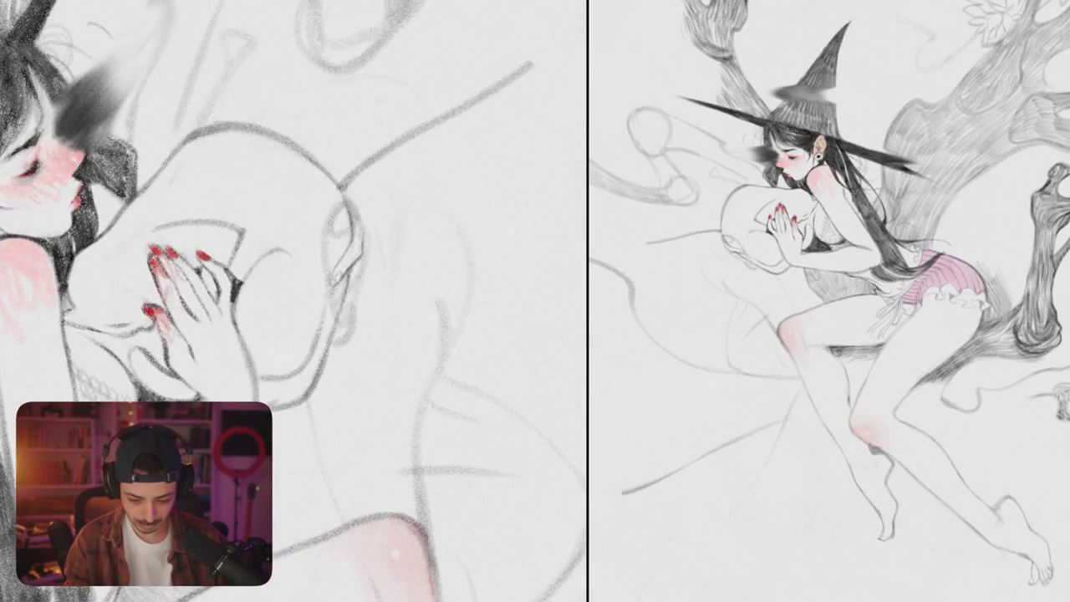
{"action": "scroll", "coordinate": [359, 262], "scroll_direction": "down", "scroll_amount": 3}
{"action": "scroll", "coordinate": [359, 262], "scroll_direction": "up", "scroll_amount": 3}
{"action": "mouse_move", "coordinate": [346, 256]}
{"action": "left_mouse_down"}
{"action": "mouse_move", "coordinate": [354, 289]}
{"action": "mouse_move", "coordinate": [363, 284]}
{"action": "left_mouse_up"}
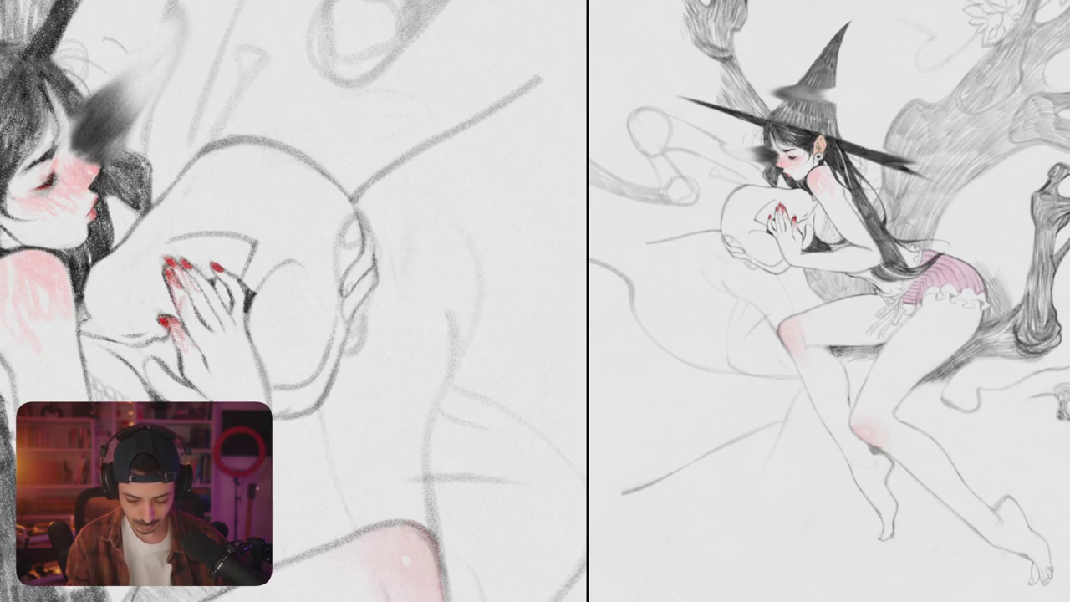
Step: Rotate around the hand and add a short stroke beside its outline
{"action": "scroll", "coordinate": [292, 301], "scroll_direction": "down", "scroll_amount": 3}
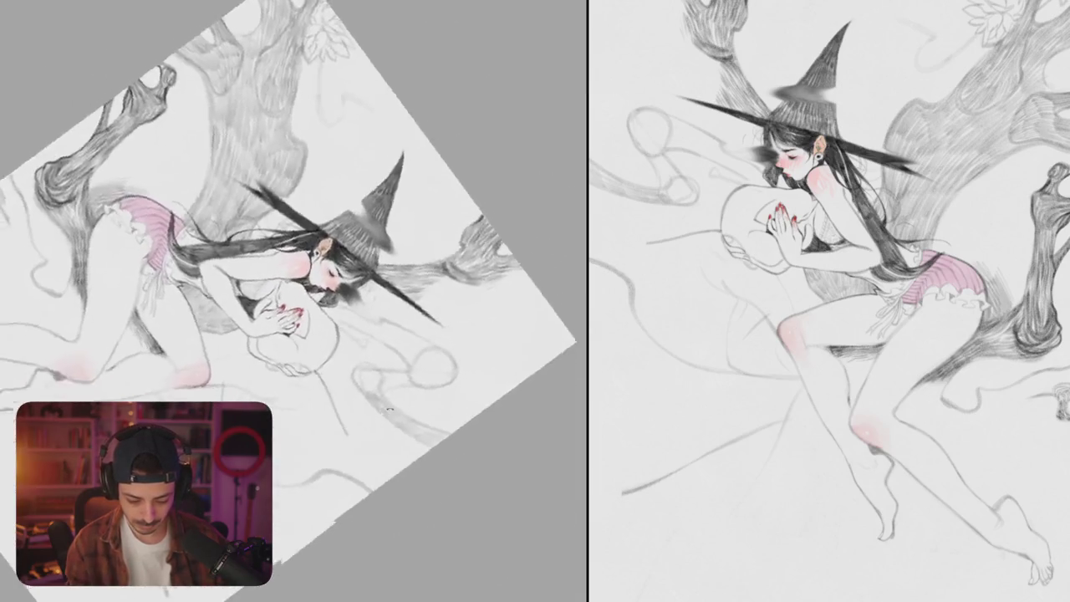
{"action": "left_click_drag", "start_coordinate": [376, 167], "coordinate": [167, 418]}
{"action": "scroll", "coordinate": [293, 301], "scroll_direction": "up", "scroll_amount": 3}
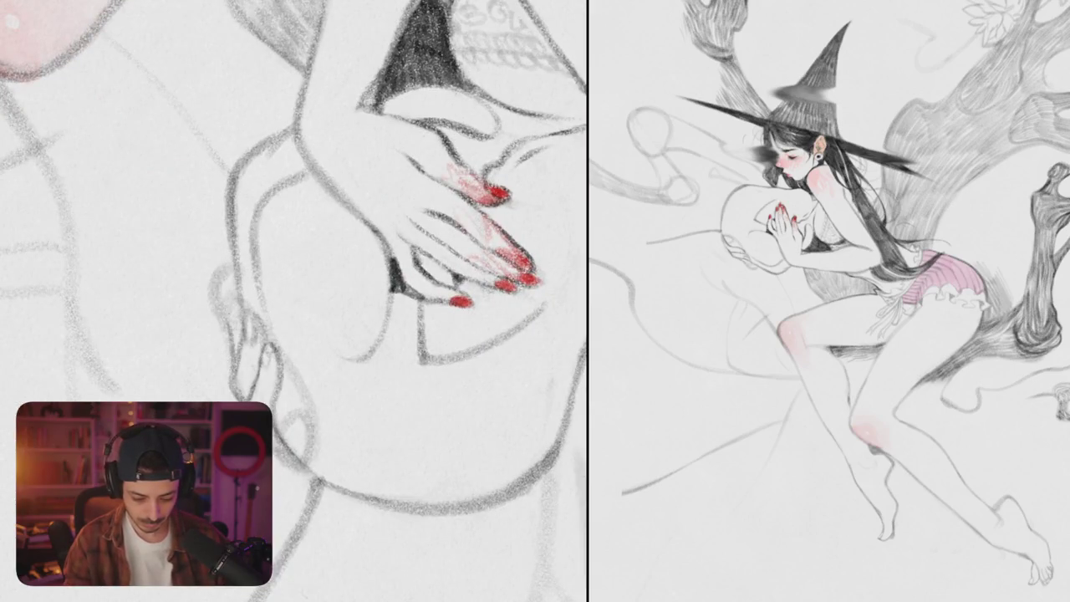
{"action": "scroll", "coordinate": [294, 301], "scroll_direction": "up", "scroll_amount": 2}
{"action": "scroll", "coordinate": [294, 301], "scroll_direction": "up", "scroll_amount": 2}
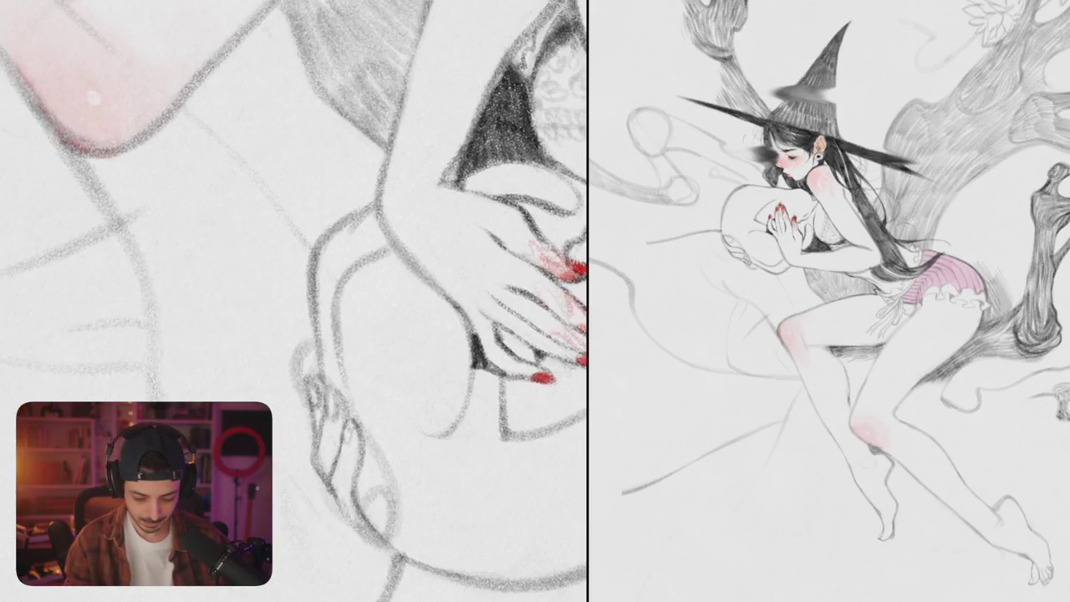
{"action": "left_click_drag", "start_coordinate": [376, 250], "coordinate": [351, 276]}
{"action": "left_click_drag", "start_coordinate": [307, 368], "coordinate": [318, 341]}
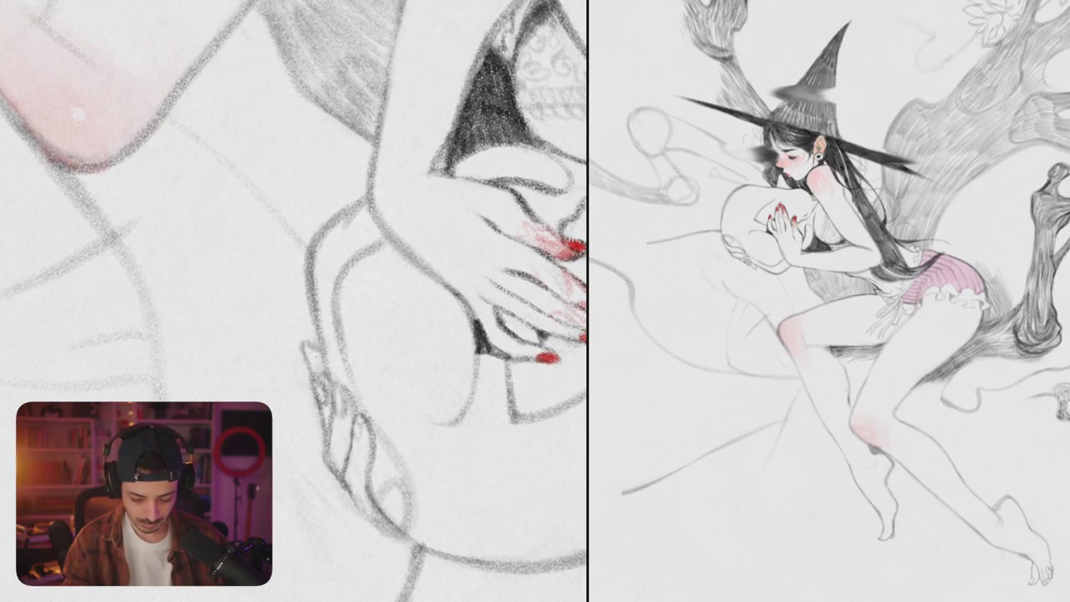
{"action": "scroll", "coordinate": [294, 301], "scroll_direction": "down", "scroll_amount": 5}
Step: Redraw the ear outline darker, including its top and right edge, trimming its bottom
{"action": "mouse_move", "coordinate": [294, 301]}
{"action": "left_mouse_down"}
{"action": "mouse_move", "coordinate": [334, 276]}
{"action": "mouse_move", "coordinate": [350, 285]}
{"action": "mouse_move", "coordinate": [400, 276]}
{"action": "mouse_move", "coordinate": [380, 292]}
{"action": "left_mouse_up"}
{"action": "scroll", "coordinate": [349, 285], "scroll_direction": "up", "scroll_amount": 5}
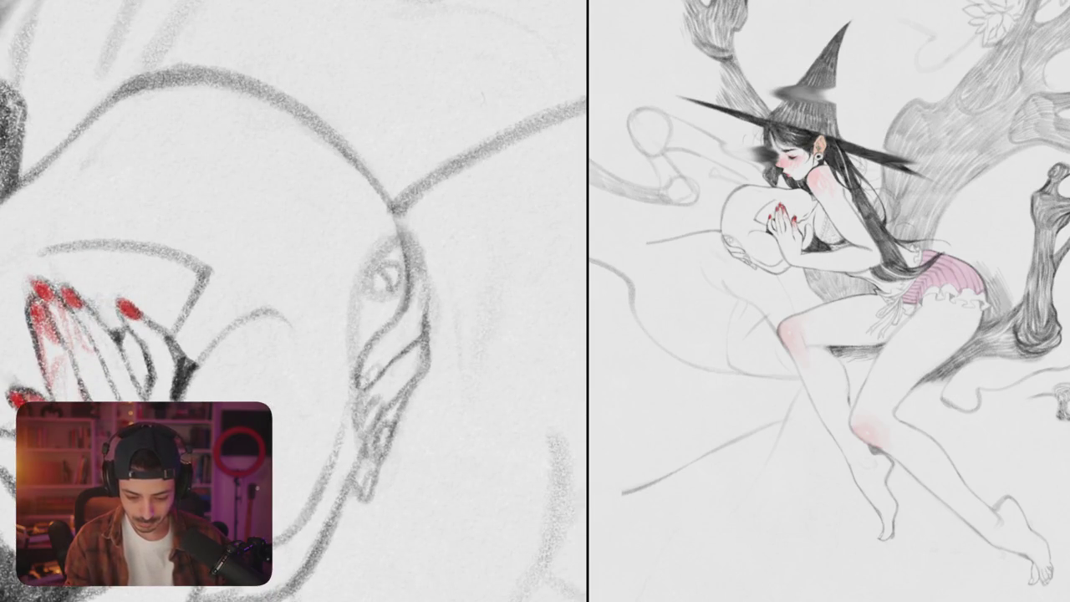
{"action": "mouse_move", "coordinate": [399, 231]}
{"action": "left_mouse_down"}
{"action": "mouse_move", "coordinate": [418, 274]}
{"action": "mouse_move", "coordinate": [382, 294]}
{"action": "mouse_move", "coordinate": [398, 284]}
{"action": "mouse_move", "coordinate": [421, 321]}
{"action": "left_mouse_up"}
{"action": "scroll", "coordinate": [292, 300], "scroll_direction": "down", "scroll_amount": 5}
{"action": "scroll", "coordinate": [293, 301], "scroll_direction": "up", "scroll_amount": 4}
{"action": "scroll", "coordinate": [292, 300], "scroll_direction": "up", "scroll_amount": 2}
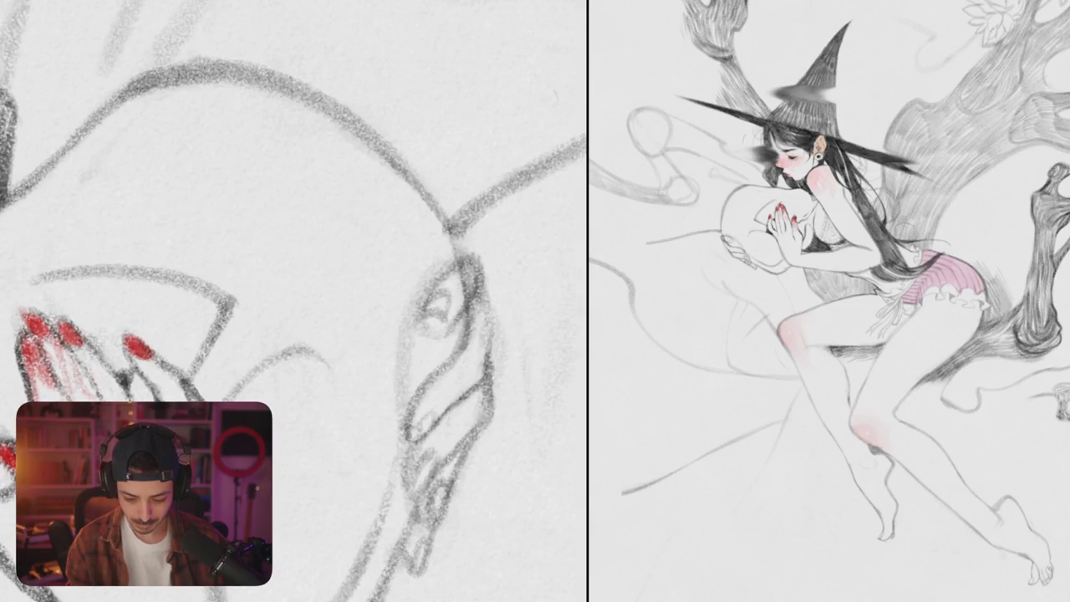
{"action": "mouse_move", "coordinate": [468, 255]}
{"action": "left_mouse_down"}
{"action": "mouse_move", "coordinate": [439, 291]}
{"action": "mouse_move", "coordinate": [453, 254]}
{"action": "mouse_move", "coordinate": [478, 274]}
{"action": "mouse_move", "coordinate": [465, 311]}
{"action": "mouse_move", "coordinate": [480, 336]}
{"action": "left_mouse_up"}
{"action": "left_click_drag", "start_coordinate": [485, 287], "coordinate": [495, 357]}
{"action": "mouse_move", "coordinate": [494, 319]}
{"action": "left_mouse_down"}
{"action": "mouse_move", "coordinate": [488, 360]}
{"action": "mouse_move", "coordinate": [428, 405]}
{"action": "left_mouse_up"}
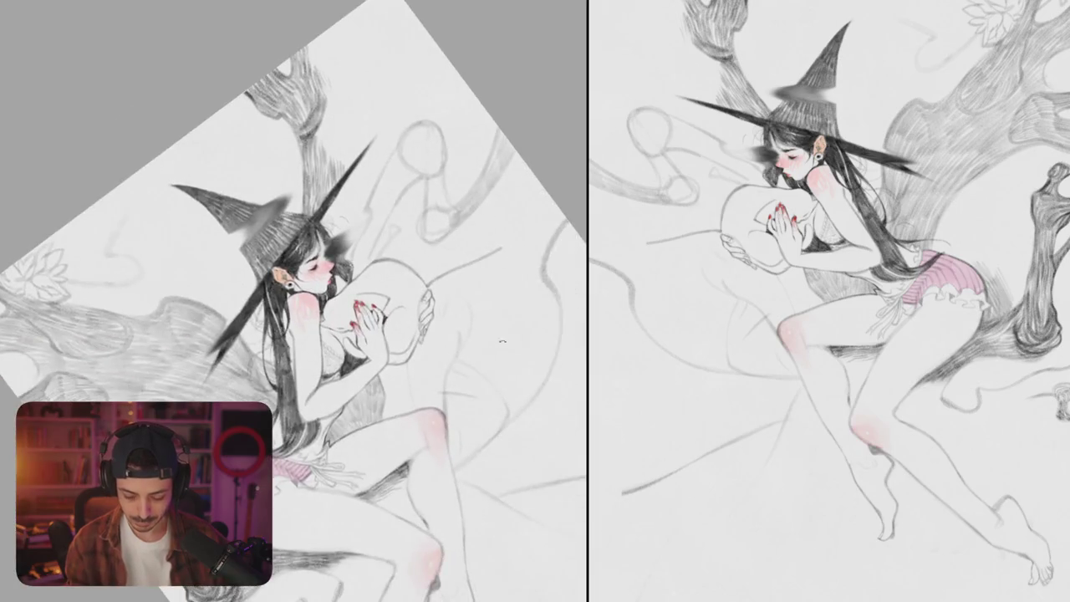
{"action": "left_click", "coordinate": [428, 406]}
Step: Fill the branch loop's small circle dark and hatch where the loop meets the curve
{"action": "left_click_drag", "start_coordinate": [479, 335], "coordinate": [400, 265]}
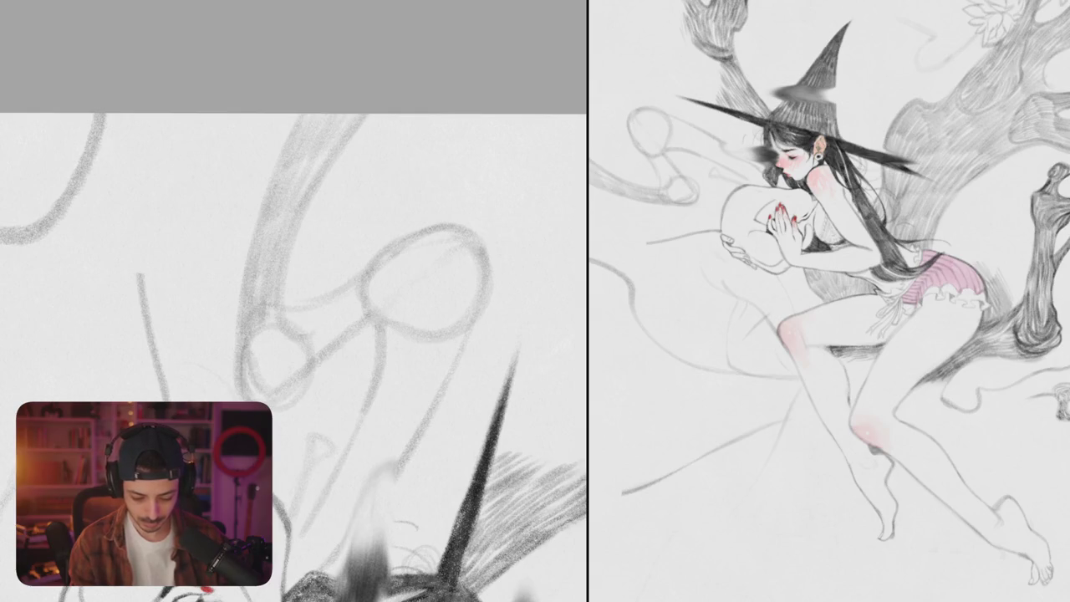
{"action": "mouse_move", "coordinate": [294, 329]}
{"action": "left_mouse_down"}
{"action": "mouse_move", "coordinate": [275, 376]}
{"action": "mouse_move", "coordinate": [251, 359]}
{"action": "mouse_move", "coordinate": [280, 367]}
{"action": "left_mouse_up"}
{"action": "mouse_move", "coordinate": [269, 321]}
{"action": "left_mouse_down"}
{"action": "mouse_move", "coordinate": [283, 358]}
{"action": "mouse_move", "coordinate": [292, 351]}
{"action": "left_mouse_up"}
{"action": "mouse_move", "coordinate": [327, 288]}
{"action": "left_mouse_down"}
{"action": "mouse_move", "coordinate": [292, 330]}
{"action": "mouse_move", "coordinate": [313, 341]}
{"action": "left_mouse_up"}
{"action": "left_click_drag", "start_coordinate": [351, 308], "coordinate": [330, 362]}
Step: Add curved hatching along the inside of the loop and its upper-left edge
{"action": "mouse_move", "coordinate": [339, 262]}
{"action": "left_mouse_down"}
{"action": "mouse_move", "coordinate": [324, 294]}
{"action": "mouse_move", "coordinate": [334, 316]}
{"action": "mouse_move", "coordinate": [314, 354]}
{"action": "left_mouse_up"}
{"action": "left_click_drag", "start_coordinate": [367, 315], "coordinate": [331, 326]}
{"action": "left_click_drag", "start_coordinate": [390, 264], "coordinate": [362, 325]}
{"action": "mouse_move", "coordinate": [346, 272]}
{"action": "left_mouse_down"}
{"action": "mouse_move", "coordinate": [392, 251]}
{"action": "mouse_move", "coordinate": [313, 288]}
{"action": "left_mouse_up"}
{"action": "mouse_move", "coordinate": [373, 266]}
{"action": "left_mouse_down"}
{"action": "mouse_move", "coordinate": [321, 302]}
{"action": "mouse_move", "coordinate": [351, 305]}
{"action": "mouse_move", "coordinate": [306, 292]}
{"action": "mouse_move", "coordinate": [332, 319]}
{"action": "left_mouse_up"}
{"action": "mouse_move", "coordinate": [361, 284]}
{"action": "left_mouse_down"}
{"action": "mouse_move", "coordinate": [311, 328]}
{"action": "mouse_move", "coordinate": [304, 316]}
{"action": "mouse_move", "coordinate": [317, 332]}
{"action": "left_mouse_up"}
Step: Rework and darken the hatching at the loop's neck
{"action": "scroll", "coordinate": [292, 301], "scroll_direction": "down", "scroll_amount": 5}
{"action": "scroll", "coordinate": [292, 301], "scroll_direction": "up", "scroll_amount": 5}
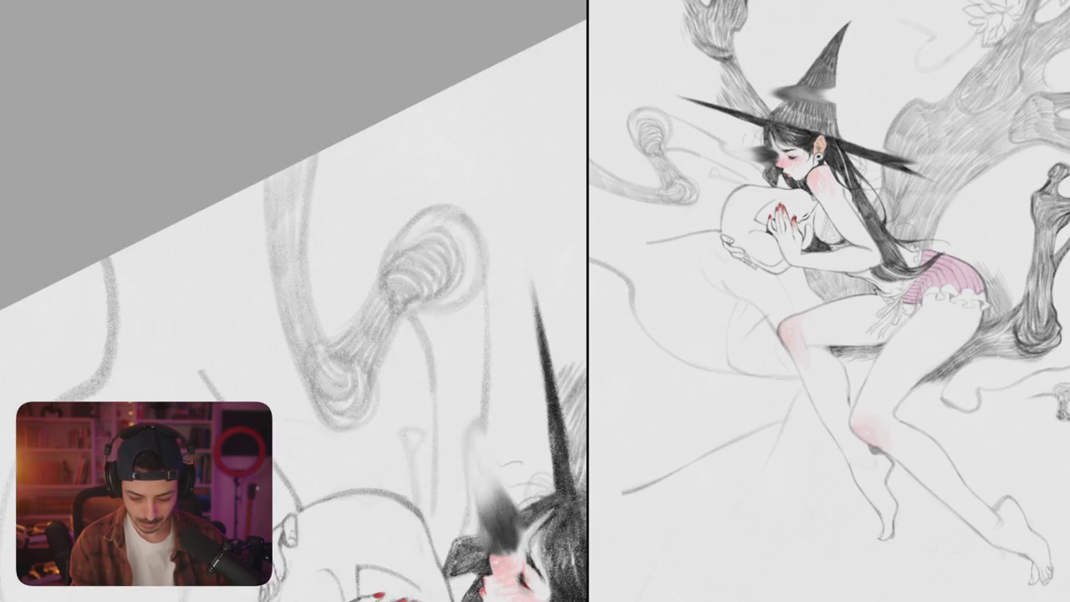
{"action": "left_click_drag", "start_coordinate": [371, 298], "coordinate": [388, 340]}
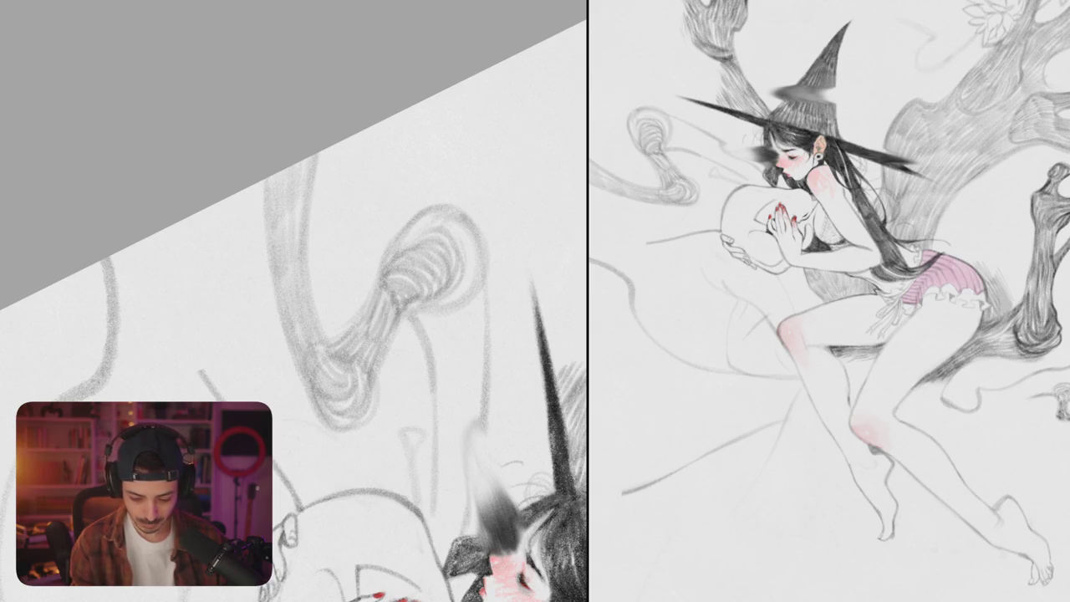
{"action": "left_click_drag", "start_coordinate": [378, 275], "coordinate": [356, 320]}
{"action": "mouse_move", "coordinate": [379, 270]}
{"action": "left_mouse_down"}
{"action": "mouse_move", "coordinate": [366, 309]}
{"action": "mouse_move", "coordinate": [327, 343]}
{"action": "left_mouse_up"}
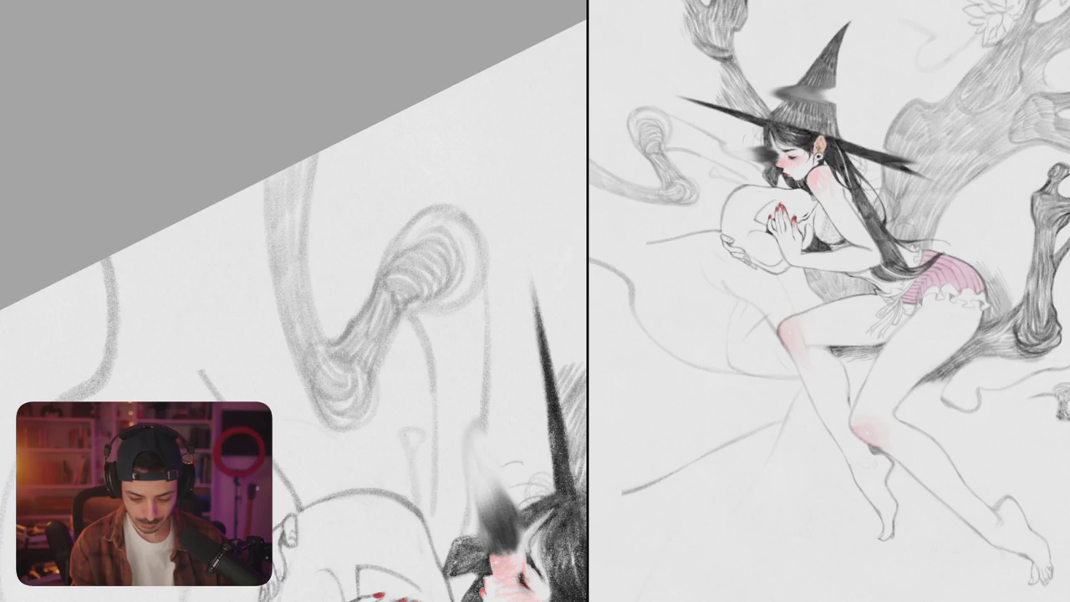
Step: Darken the loop's inner left edge and draw a new branch stroke above it
{"action": "left_click_drag", "start_coordinate": [320, 264], "coordinate": [306, 342]}
{"action": "mouse_move", "coordinate": [322, 185]}
{"action": "left_mouse_down"}
{"action": "mouse_move", "coordinate": [304, 292]}
{"action": "mouse_move", "coordinate": [309, 242]}
{"action": "left_mouse_up"}
{"action": "left_click_drag", "start_coordinate": [332, 203], "coordinate": [316, 219]}
{"action": "left_click_drag", "start_coordinate": [357, 134], "coordinate": [333, 204]}
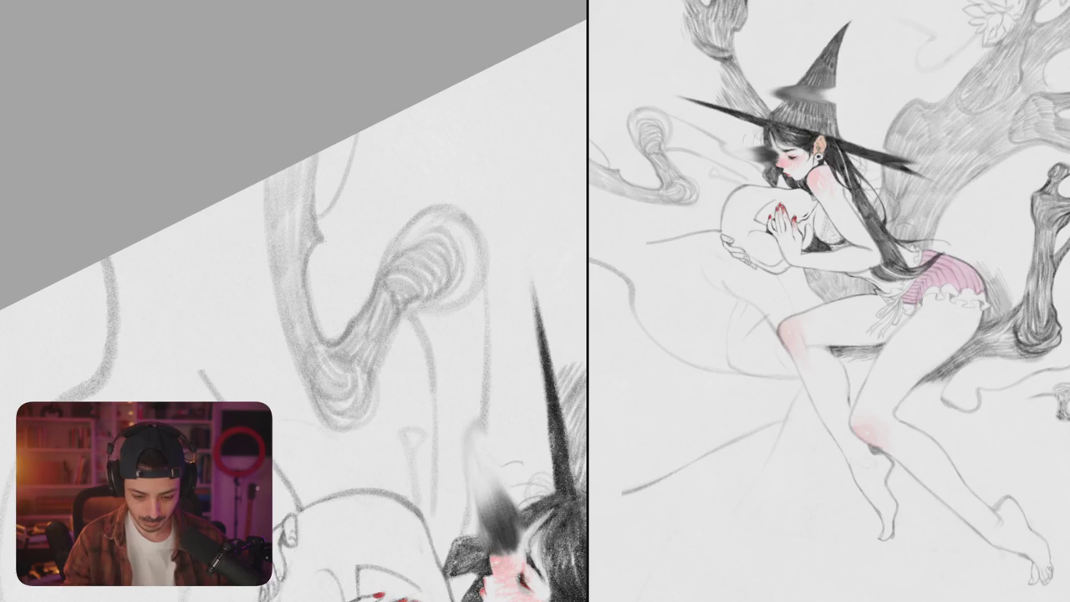
{"action": "scroll", "coordinate": [292, 335], "scroll_direction": "down", "scroll_amount": 5}
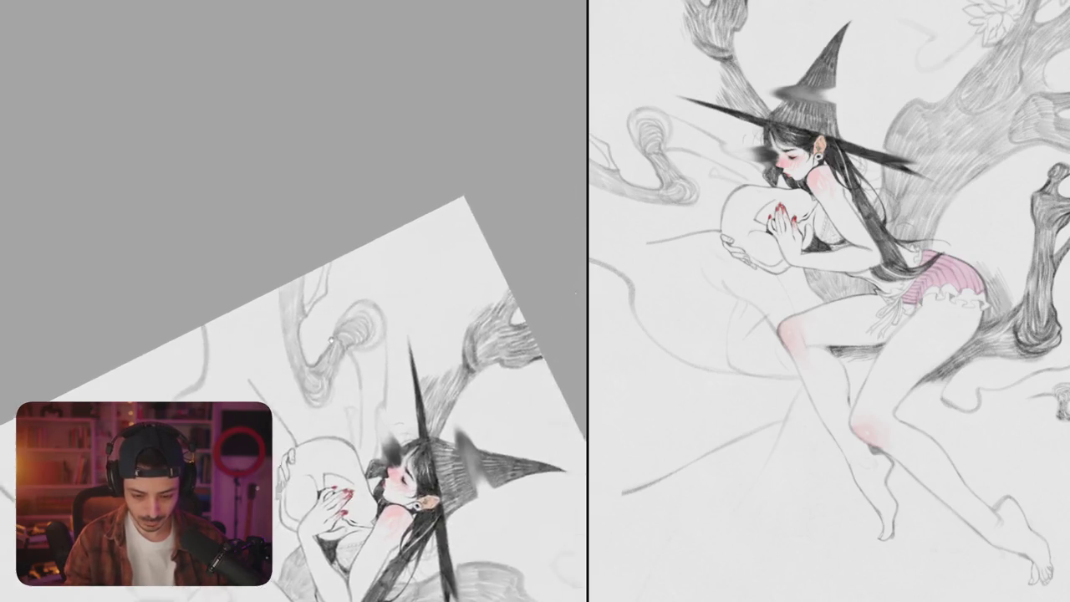
Step: Darken the lower hair line and the long pencil line beside the hat
{"action": "scroll", "coordinate": [398, 284], "scroll_direction": "up", "scroll_amount": 5}
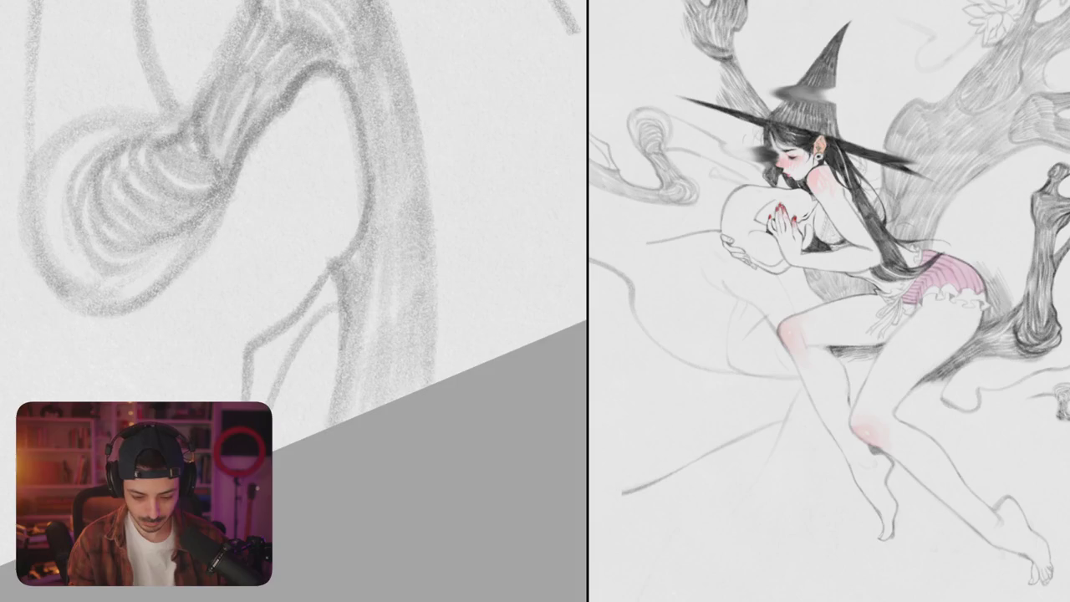
{"action": "left_click_drag", "start_coordinate": [333, 269], "coordinate": [250, 391]}
{"action": "left_click_drag", "start_coordinate": [284, 346], "coordinate": [247, 400]}
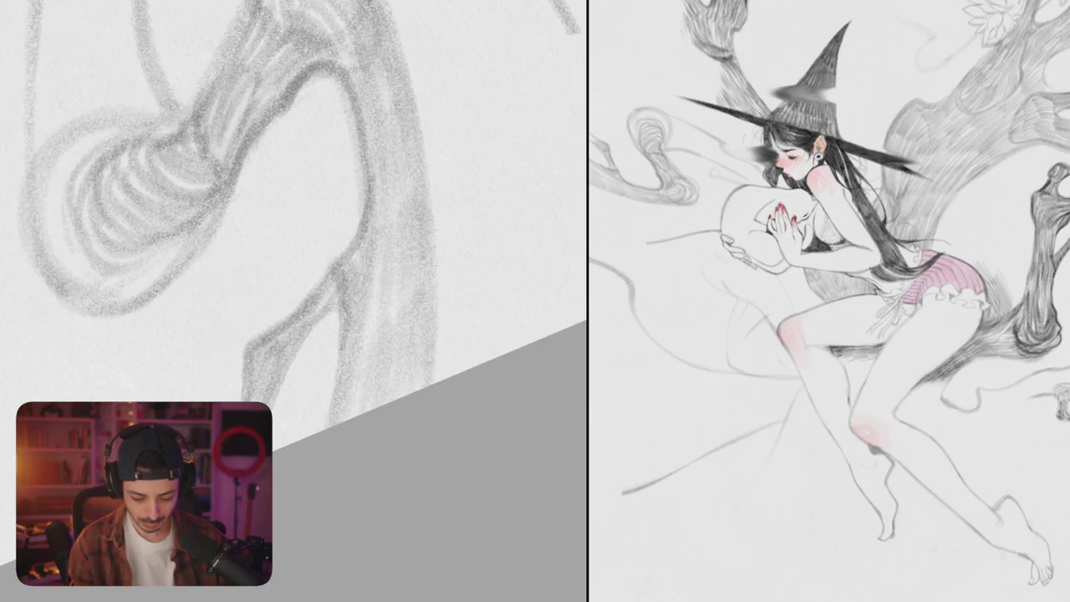
{"action": "scroll", "coordinate": [294, 300], "scroll_direction": "down", "scroll_amount": 5}
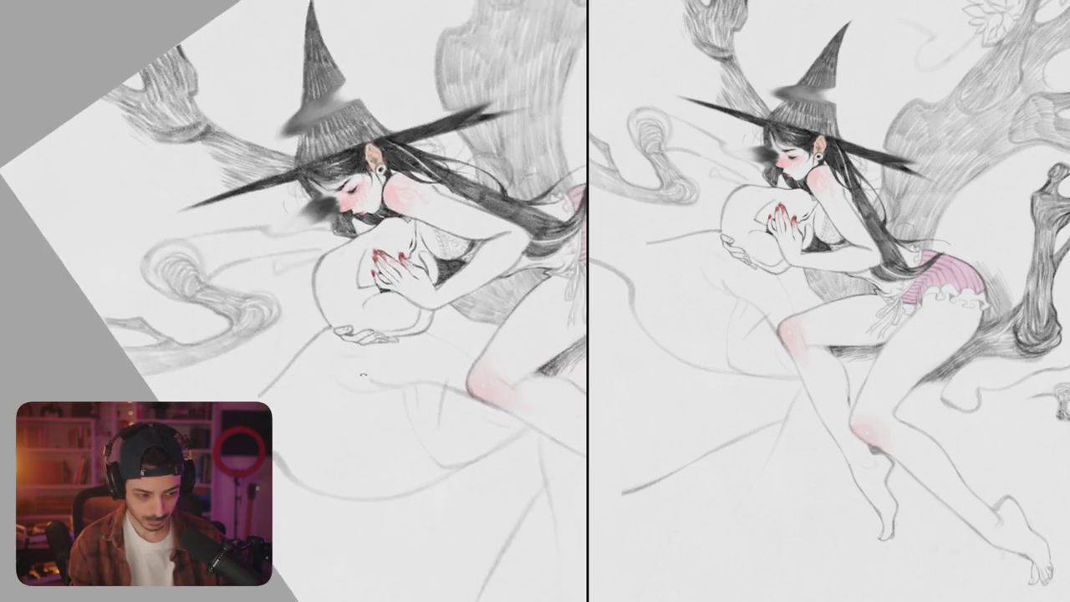
{"action": "scroll", "coordinate": [294, 301], "scroll_direction": "up", "scroll_amount": 3}
{"action": "scroll", "coordinate": [294, 301], "scroll_direction": "up", "scroll_amount": 3}
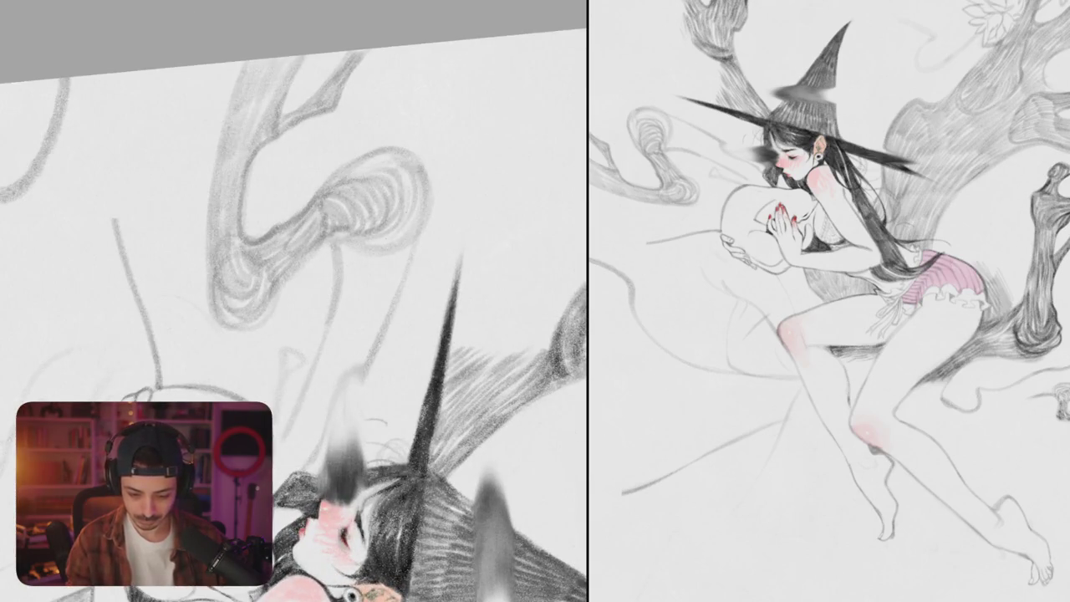
{"action": "left_click_drag", "start_coordinate": [417, 191], "coordinate": [368, 422]}
Step: Add a dark stroke down through the hair and lightly hatch within it
{"action": "scroll", "coordinate": [393, 264], "scroll_direction": "down", "scroll_amount": 2}
{"action": "scroll", "coordinate": [393, 263], "scroll_direction": "down", "scroll_amount": 1}
{"action": "mouse_move", "coordinate": [394, 261]}
{"action": "left_mouse_down"}
{"action": "mouse_move", "coordinate": [407, 355]}
{"action": "mouse_move", "coordinate": [398, 336]}
{"action": "left_mouse_up"}
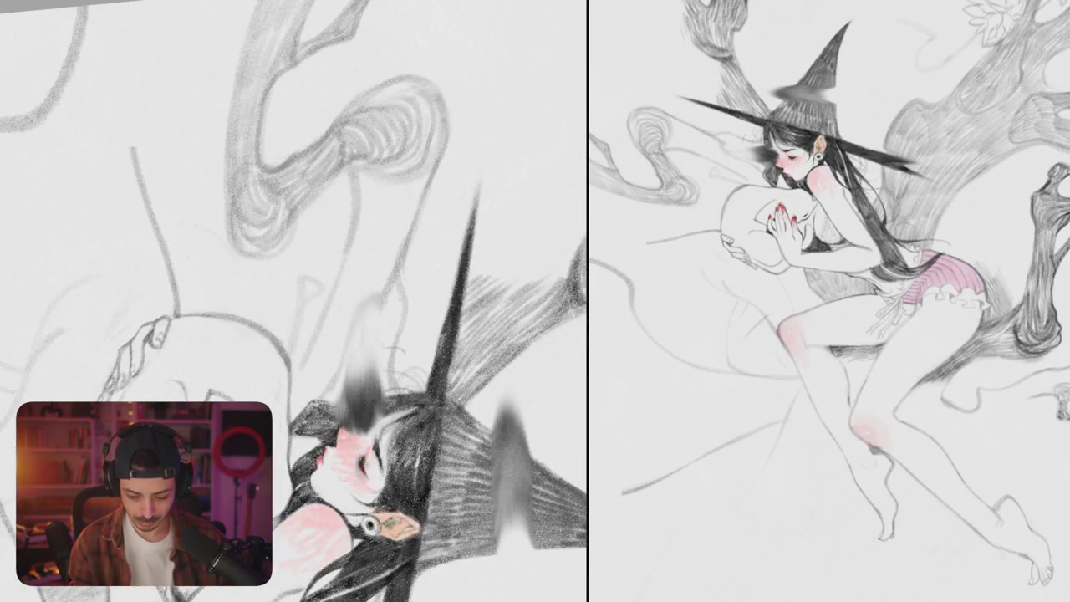
{"action": "left_click_drag", "start_coordinate": [387, 293], "coordinate": [393, 361]}
{"action": "left_click_drag", "start_coordinate": [383, 320], "coordinate": [382, 366]}
{"action": "mouse_move", "coordinate": [356, 167]}
{"action": "left_mouse_down"}
{"action": "mouse_move", "coordinate": [356, 209]}
{"action": "mouse_move", "coordinate": [372, 217]}
{"action": "left_mouse_up"}
Step: Hatch vertical strokes in the background below the curled loop
{"action": "mouse_move", "coordinate": [386, 180]}
{"action": "left_mouse_down"}
{"action": "mouse_move", "coordinate": [389, 222]}
{"action": "mouse_move", "coordinate": [408, 214]}
{"action": "left_mouse_up"}
{"action": "mouse_move", "coordinate": [418, 174]}
{"action": "left_mouse_down"}
{"action": "mouse_move", "coordinate": [421, 219]}
{"action": "mouse_move", "coordinate": [386, 247]}
{"action": "mouse_move", "coordinate": [399, 257]}
{"action": "left_mouse_up"}
{"action": "left_click_drag", "start_coordinate": [361, 215], "coordinate": [352, 280]}
{"action": "left_click_drag", "start_coordinate": [358, 239], "coordinate": [376, 306]}
{"action": "left_click_drag", "start_coordinate": [378, 258], "coordinate": [383, 349]}
Step: Hatch the background left of the hat tip and beside the hair, plus strokes near the face
{"action": "left_click_drag", "start_coordinate": [323, 273], "coordinate": [351, 356]}
{"action": "mouse_move", "coordinate": [340, 295]}
{"action": "left_mouse_down"}
{"action": "mouse_move", "coordinate": [359, 366]}
{"action": "mouse_move", "coordinate": [373, 375]}
{"action": "left_mouse_up"}
{"action": "left_click_drag", "start_coordinate": [361, 324], "coordinate": [390, 394]}
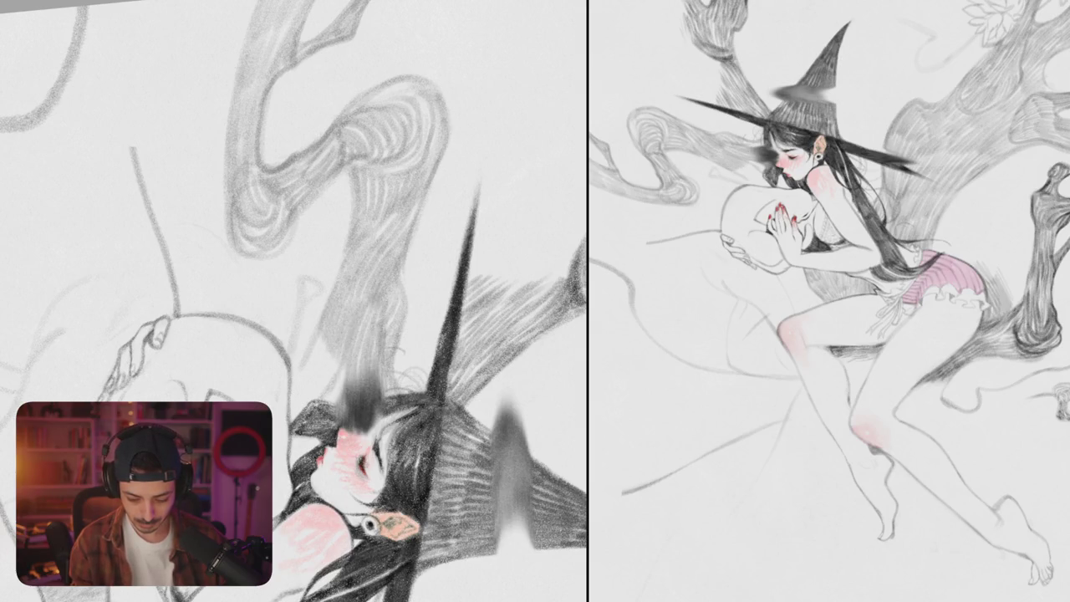
{"action": "left_click_drag", "start_coordinate": [297, 328], "coordinate": [326, 391]}
{"action": "left_click_drag", "start_coordinate": [309, 348], "coordinate": [342, 406]}
{"action": "left_click_drag", "start_coordinate": [292, 301], "coordinate": [385, 318]}
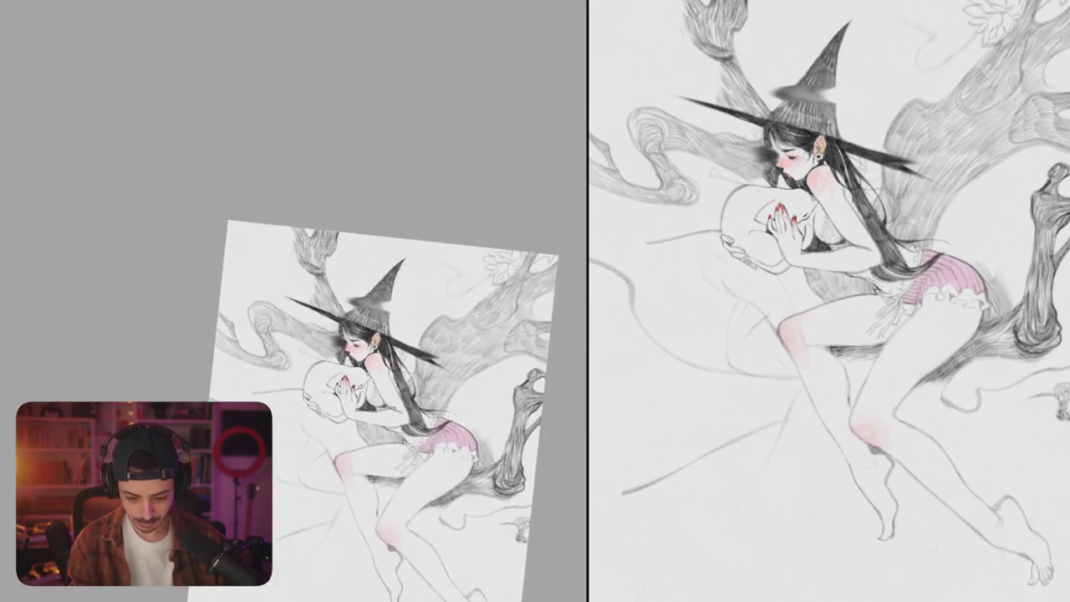
{"action": "mouse_move", "coordinate": [293, 301]}
{"action": "left_mouse_down"}
{"action": "mouse_move", "coordinate": [368, 317]}
{"action": "mouse_move", "coordinate": [393, 343]}
{"action": "mouse_move", "coordinate": [318, 381]}
{"action": "left_mouse_up"}
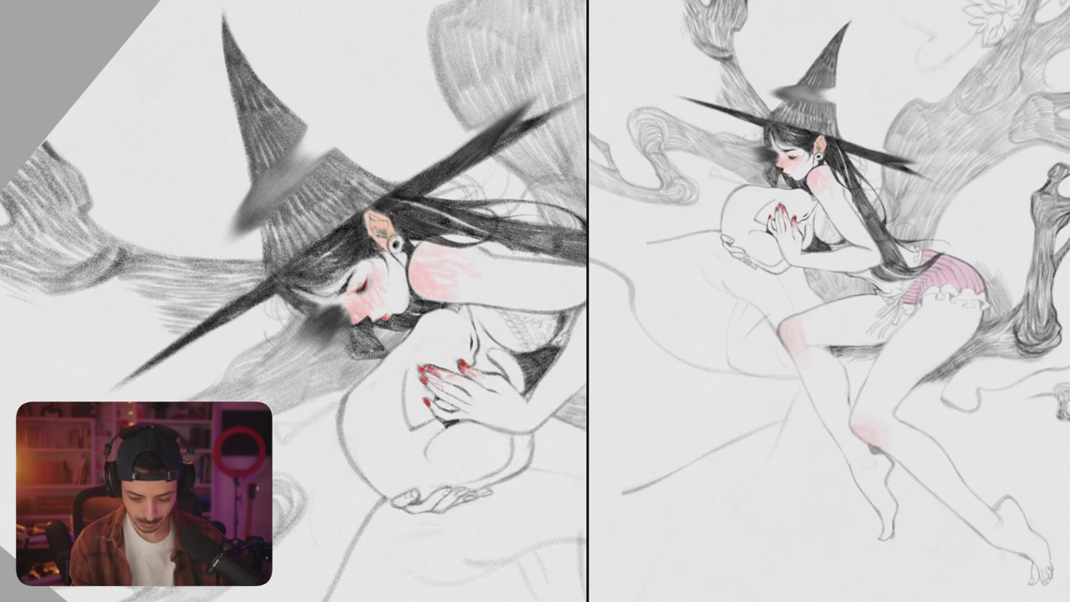
Step: Hatch dark pencil strokes over the hair to the left of the witch's face
{"action": "scroll", "coordinate": [294, 301], "scroll_direction": "down", "scroll_amount": 2}
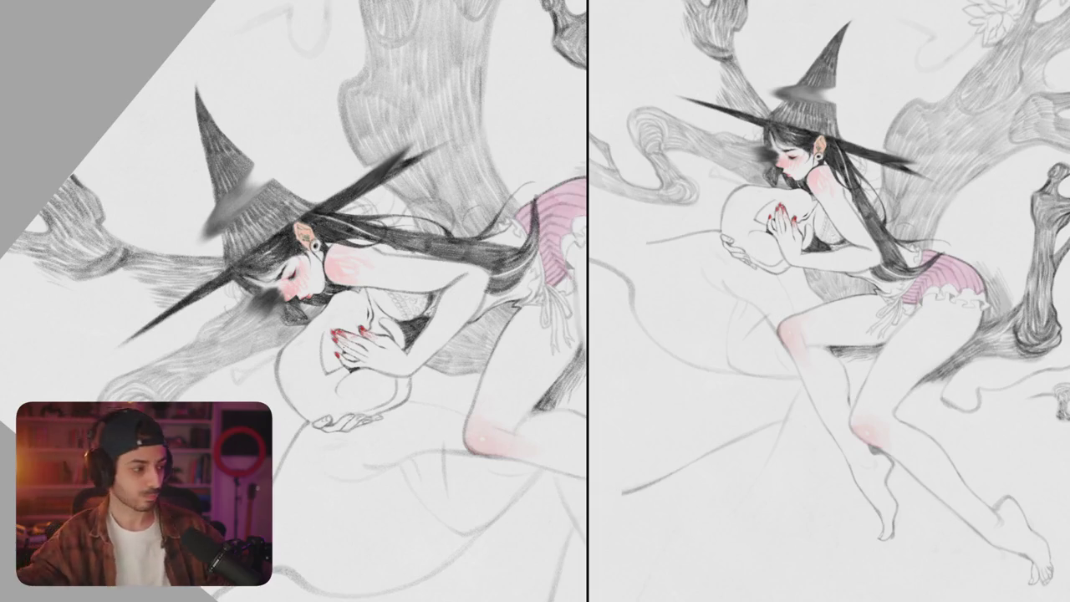
{"action": "scroll", "coordinate": [295, 301], "scroll_direction": "up", "scroll_amount": 5}
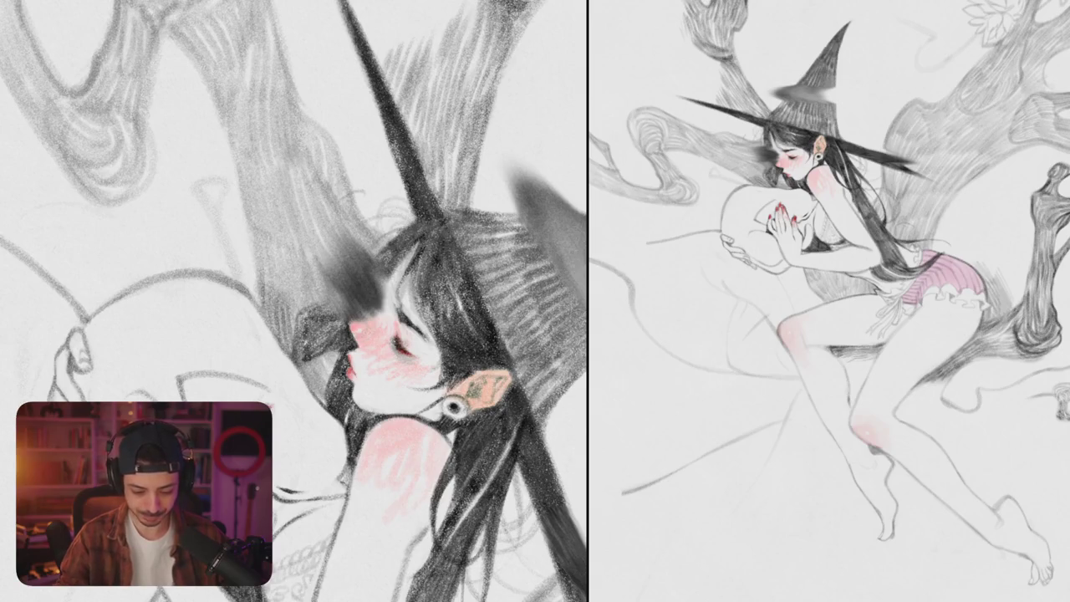
{"action": "mouse_move", "coordinate": [278, 284]}
{"action": "left_mouse_down"}
{"action": "mouse_move", "coordinate": [324, 294]}
{"action": "mouse_move", "coordinate": [334, 311]}
{"action": "left_mouse_up"}
{"action": "mouse_move", "coordinate": [260, 222]}
{"action": "left_mouse_down"}
{"action": "mouse_move", "coordinate": [269, 269]}
{"action": "mouse_move", "coordinate": [292, 269]}
{"action": "left_mouse_up"}
{"action": "mouse_move", "coordinate": [294, 218]}
{"action": "left_mouse_down"}
{"action": "mouse_move", "coordinate": [302, 269]}
{"action": "mouse_move", "coordinate": [308, 261]}
{"action": "left_mouse_up"}
{"action": "mouse_move", "coordinate": [321, 199]}
{"action": "left_mouse_down"}
{"action": "mouse_move", "coordinate": [326, 249]}
{"action": "mouse_move", "coordinate": [344, 240]}
{"action": "mouse_move", "coordinate": [317, 274]}
{"action": "left_mouse_up"}
{"action": "left_click_drag", "start_coordinate": [324, 232], "coordinate": [334, 268]}
{"action": "mouse_move", "coordinate": [337, 214]}
{"action": "left_mouse_down"}
{"action": "mouse_move", "coordinate": [347, 255]}
{"action": "mouse_move", "coordinate": [367, 254]}
{"action": "left_mouse_up"}
{"action": "left_click_drag", "start_coordinate": [338, 289], "coordinate": [341, 305]}
Step: Shade the trunk beside the hair with faint vertical pencil strokes
{"action": "scroll", "coordinate": [294, 301], "scroll_direction": "up", "scroll_amount": 3}
{"action": "mouse_move", "coordinate": [272, 256]}
{"action": "left_mouse_down"}
{"action": "mouse_move", "coordinate": [284, 307]}
{"action": "mouse_move", "coordinate": [304, 306]}
{"action": "left_mouse_up"}
{"action": "mouse_move", "coordinate": [321, 284]}
{"action": "left_mouse_down"}
{"action": "mouse_move", "coordinate": [360, 269]}
{"action": "mouse_move", "coordinate": [318, 205]}
{"action": "mouse_move", "coordinate": [343, 209]}
{"action": "left_mouse_up"}
{"action": "mouse_move", "coordinate": [316, 255]}
{"action": "left_mouse_down"}
{"action": "mouse_move", "coordinate": [330, 251]}
{"action": "mouse_move", "coordinate": [315, 222]}
{"action": "left_mouse_up"}
{"action": "left_click_drag", "start_coordinate": [301, 274], "coordinate": [306, 186]}
{"action": "left_click_drag", "start_coordinate": [319, 239], "coordinate": [319, 205]}
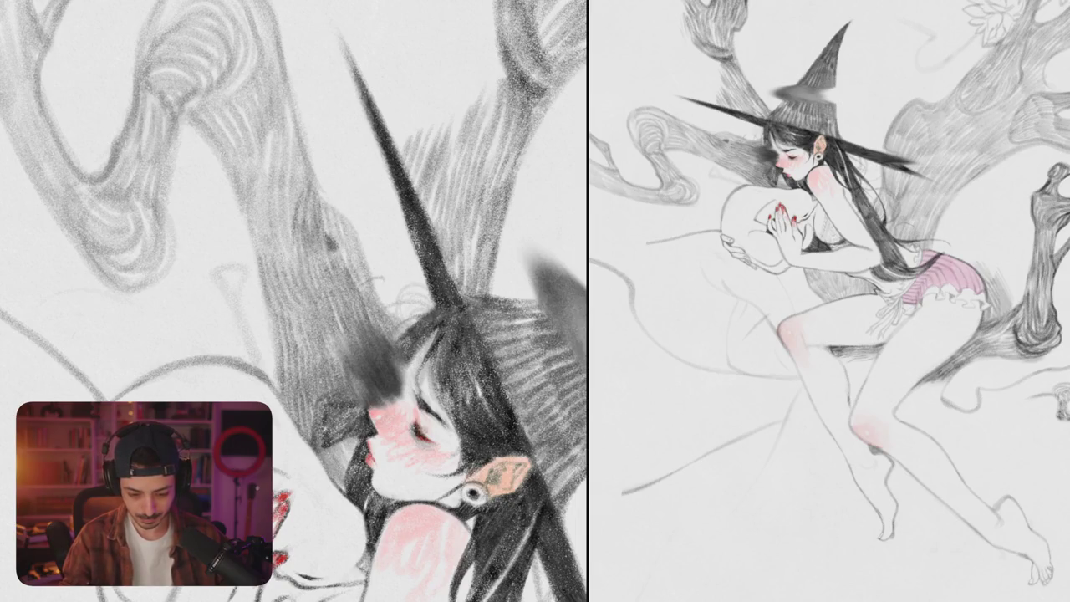
{"action": "left_click_drag", "start_coordinate": [343, 249], "coordinate": [339, 214]}
{"action": "left_click_drag", "start_coordinate": [353, 263], "coordinate": [349, 229]}
{"action": "scroll", "coordinate": [292, 301], "scroll_direction": "down", "scroll_amount": 5}
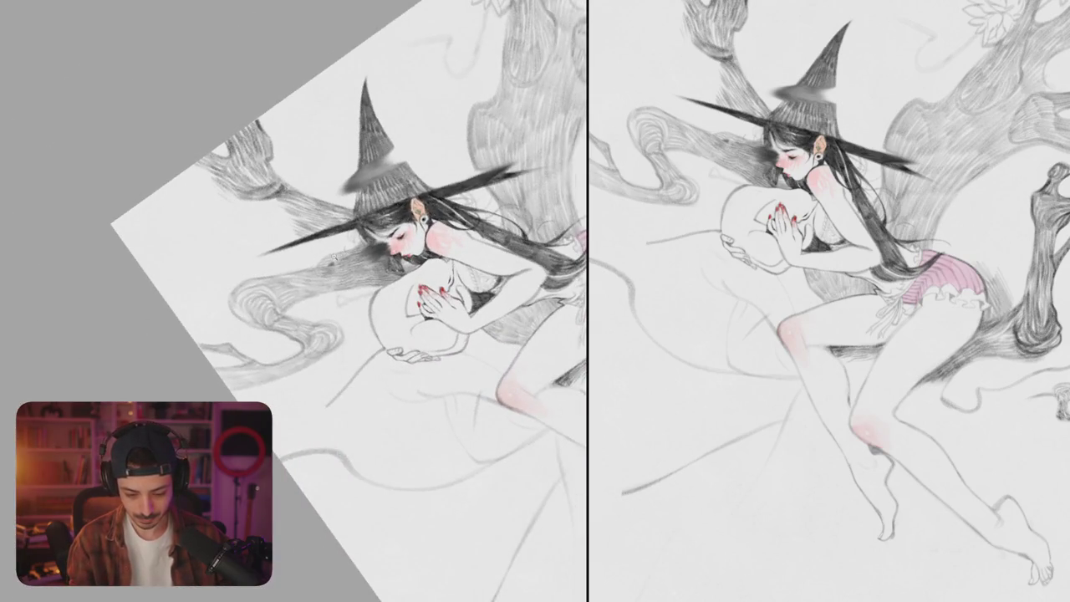
{"action": "scroll", "coordinate": [332, 257], "scroll_direction": "up", "scroll_amount": 5}
Step: Draw an oval knot on the trunk by the hat and shade inside and around it
{"action": "mouse_move", "coordinate": [323, 306]}
{"action": "left_mouse_down"}
{"action": "mouse_move", "coordinate": [311, 271]}
{"action": "mouse_move", "coordinate": [366, 262]}
{"action": "left_mouse_up"}
{"action": "mouse_move", "coordinate": [284, 318]}
{"action": "left_mouse_down"}
{"action": "mouse_move", "coordinate": [384, 242]}
{"action": "mouse_move", "coordinate": [275, 308]}
{"action": "mouse_move", "coordinate": [395, 267]}
{"action": "left_mouse_up"}
{"action": "left_click_drag", "start_coordinate": [374, 325], "coordinate": [255, 344]}
{"action": "left_click_drag", "start_coordinate": [299, 279], "coordinate": [350, 306]}
{"action": "mouse_move", "coordinate": [359, 262]}
{"action": "left_mouse_down"}
{"action": "mouse_move", "coordinate": [291, 315]}
{"action": "mouse_move", "coordinate": [247, 306]}
{"action": "mouse_move", "coordinate": [321, 247]}
{"action": "mouse_move", "coordinate": [376, 241]}
{"action": "mouse_move", "coordinate": [412, 332]}
{"action": "left_mouse_up"}
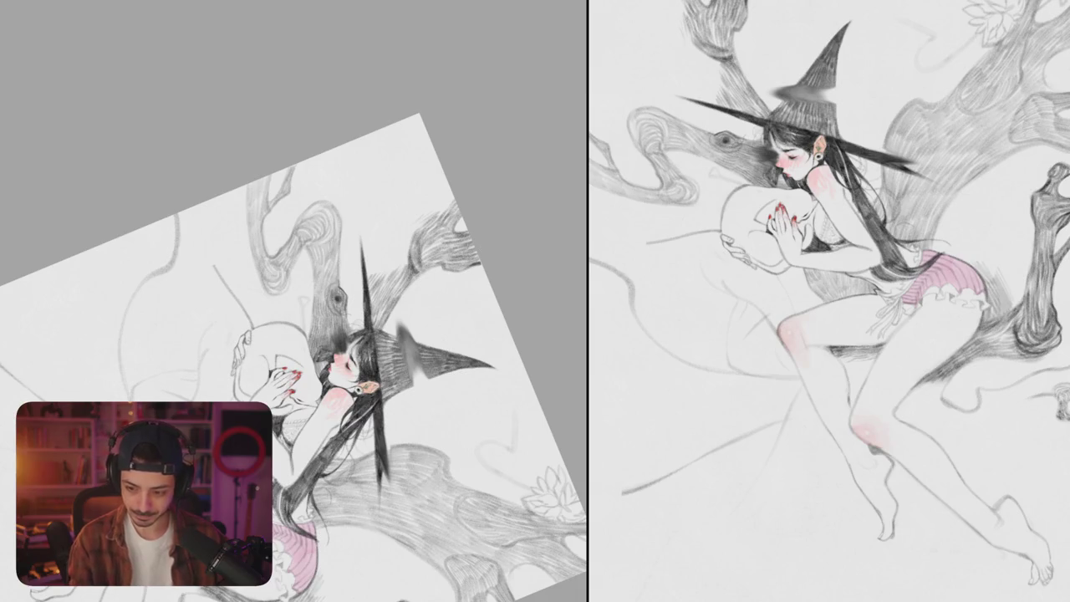
{"action": "scroll", "coordinate": [336, 297], "scroll_direction": "up", "scroll_amount": 5}
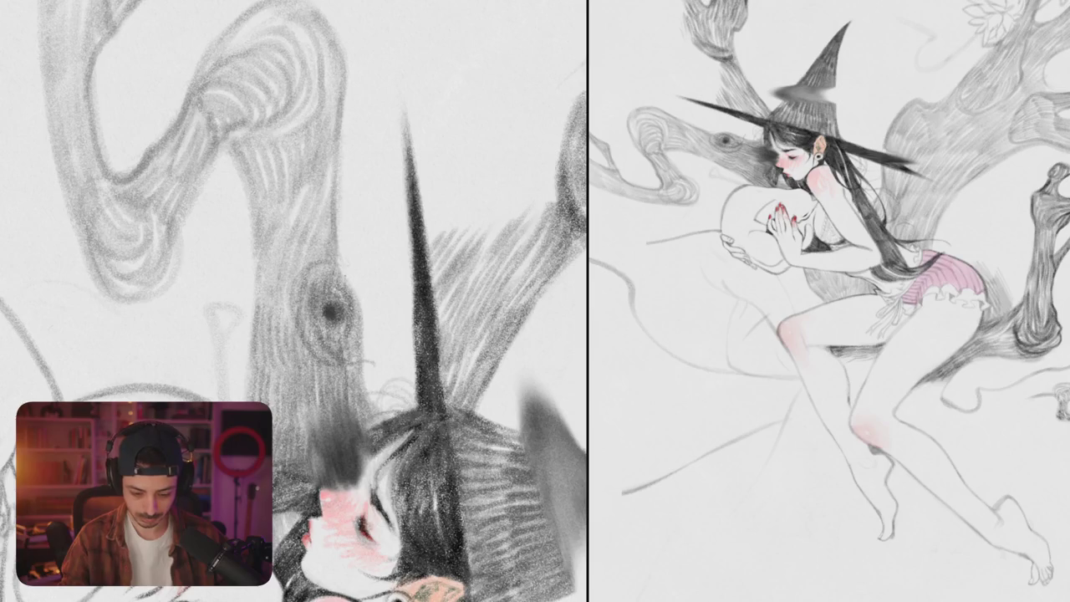
Step: Shade the knot's right edge, removing a stray thin line beside the trunk
{"action": "mouse_move", "coordinate": [347, 265]}
{"action": "left_mouse_down"}
{"action": "mouse_move", "coordinate": [356, 361]}
{"action": "mouse_move", "coordinate": [356, 349]}
{"action": "mouse_move", "coordinate": [384, 410]}
{"action": "left_mouse_up"}
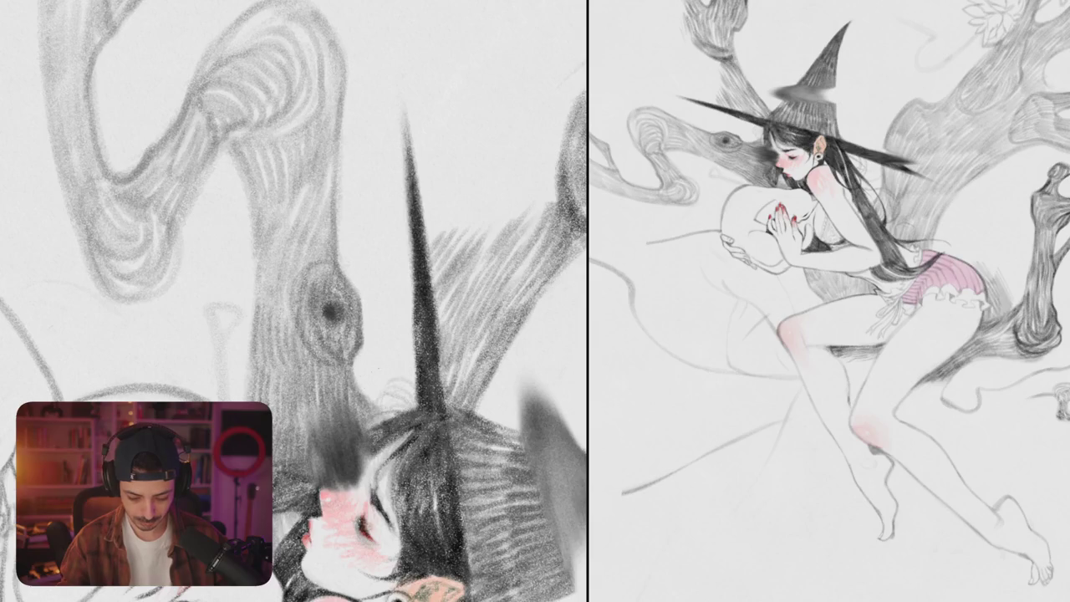
{"action": "scroll", "coordinate": [294, 301], "scroll_direction": "down", "scroll_amount": 5}
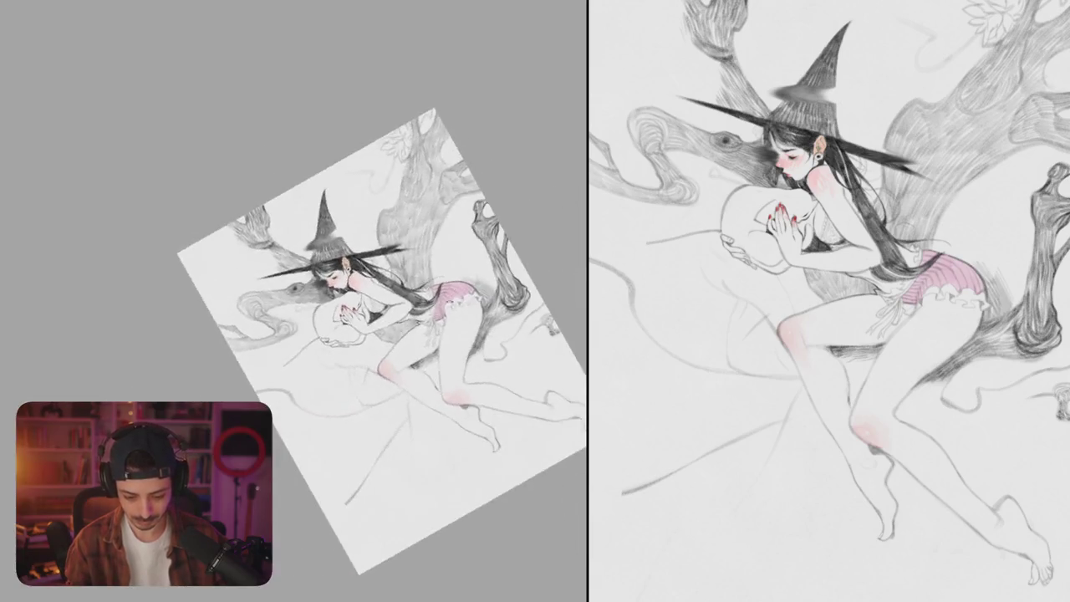
{"action": "scroll", "coordinate": [318, 301], "scroll_direction": "up", "scroll_amount": 5}
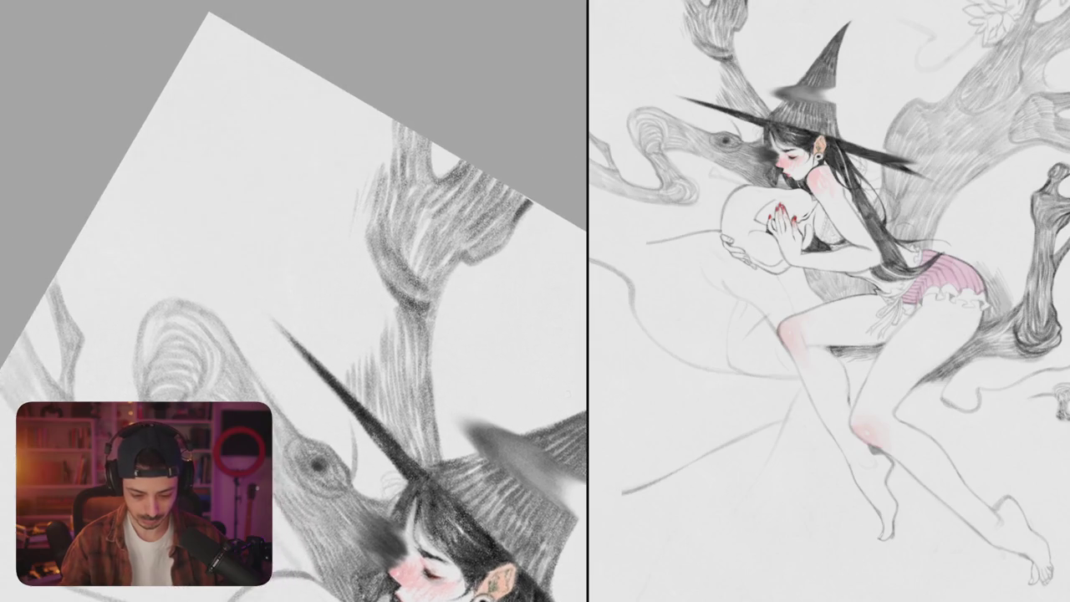
{"action": "scroll", "coordinate": [294, 301], "scroll_direction": "up", "scroll_amount": 3}
{"action": "mouse_move", "coordinate": [361, 202]}
{"action": "left_mouse_down"}
{"action": "mouse_move", "coordinate": [311, 331]}
{"action": "mouse_move", "coordinate": [351, 393]}
{"action": "left_mouse_up"}
{"action": "key", "text": "ctrl+z"}
Step: Sketch a curving branch left of the trunk with a rounded looped top, shading inside the loop
{"action": "mouse_move", "coordinate": [205, 167]}
{"action": "left_mouse_down"}
{"action": "mouse_move", "coordinate": [321, 297]}
{"action": "mouse_move", "coordinate": [354, 386]}
{"action": "left_mouse_up"}
{"action": "mouse_move", "coordinate": [269, 241]}
{"action": "left_mouse_down"}
{"action": "mouse_move", "coordinate": [219, 187]}
{"action": "mouse_move", "coordinate": [288, 172]}
{"action": "mouse_move", "coordinate": [308, 147]}
{"action": "mouse_move", "coordinate": [279, 208]}
{"action": "left_mouse_up"}
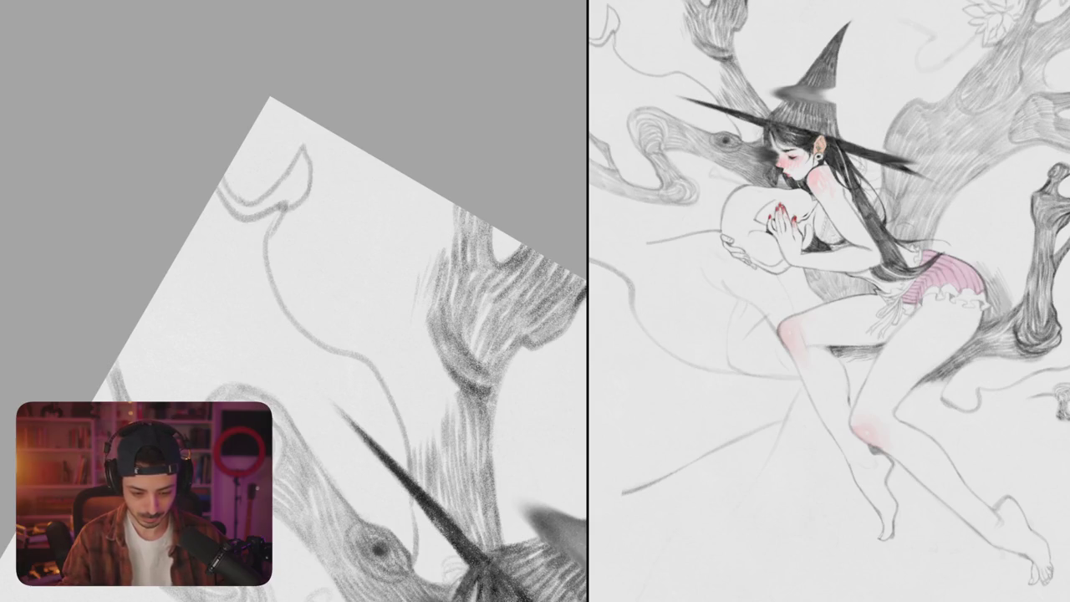
{"action": "left_click_drag", "start_coordinate": [301, 157], "coordinate": [279, 209]}
{"action": "left_click_drag", "start_coordinate": [294, 171], "coordinate": [276, 205]}
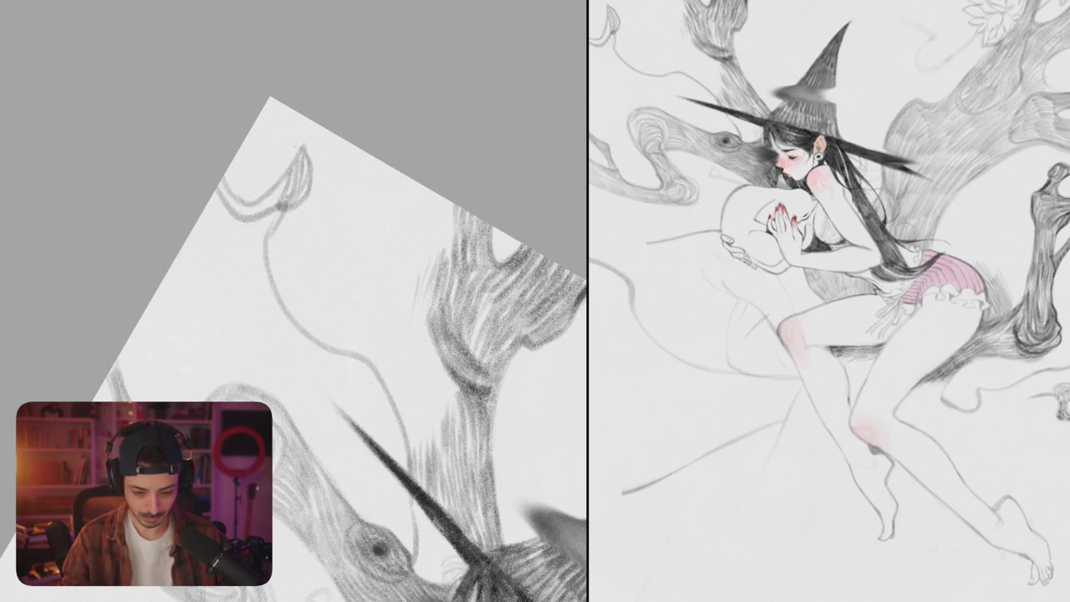
{"action": "left_click_drag", "start_coordinate": [260, 121], "coordinate": [285, 167]}
{"action": "left_click_drag", "start_coordinate": [279, 212], "coordinate": [269, 288]}
Step: Try a long curve down from the loop, undoing and redoing it to compare
{"action": "mouse_move", "coordinate": [327, 133]}
{"action": "left_mouse_down"}
{"action": "mouse_move", "coordinate": [341, 284]}
{"action": "mouse_move", "coordinate": [436, 237]}
{"action": "left_mouse_up"}
{"action": "key", "text": "ctrl+z"}
{"action": "left_click_drag", "start_coordinate": [338, 262], "coordinate": [386, 301]}
{"action": "key", "text": "ctrl+z"}
{"action": "key", "text": "ctrl+shift+z"}
{"action": "key", "text": "ctrl+shift+z"}
{"action": "key", "text": "ctrl+z"}
{"action": "key", "text": "ctrl+z"}
{"action": "key", "text": "ctrl+shift+z"}
{"action": "key", "text": "ctrl+shift+z"}
Step: Hatch strokes near the trunk base, under the left bulb and along the right bulb's edge
{"action": "left_click_drag", "start_coordinate": [335, 334], "coordinate": [284, 295]}
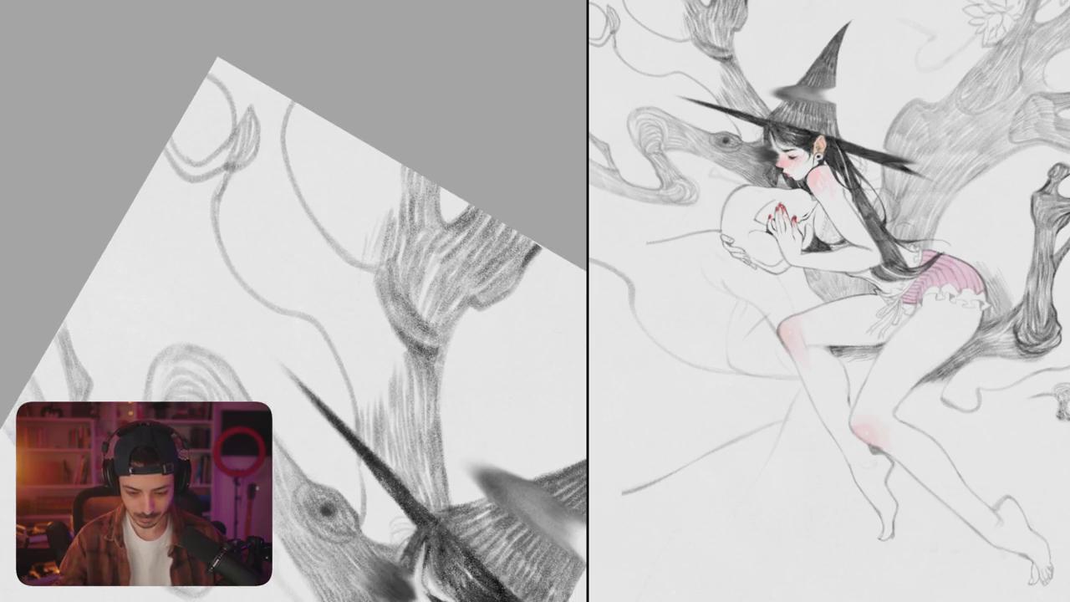
{"action": "left_click_drag", "start_coordinate": [407, 168], "coordinate": [344, 249]}
{"action": "mouse_move", "coordinate": [401, 205]}
{"action": "left_mouse_down"}
{"action": "mouse_move", "coordinate": [390, 234]}
{"action": "mouse_move", "coordinate": [355, 262]}
{"action": "mouse_move", "coordinate": [358, 254]}
{"action": "left_mouse_up"}
{"action": "left_click_drag", "start_coordinate": [334, 334], "coordinate": [318, 276]}
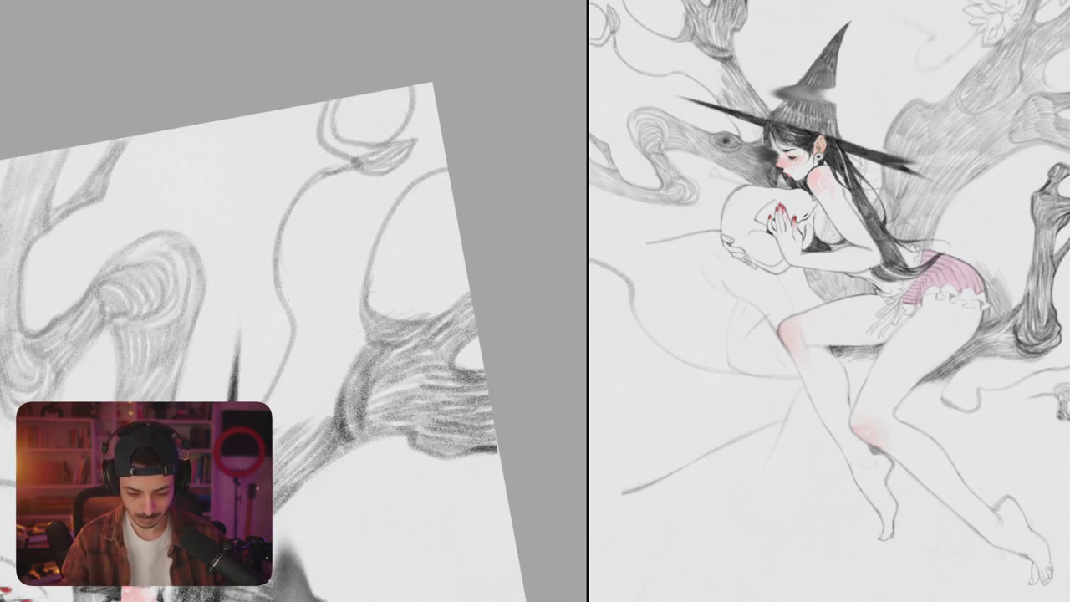
{"action": "left_click_drag", "start_coordinate": [296, 323], "coordinate": [359, 269]}
{"action": "mouse_move", "coordinate": [307, 342]}
{"action": "left_mouse_down"}
{"action": "mouse_move", "coordinate": [365, 257]}
{"action": "mouse_move", "coordinate": [373, 222]}
{"action": "left_mouse_up"}
{"action": "left_click_drag", "start_coordinate": [360, 268], "coordinate": [443, 137]}
{"action": "left_click_drag", "start_coordinate": [365, 227], "coordinate": [386, 165]}
{"action": "left_click_drag", "start_coordinate": [352, 264], "coordinate": [375, 211]}
{"action": "left_click_drag", "start_coordinate": [277, 313], "coordinate": [348, 279]}
Step: Outline the top bulb's right edge and hatch curves inside it, undoing one stray stroke
{"action": "left_click_drag", "start_coordinate": [334, 334], "coordinate": [310, 430]}
{"action": "left_click_drag", "start_coordinate": [396, 192], "coordinate": [367, 251]}
{"action": "left_click_drag", "start_coordinate": [400, 196], "coordinate": [367, 282]}
{"action": "key", "text": "ctrl+z"}
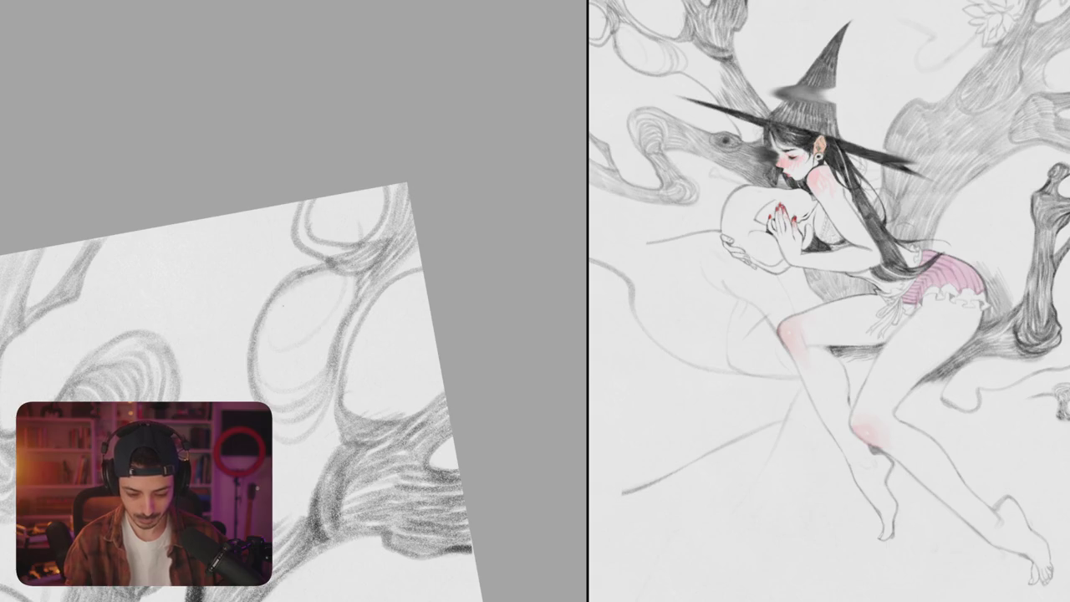
{"action": "left_click_drag", "start_coordinate": [331, 274], "coordinate": [254, 343]}
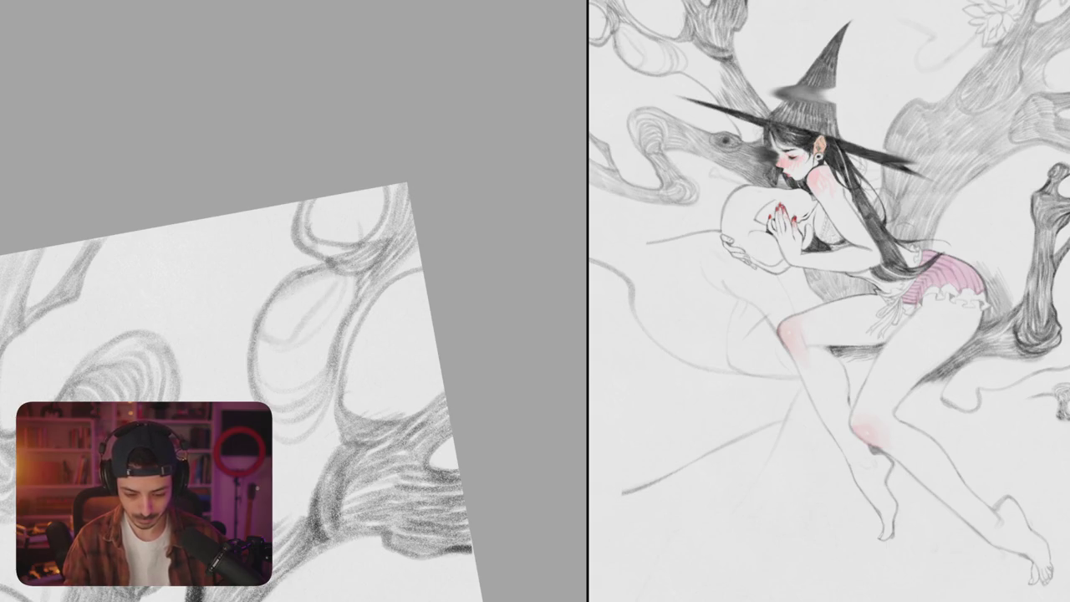
{"action": "key", "text": "ctrl+0"}
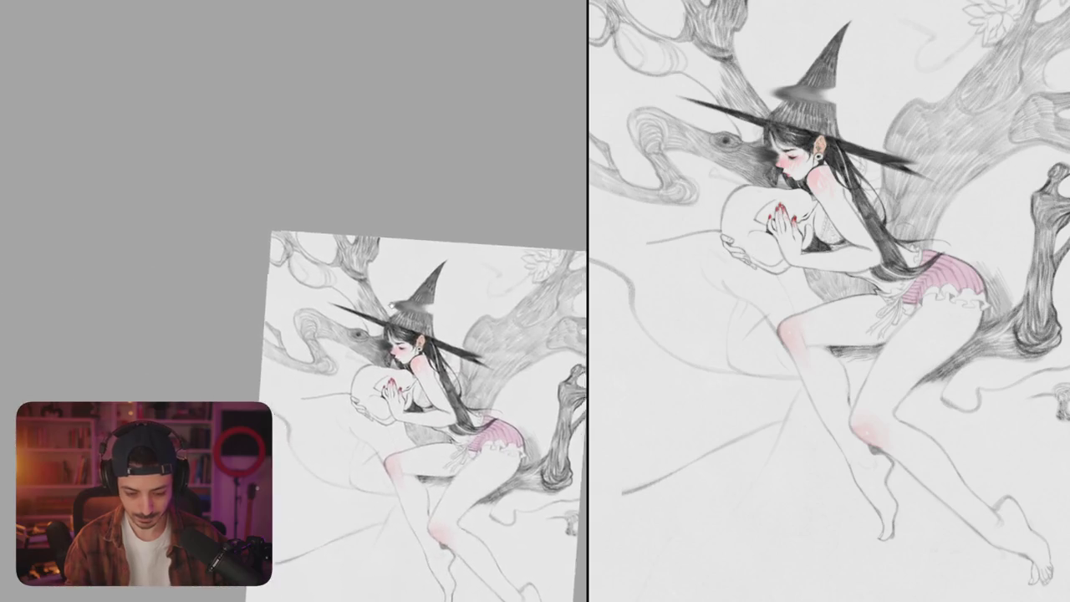
Step: Lay faint pencil hatching across the large trunk right of the witch
{"action": "left_click_drag", "start_coordinate": [430, 418], "coordinate": [359, 251]}
{"action": "scroll", "coordinate": [359, 292], "scroll_direction": "up", "scroll_amount": 5}
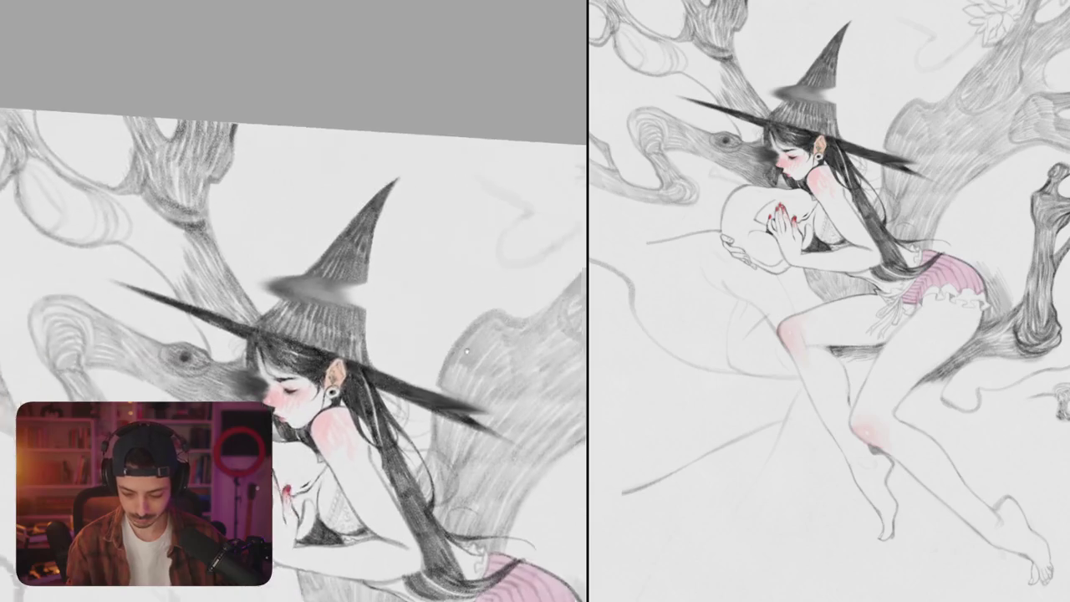
{"action": "left_click_drag", "start_coordinate": [388, 323], "coordinate": [418, 364]}
{"action": "mouse_move", "coordinate": [396, 297]}
{"action": "left_mouse_down"}
{"action": "mouse_move", "coordinate": [423, 337]}
{"action": "mouse_move", "coordinate": [420, 354]}
{"action": "left_mouse_up"}
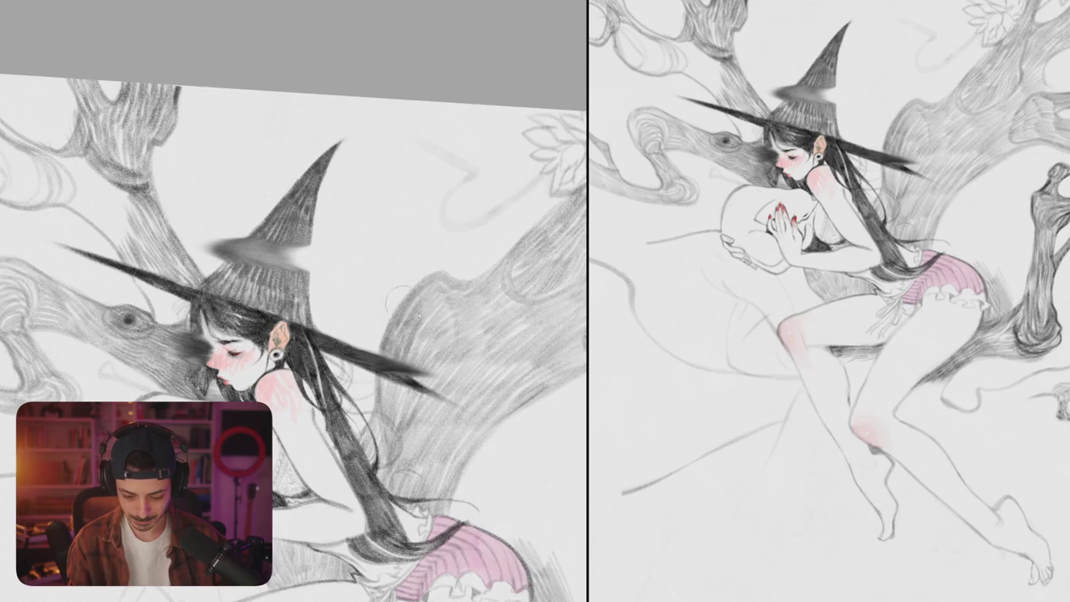
{"action": "mouse_move", "coordinate": [399, 279]}
{"action": "left_mouse_down"}
{"action": "mouse_move", "coordinate": [448, 320]}
{"action": "mouse_move", "coordinate": [425, 351]}
{"action": "left_mouse_up"}
{"action": "left_click_drag", "start_coordinate": [388, 303], "coordinate": [416, 355]}
{"action": "left_click_drag", "start_coordinate": [416, 287], "coordinate": [443, 341]}
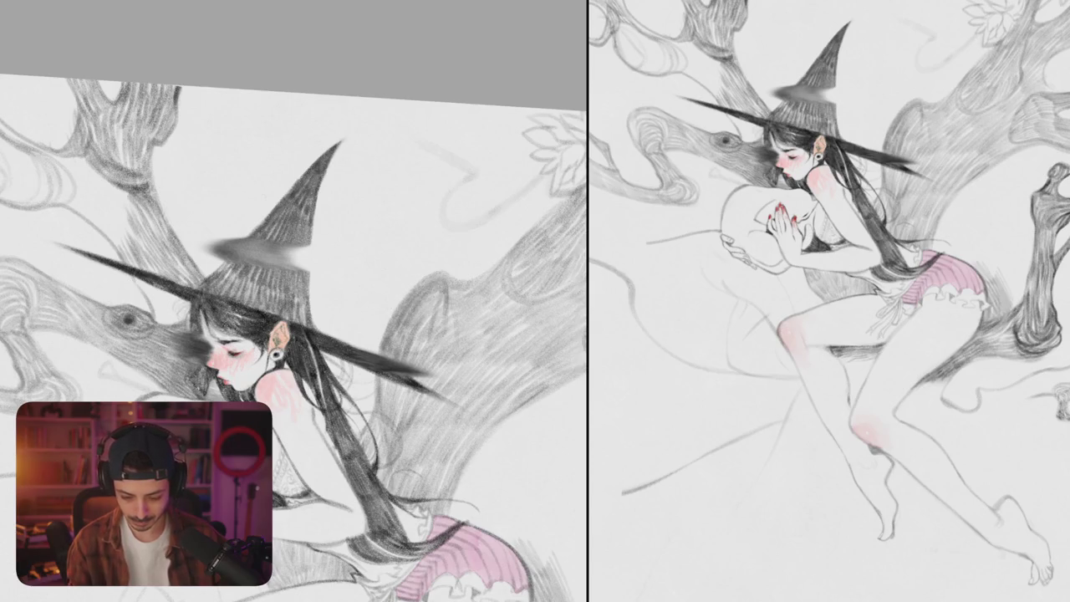
{"action": "mouse_move", "coordinate": [448, 286]}
{"action": "left_mouse_down"}
{"action": "mouse_move", "coordinate": [429, 370]}
{"action": "mouse_move", "coordinate": [451, 319]}
{"action": "left_mouse_up"}
{"action": "mouse_move", "coordinate": [488, 280]}
{"action": "left_mouse_down"}
{"action": "mouse_move", "coordinate": [455, 309]}
{"action": "mouse_move", "coordinate": [472, 334]}
{"action": "left_mouse_up"}
{"action": "left_click_drag", "start_coordinate": [475, 323], "coordinate": [430, 379]}
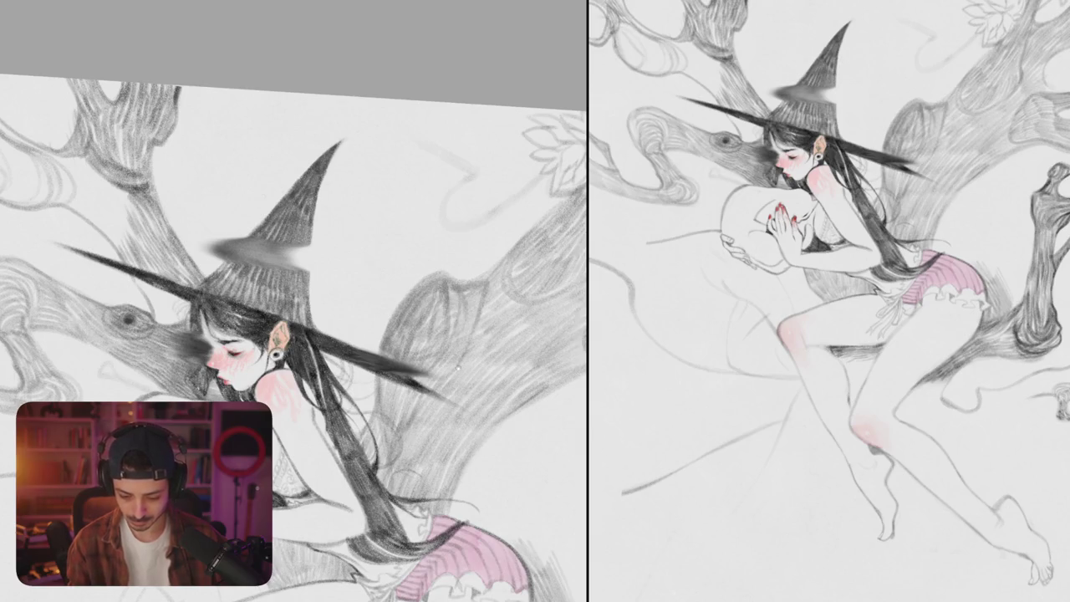
Step: Extend the trunk hatching with longer strokes, redrawing one that was undone
{"action": "left_click_drag", "start_coordinate": [334, 334], "coordinate": [246, 284]}
{"action": "mouse_move", "coordinate": [409, 231]}
{"action": "left_mouse_down"}
{"action": "mouse_move", "coordinate": [361, 331]}
{"action": "mouse_move", "coordinate": [389, 359]}
{"action": "mouse_move", "coordinate": [351, 436]}
{"action": "left_mouse_up"}
{"action": "key", "text": "ctrl+z"}
{"action": "mouse_move", "coordinate": [423, 216]}
{"action": "left_mouse_down"}
{"action": "mouse_move", "coordinate": [391, 336]}
{"action": "mouse_move", "coordinate": [316, 440]}
{"action": "left_mouse_up"}
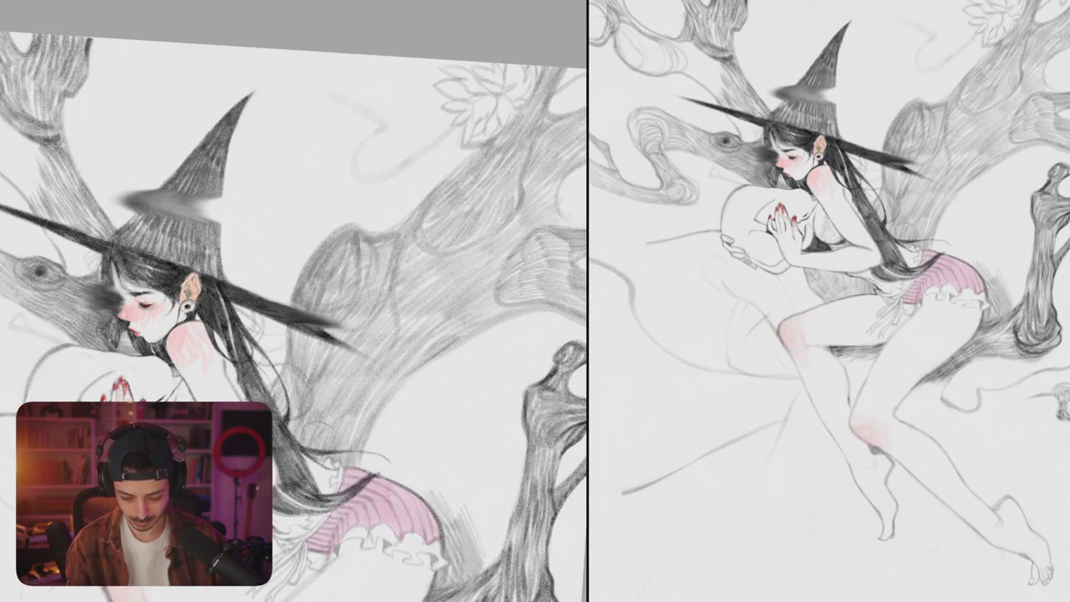
{"action": "left_click_drag", "start_coordinate": [412, 342], "coordinate": [351, 410]}
{"action": "mouse_move", "coordinate": [495, 296]}
{"action": "left_mouse_down"}
{"action": "mouse_move", "coordinate": [426, 328]}
{"action": "mouse_move", "coordinate": [409, 366]}
{"action": "left_mouse_up"}
{"action": "scroll", "coordinate": [467, 318], "scroll_direction": "down", "scroll_amount": 5}
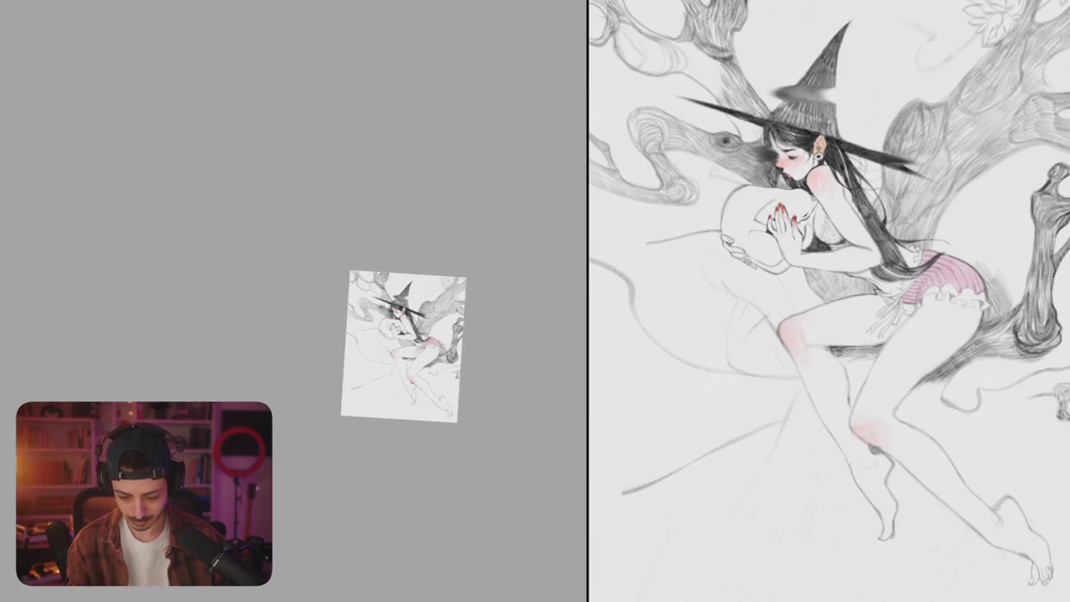
{"action": "scroll", "coordinate": [468, 317], "scroll_direction": "up", "scroll_amount": 3}
{"action": "scroll", "coordinate": [481, 306], "scroll_direction": "up", "scroll_amount": 5}
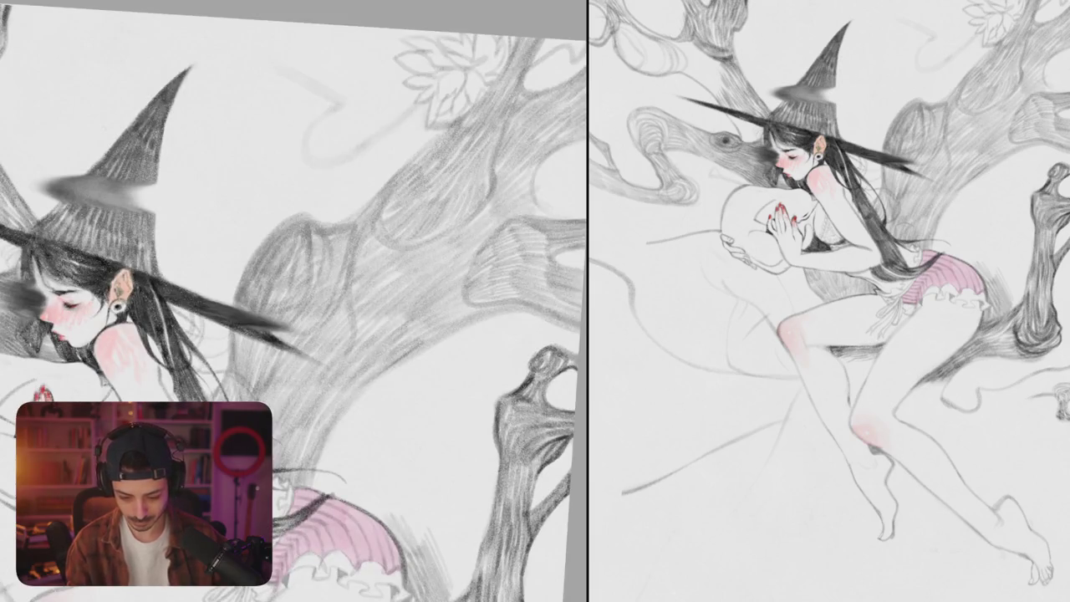
{"action": "left_click_drag", "start_coordinate": [496, 304], "coordinate": [417, 353]}
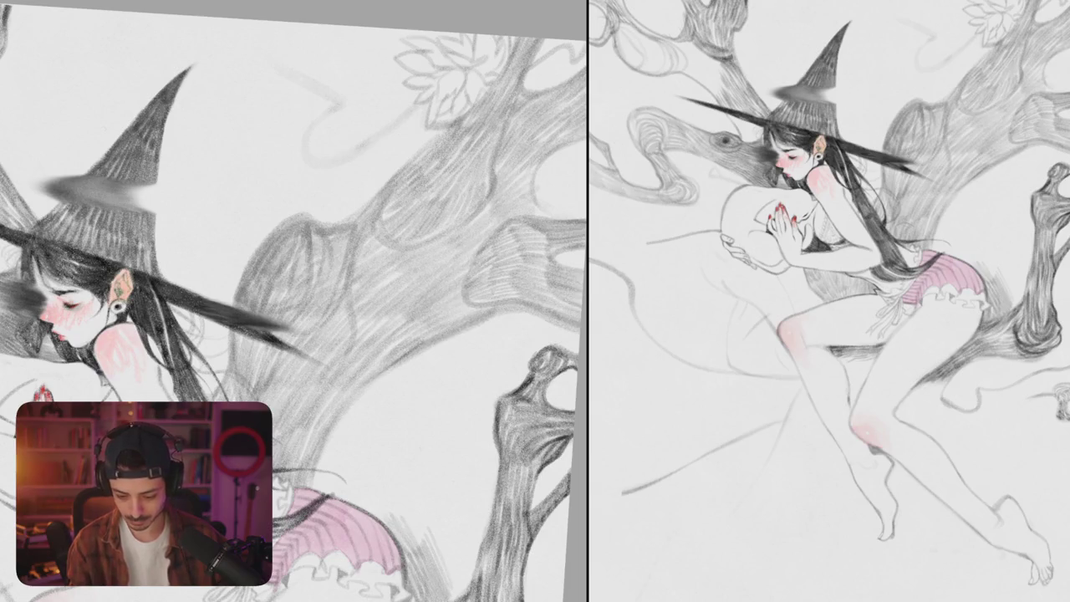
{"action": "mouse_move", "coordinate": [493, 306]}
{"action": "left_mouse_down"}
{"action": "mouse_move", "coordinate": [391, 366]}
{"action": "mouse_move", "coordinate": [334, 275]}
{"action": "mouse_move", "coordinate": [347, 255]}
{"action": "mouse_move", "coordinate": [357, 290]}
{"action": "left_mouse_up"}
Step: Darken the trunk's left edge and return the canvas to level
{"action": "scroll", "coordinate": [434, 343], "scroll_direction": "down", "scroll_amount": 10}
{"action": "scroll", "coordinate": [365, 330], "scroll_direction": "up", "scroll_amount": 10}
{"action": "scroll", "coordinate": [334, 335], "scroll_direction": "up", "scroll_amount": 5}
{"action": "mouse_move", "coordinate": [388, 222]}
{"action": "left_mouse_down"}
{"action": "mouse_move", "coordinate": [291, 376]}
{"action": "mouse_move", "coordinate": [260, 402]}
{"action": "mouse_move", "coordinate": [335, 276]}
{"action": "left_mouse_up"}
{"action": "scroll", "coordinate": [293, 301], "scroll_direction": "down", "scroll_amount": 5}
{"action": "scroll", "coordinate": [292, 301], "scroll_direction": "up", "scroll_amount": 5}
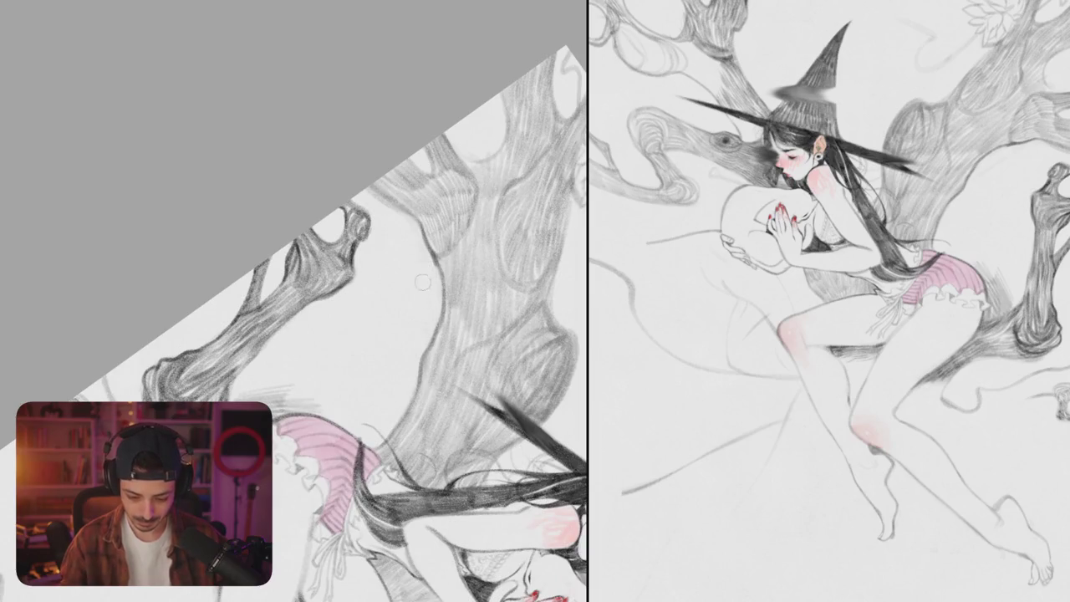
{"action": "left_click_drag", "start_coordinate": [421, 287], "coordinate": [379, 442]}
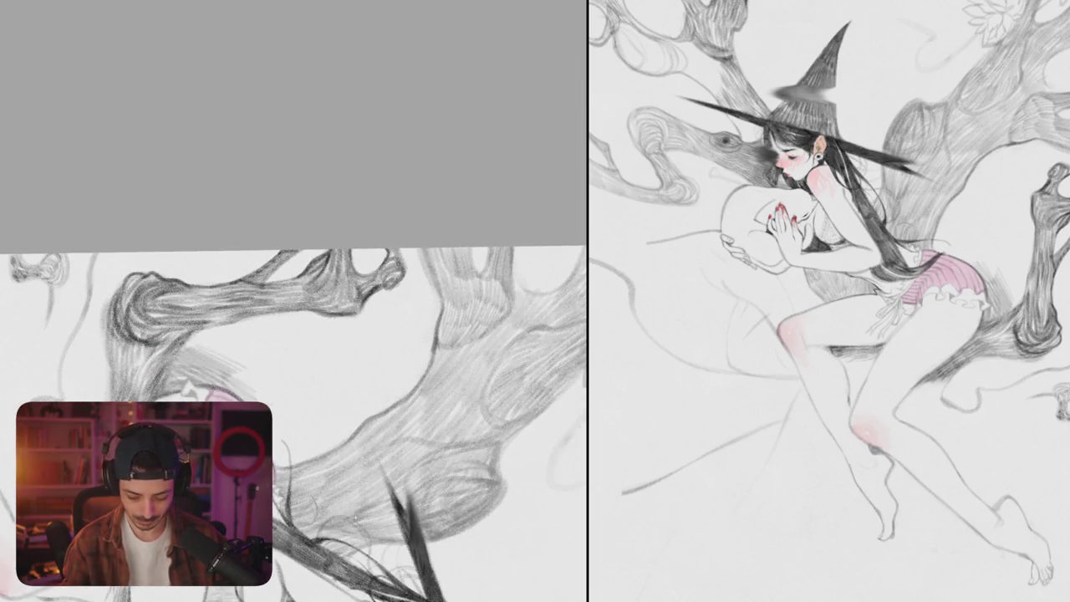
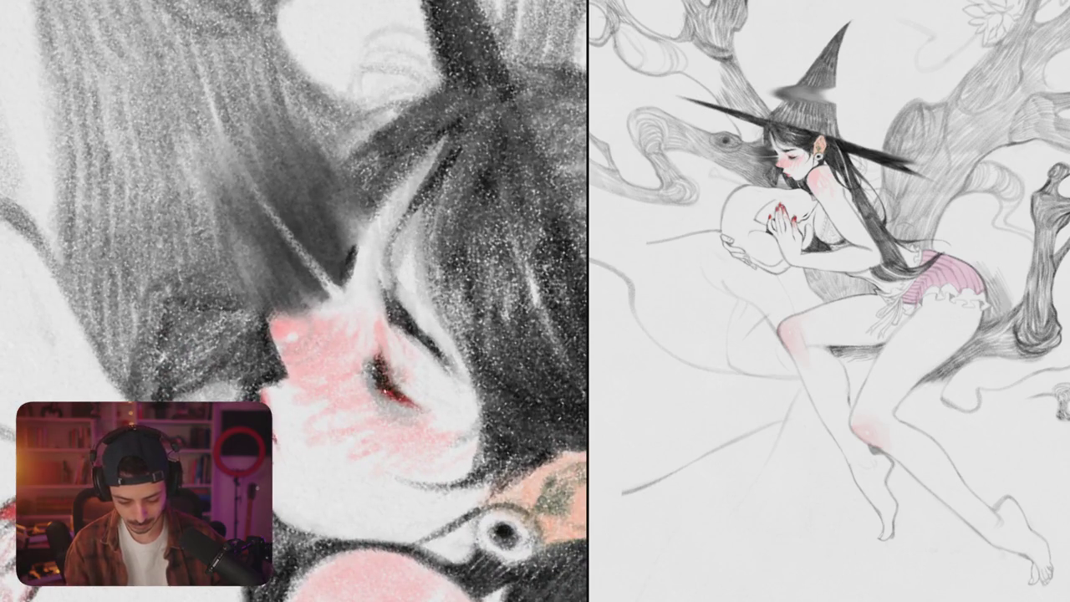
Step: Darken the closed eye's line with heavier black pencil lash strokes
{"action": "left_click_drag", "start_coordinate": [378, 381], "coordinate": [388, 416]}
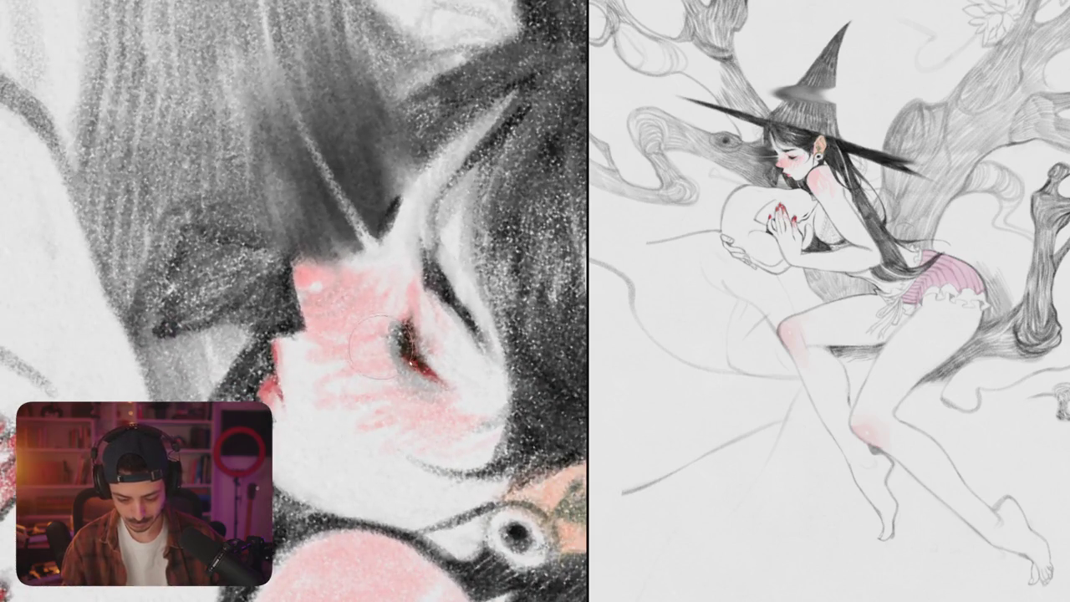
{"action": "left_click_drag", "start_coordinate": [401, 321], "coordinate": [413, 389]}
{"action": "mouse_move", "coordinate": [410, 351]}
{"action": "left_mouse_down"}
{"action": "mouse_move", "coordinate": [417, 391]}
{"action": "mouse_move", "coordinate": [446, 405]}
{"action": "left_mouse_up"}
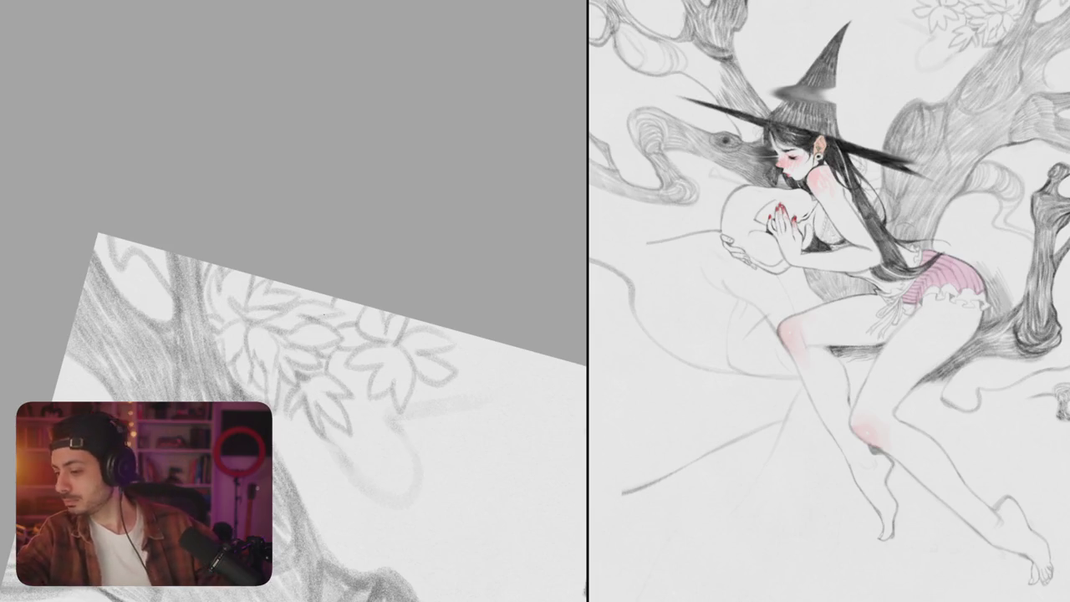
Step: Move the view from the witch's face up to the tree trunk and leaf cluster
{"action": "scroll", "coordinate": [292, 360], "scroll_direction": "down", "scroll_amount": 1}
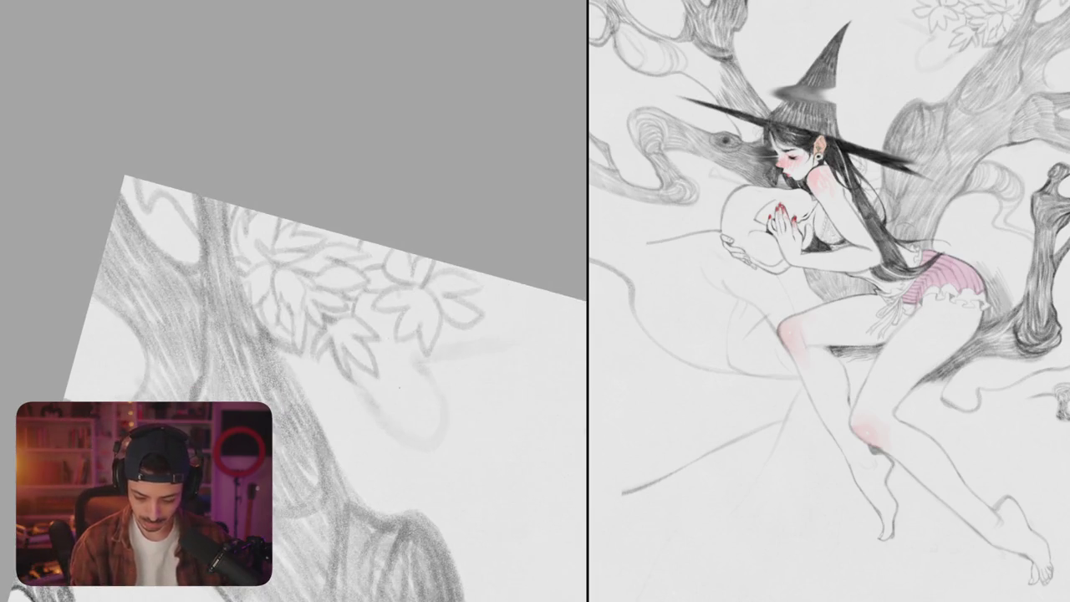
{"action": "scroll", "coordinate": [293, 360], "scroll_direction": "down", "scroll_amount": 2}
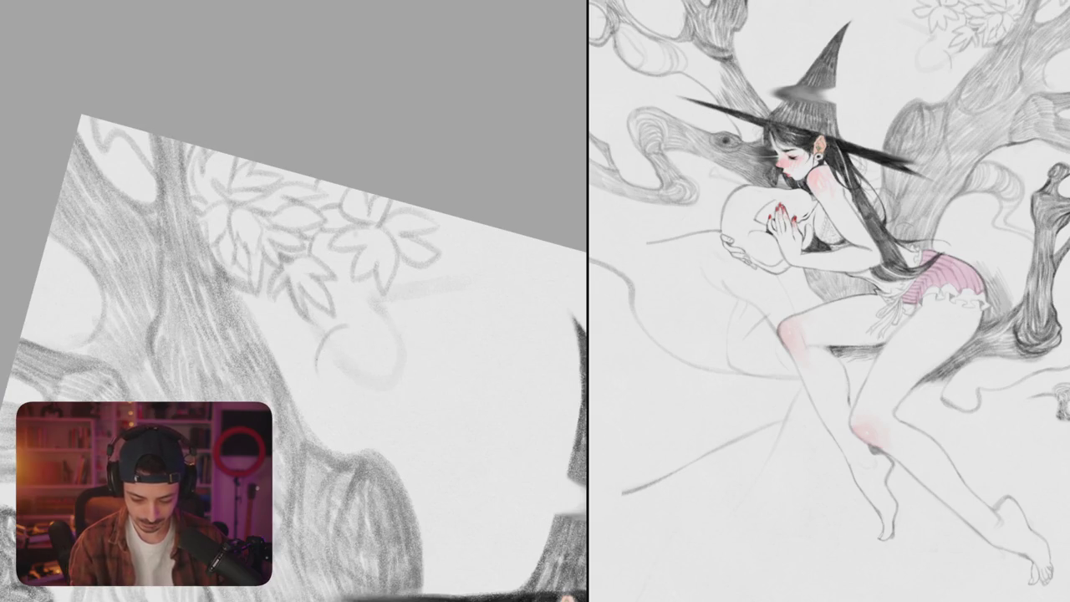